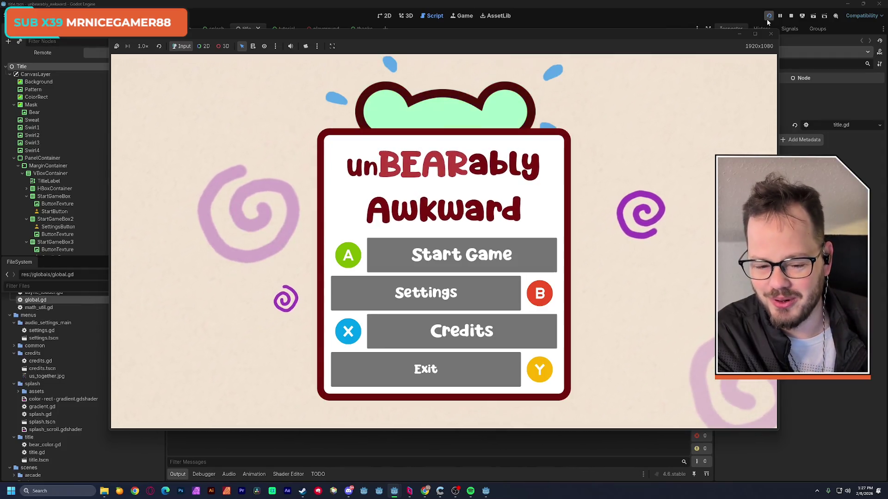
Visit the audio settings and credits from the title menu, then restart the game twice
key(b)
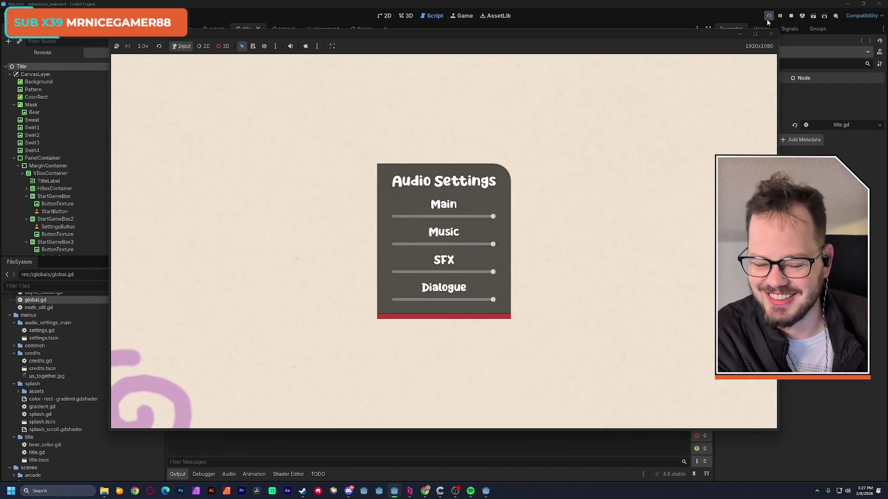
key(Escape)
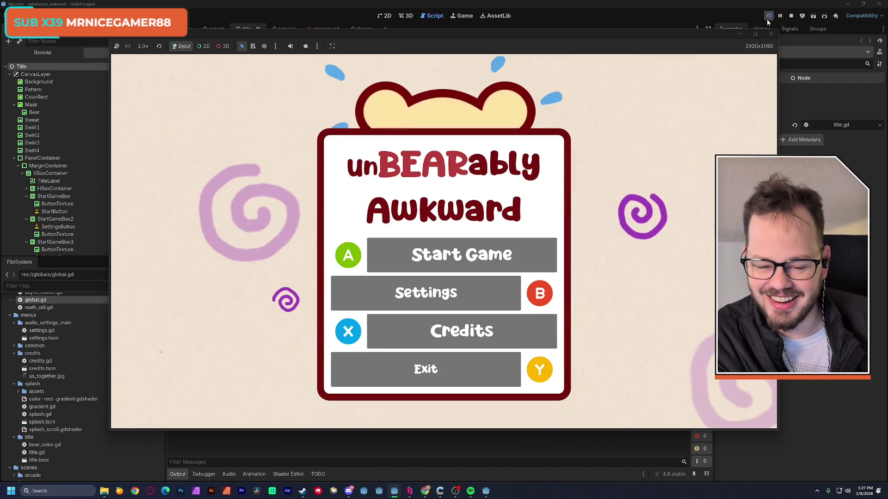
key(x)
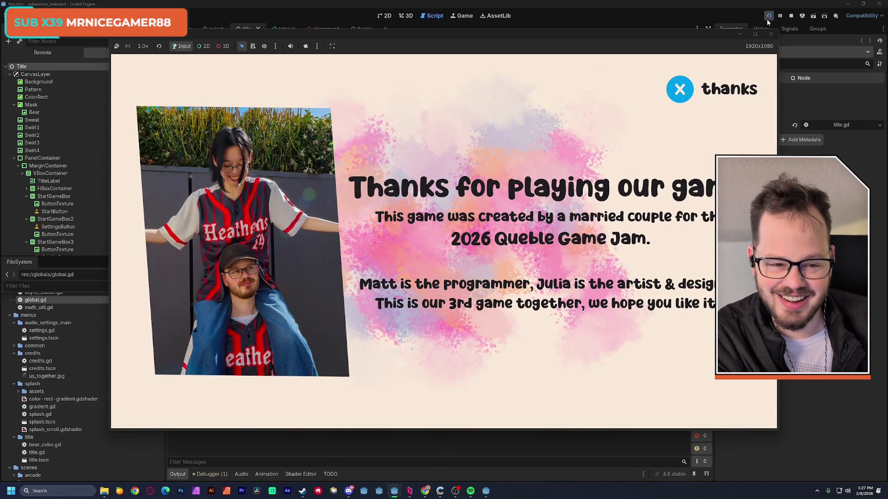
click(767, 18)
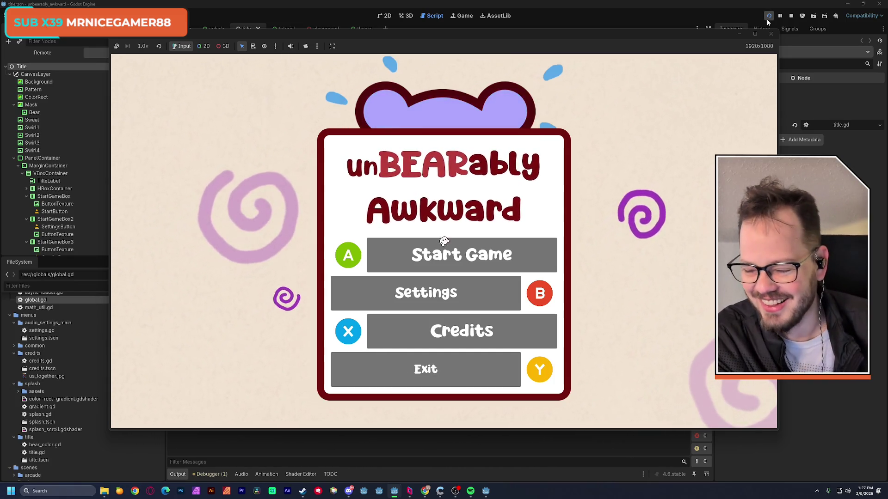
click(768, 16)
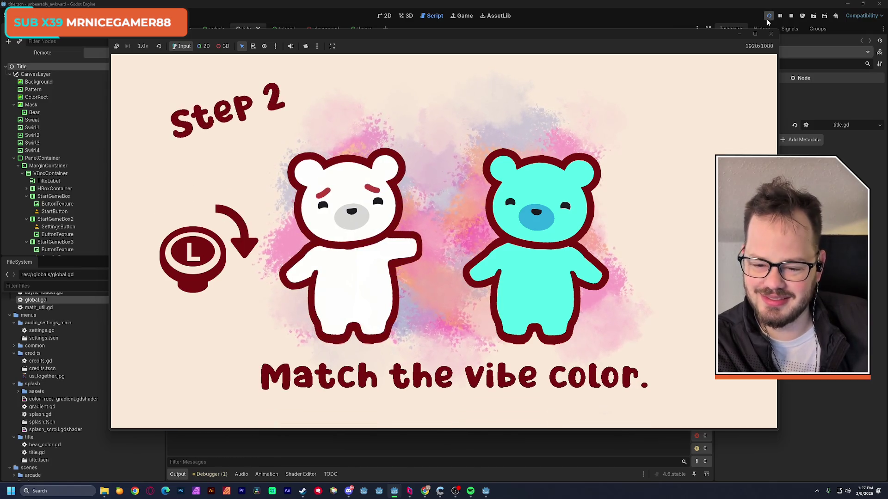
Finish the tutorial by matching the bear colours and repeating the B prompt, reaching GOOD LUCK!
key(l)
key(l)
key(l)
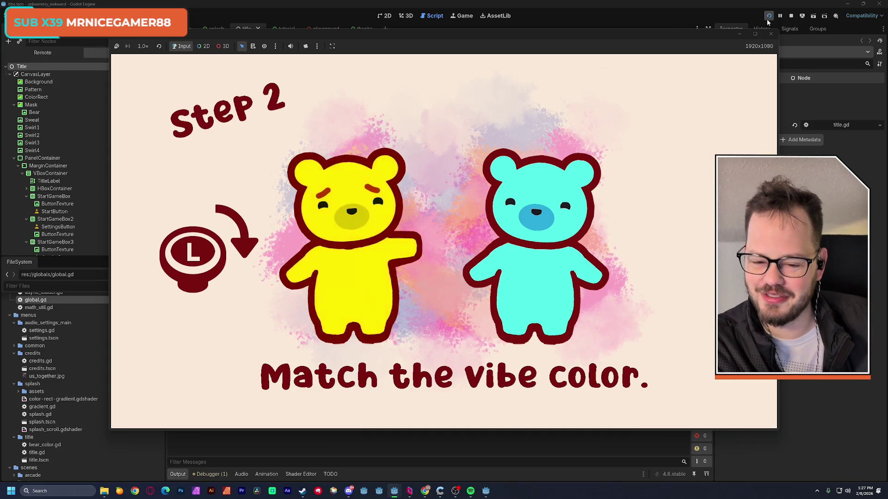
key(l)
key(l)
key(l)
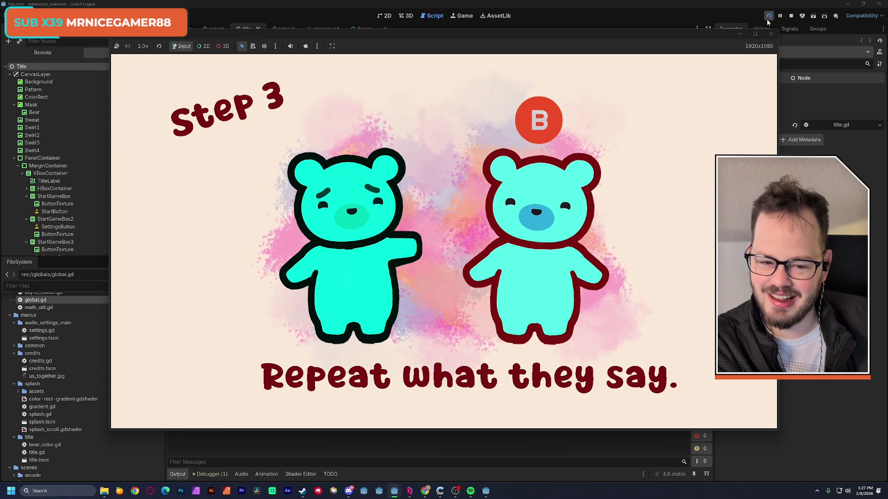
key(b)
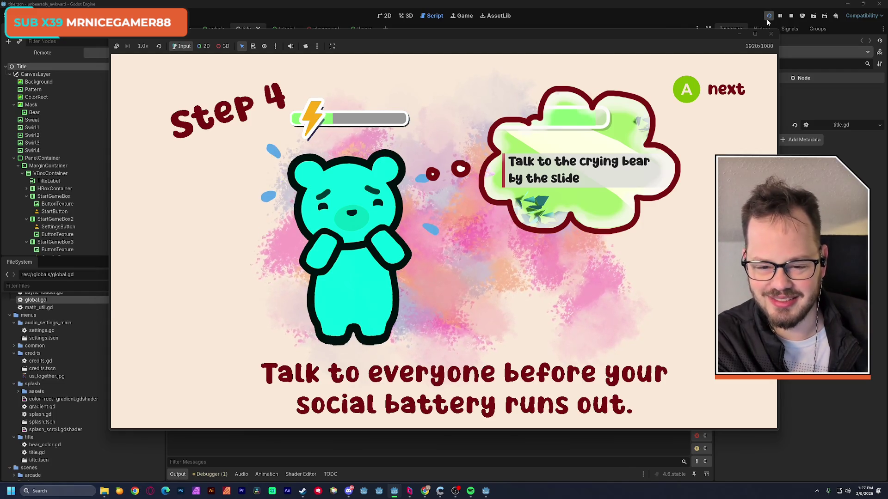
key(a)
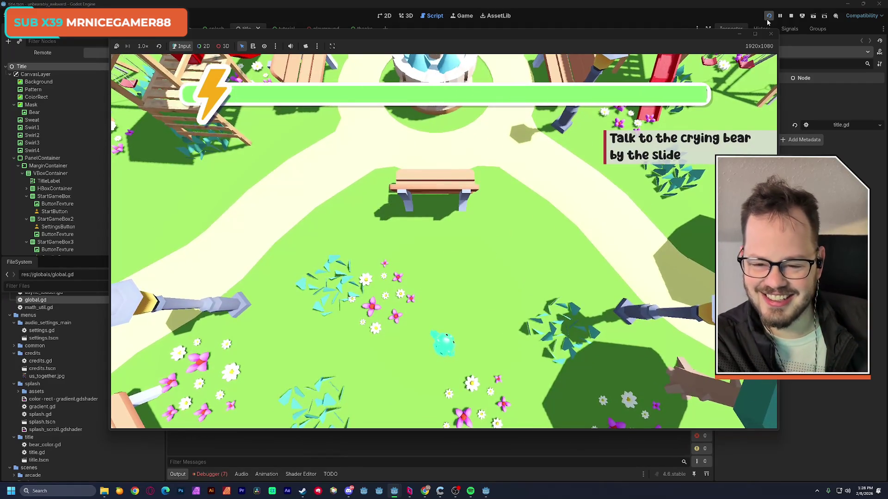
Walk the bear around the park past the fountain and bench toward the slide
key(w)
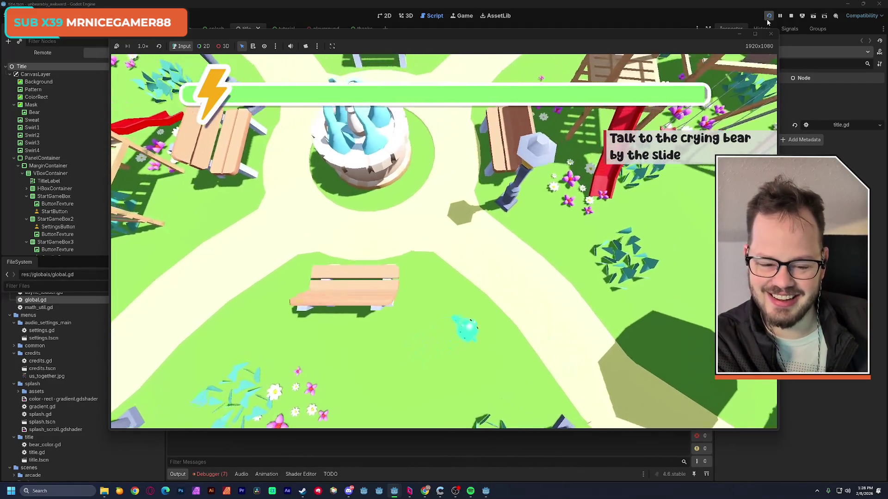
key(s)
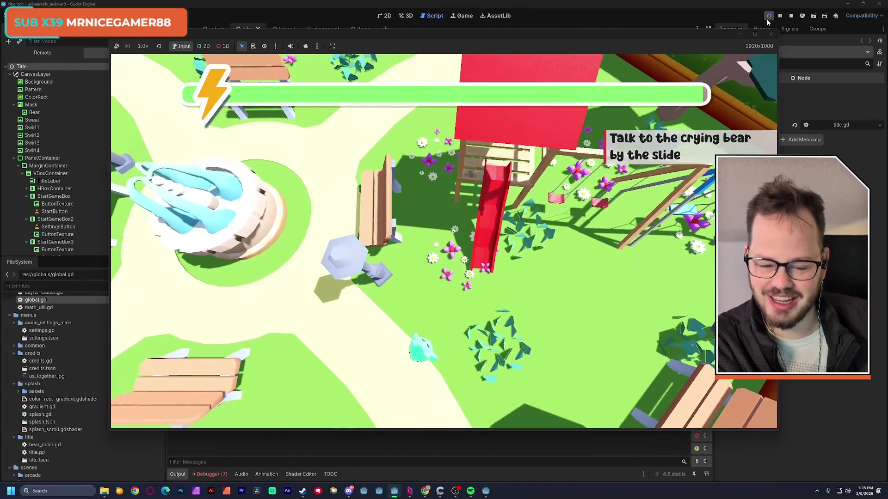
key(s)
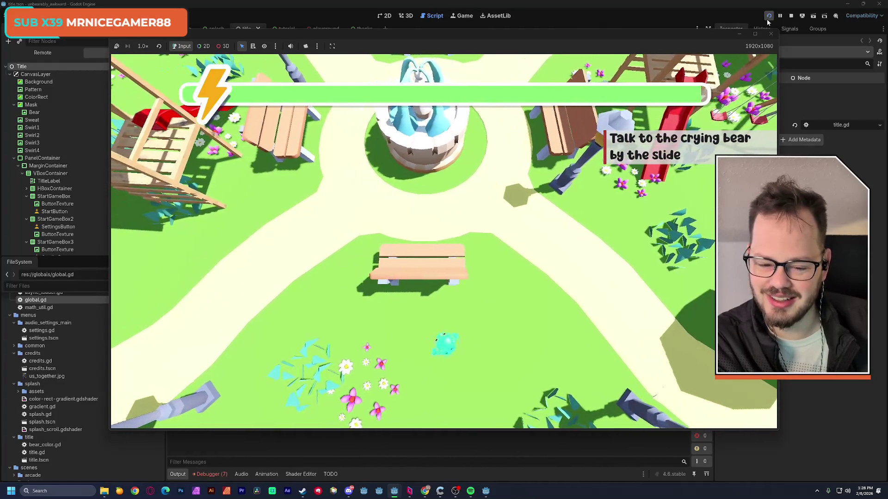
key(w)
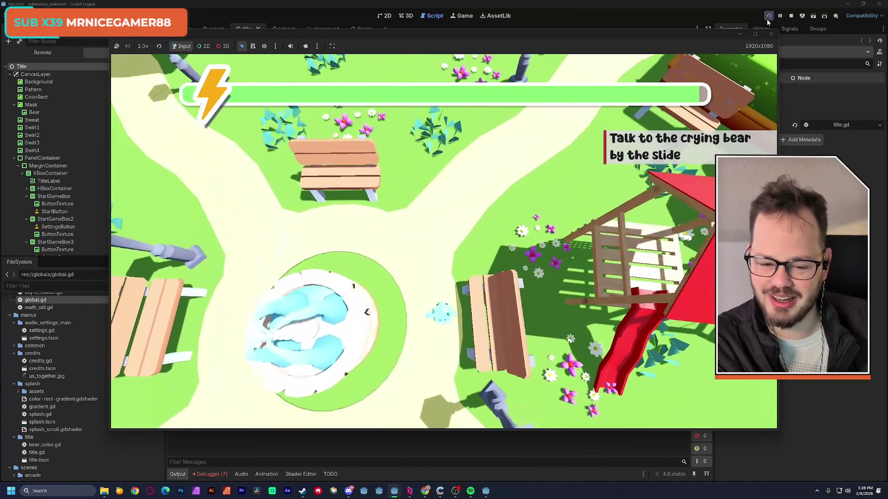
key(w)
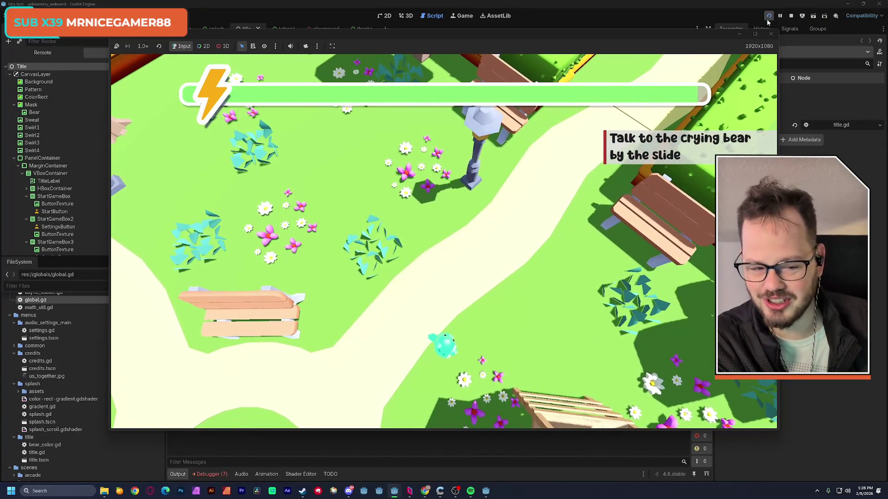
key(a)
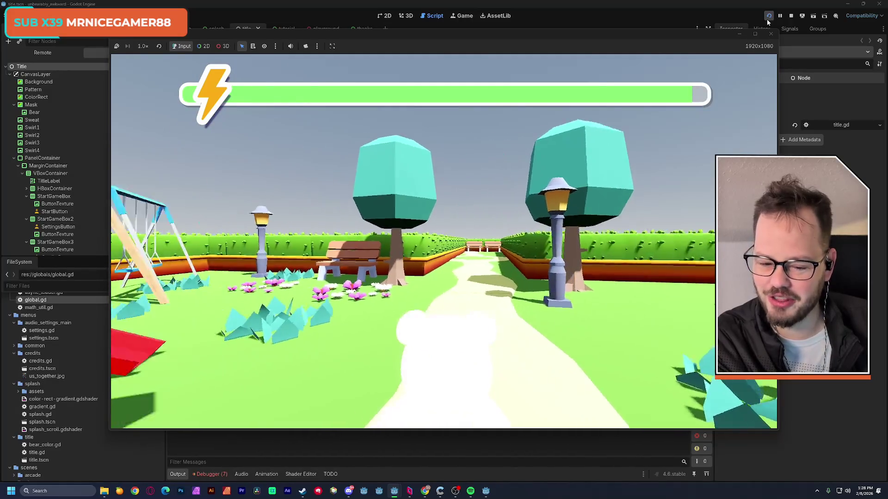
key(w)
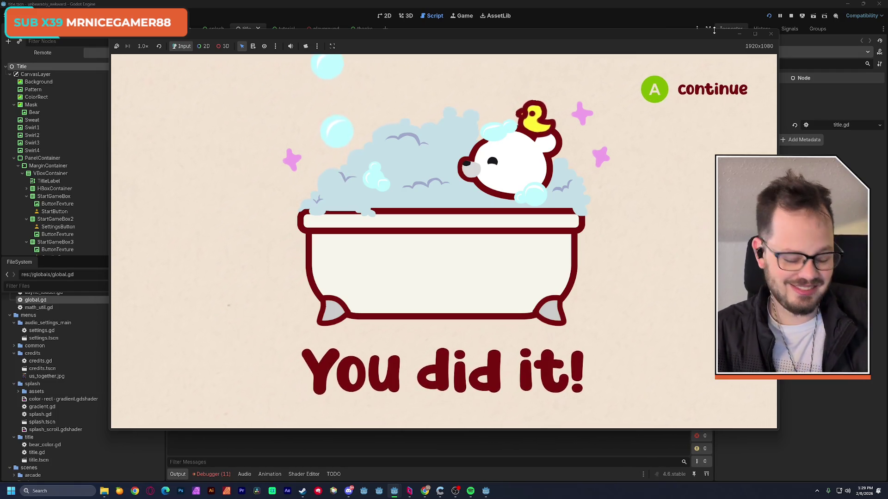
Continue past the You did it! screen and close the game window to stop debugging
key(space)
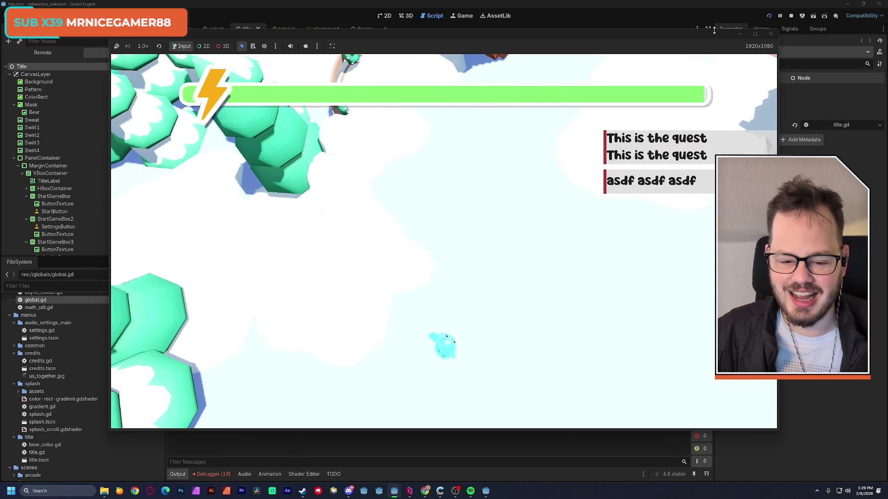
click(769, 35)
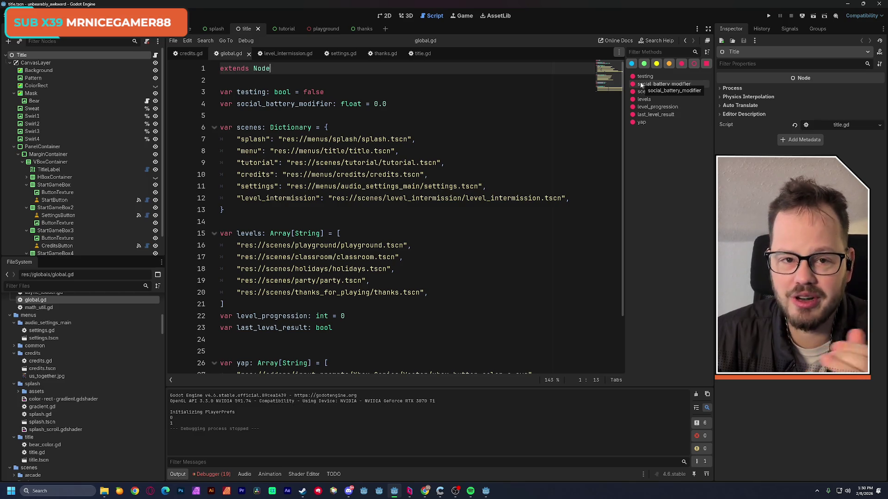
Move the caret between the testing variable line and blank line 5 in global.gd
click(362, 116)
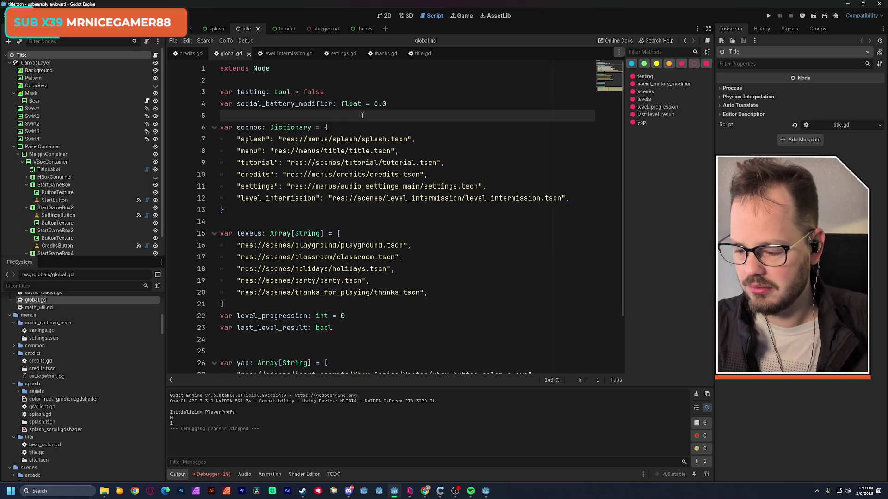
click(380, 108)
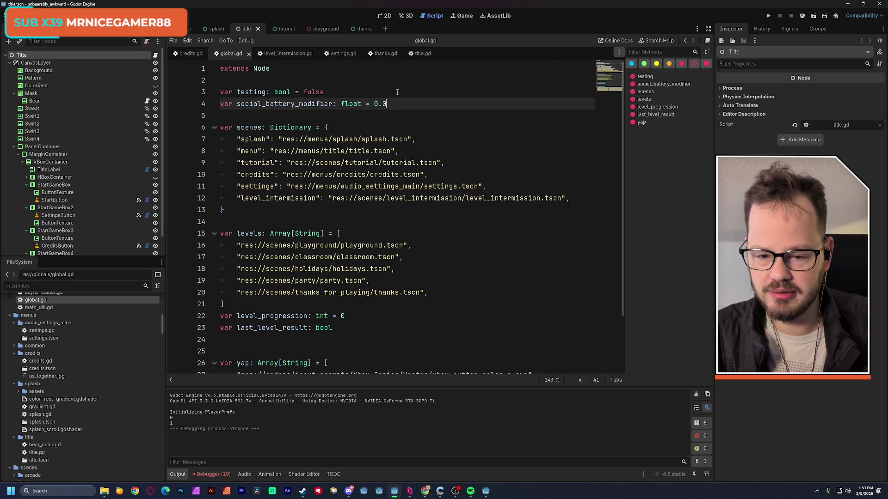
click(398, 94)
click(403, 104)
click(403, 114)
key(Down)
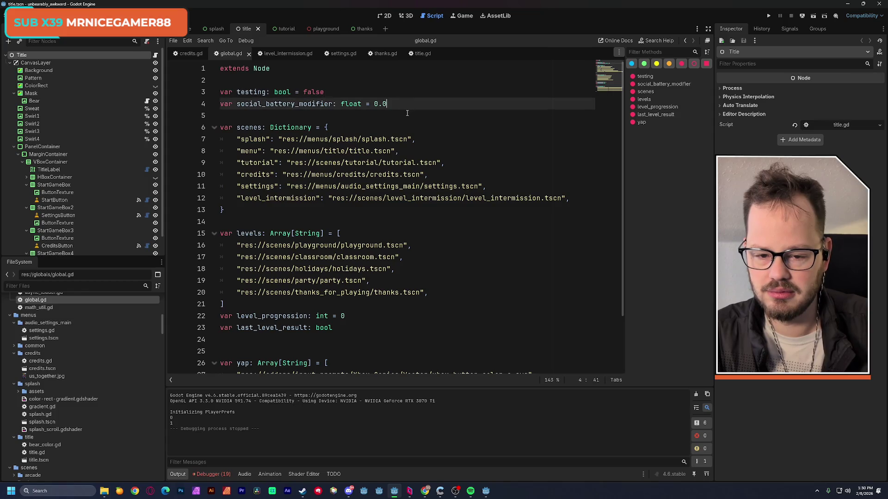
key(Up)
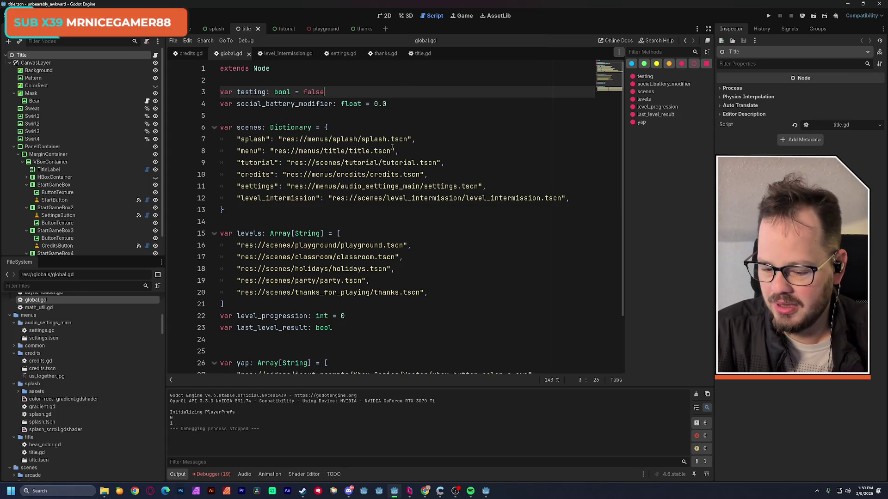
Review the debugger's Errors list and clear all logged errors
click(211, 474)
click(233, 339)
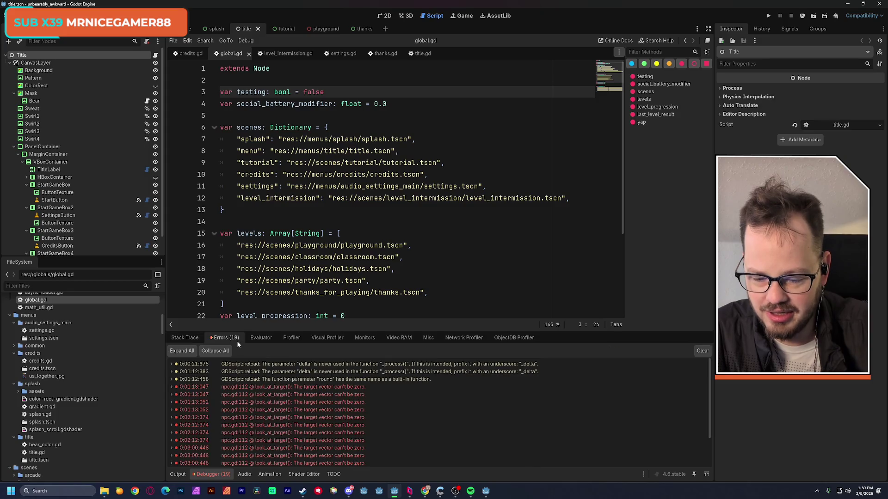
scroll(286, 397, down, 5)
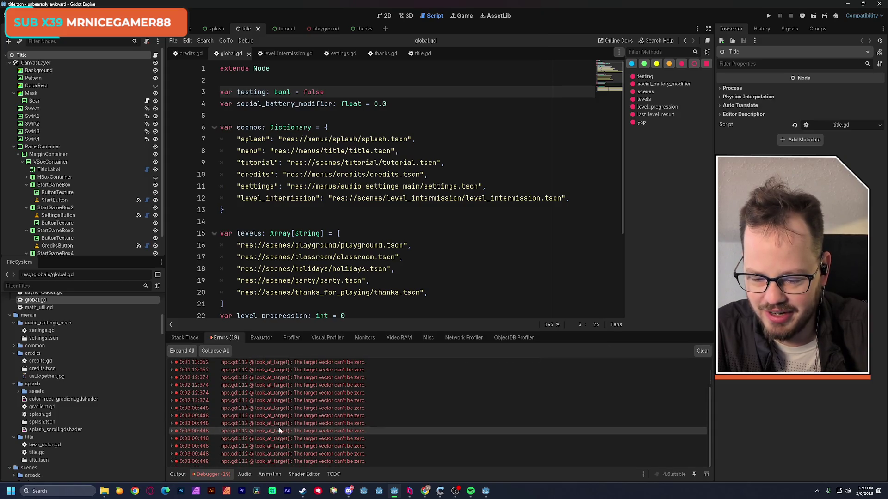
scroll(282, 416, up, 5)
click(193, 338)
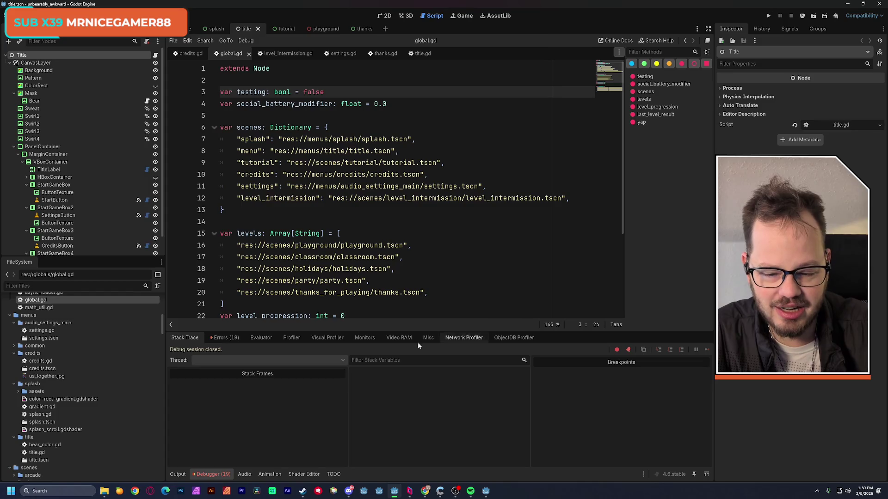
click(224, 338)
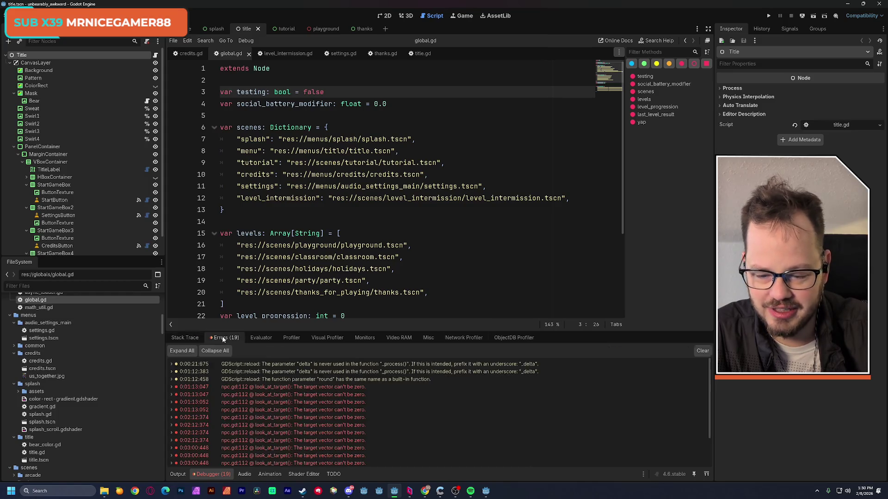
click(702, 351)
click(186, 338)
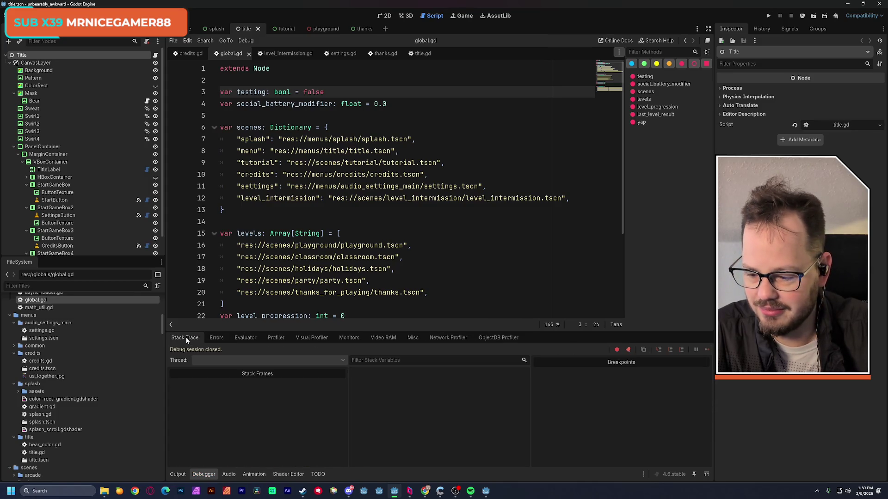
Save the scene and script with Ctrl+S
click(404, 222)
key(ctrl+s)
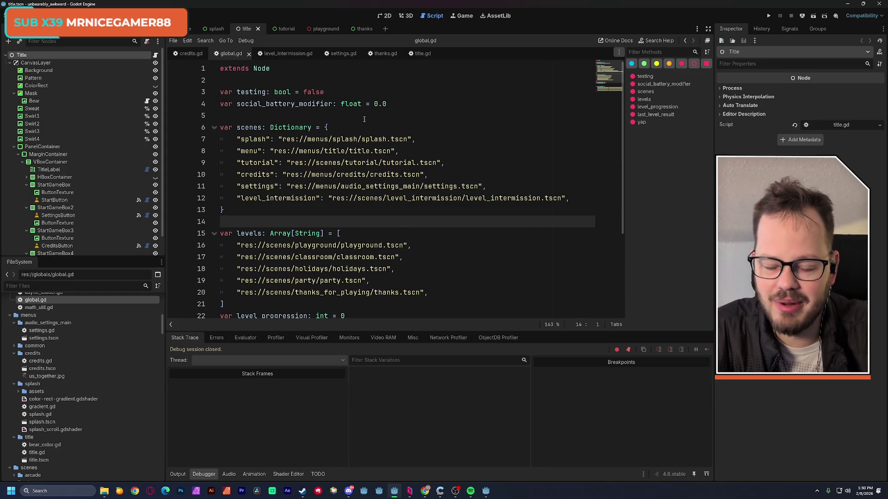
click(612, 90)
scroll(612, 90, up, 4)
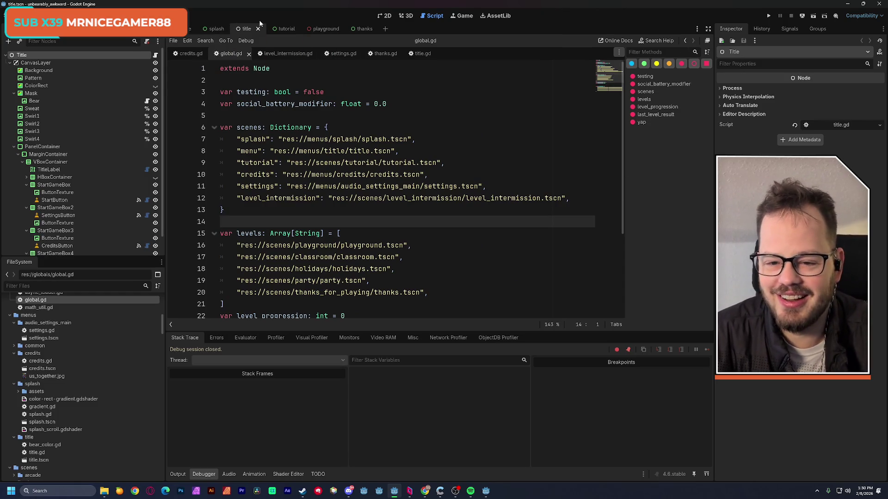
Change the testing variable on line 3 from false to true
double_click(313, 91)
text(true)
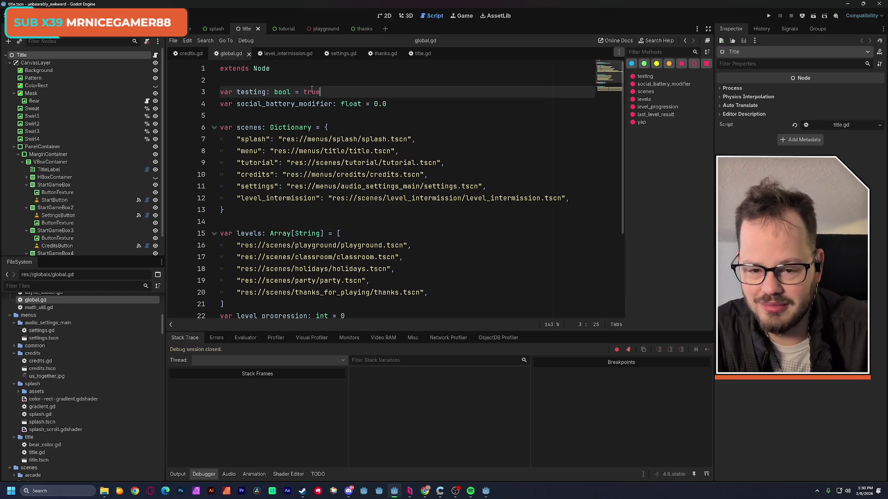
click(320, 81)
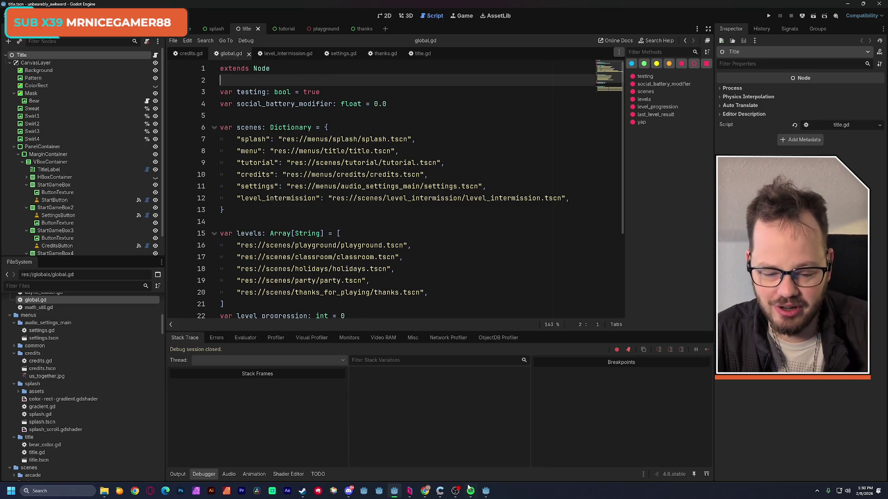
mouse_move(428, 491)
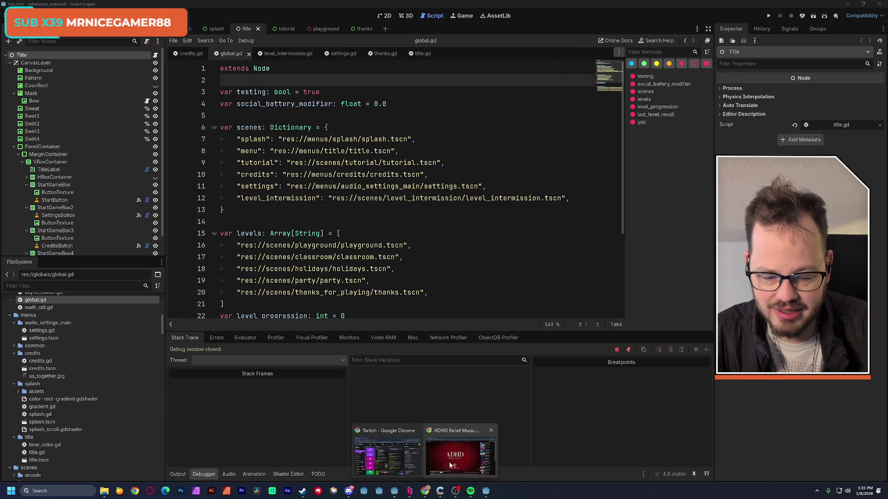
click(449, 465)
key(ctrl+shift+Tab)
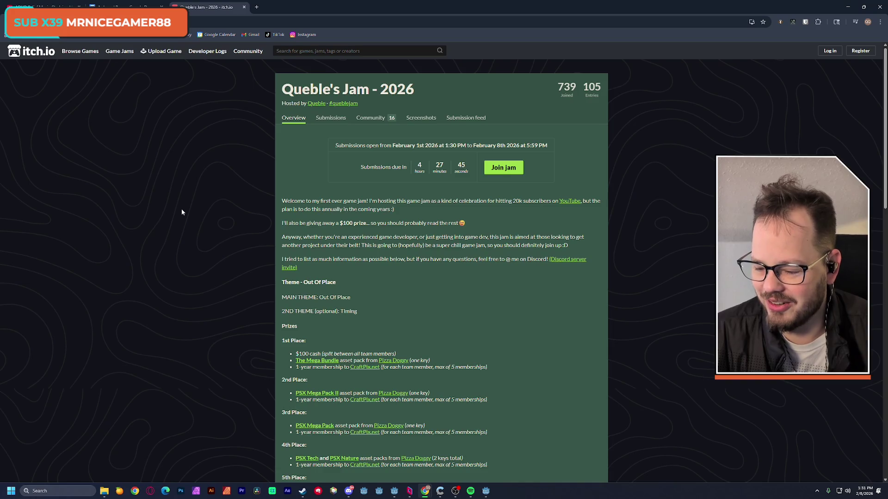
click(847, 6)
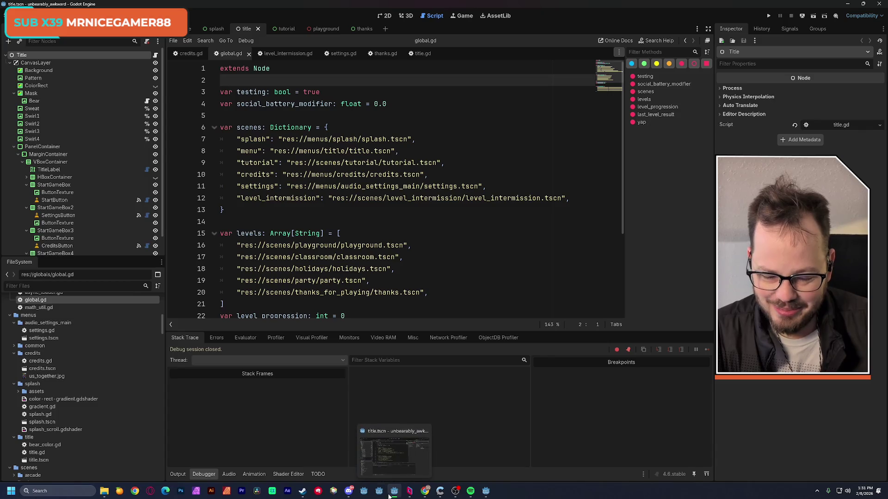
mouse_move(442, 494)
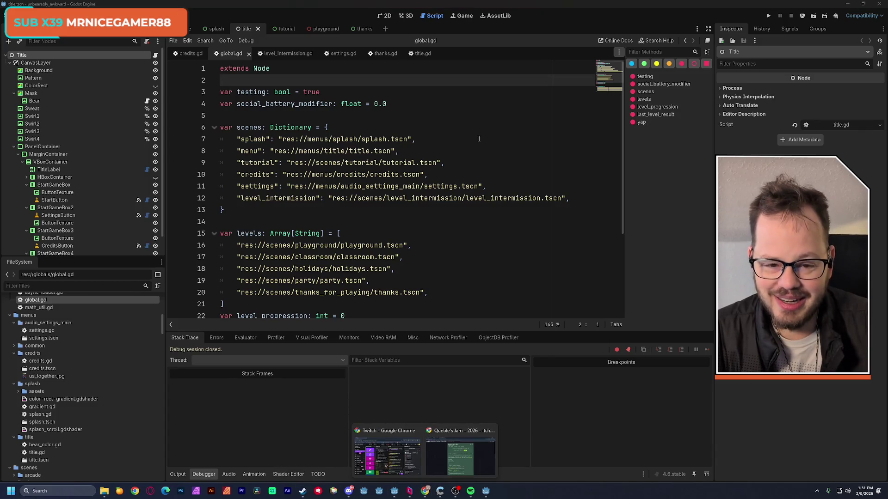
click(425, 491)
click(47, 7)
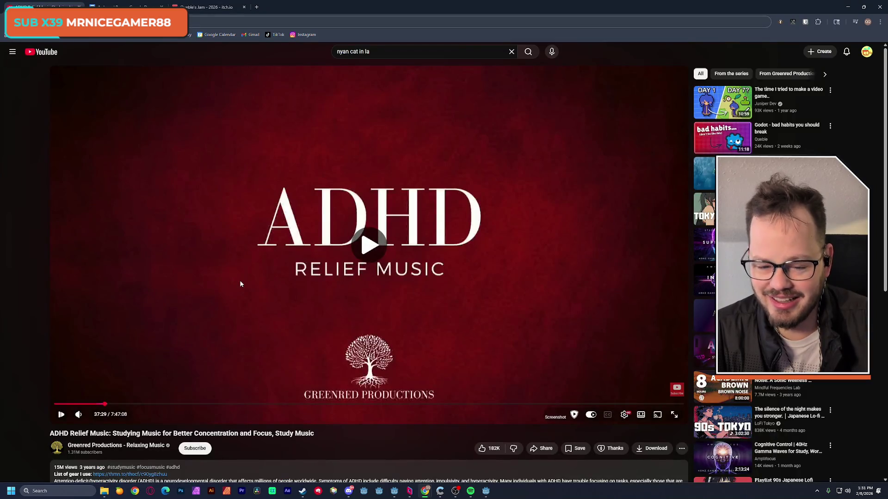
click(848, 7)
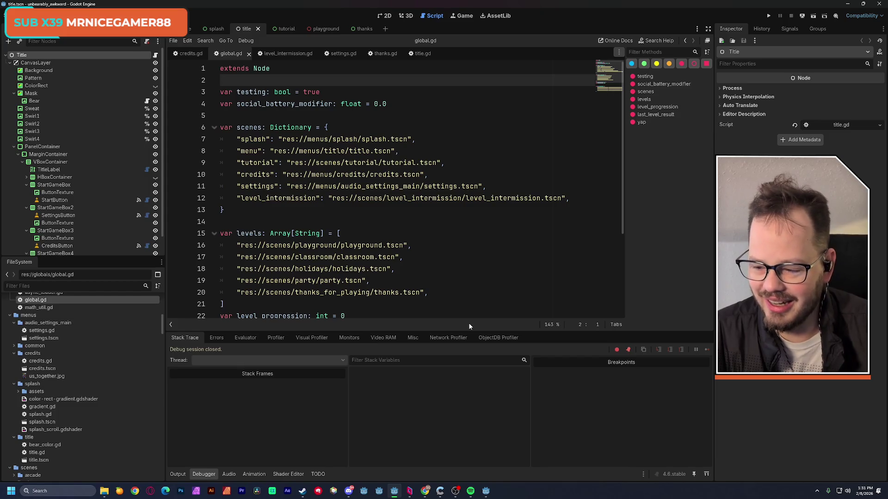
Look over the scenes dictionary in global.gd, then switch the main view to 3D
click(306, 215)
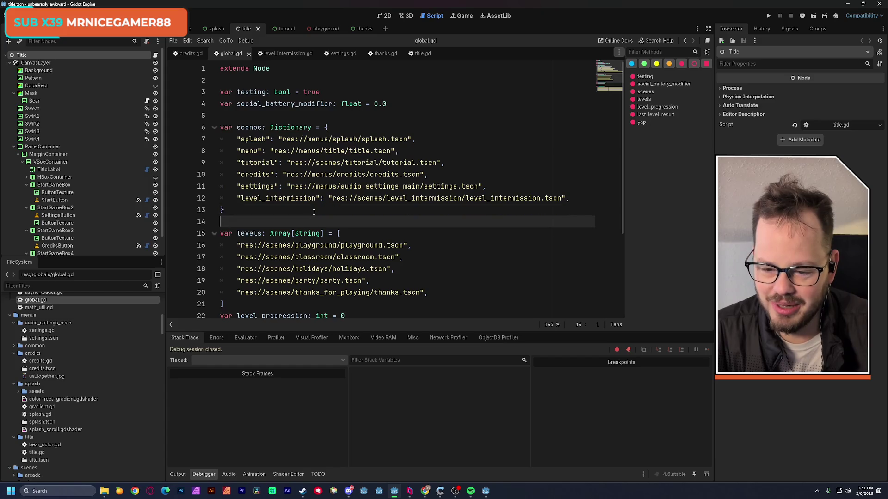
drag(232, 132, 249, 222)
click(254, 223)
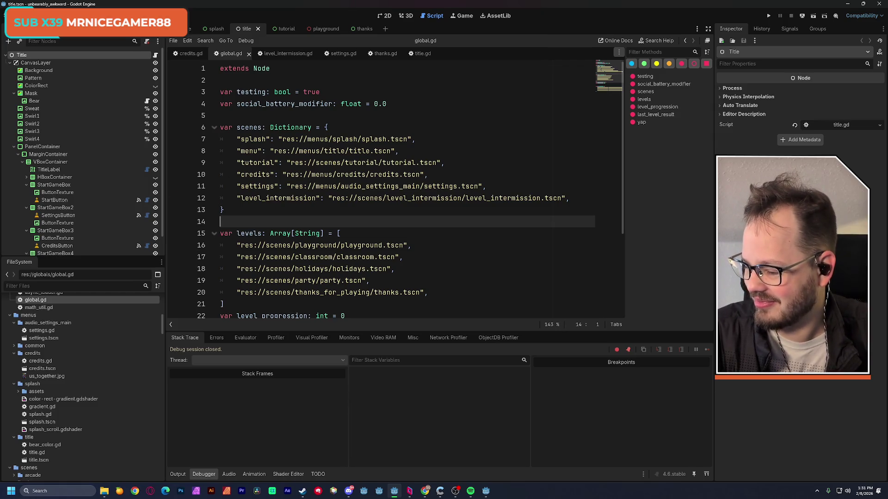
key(alt+Tab)
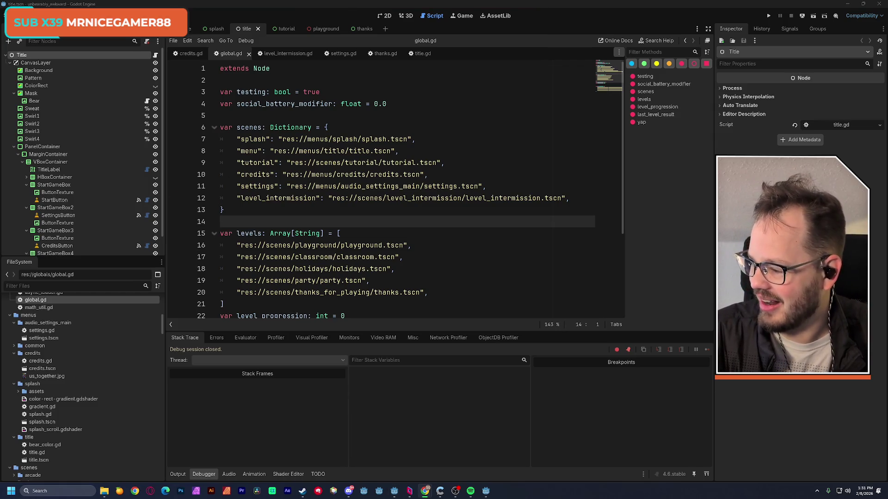
key(alt+Tab)
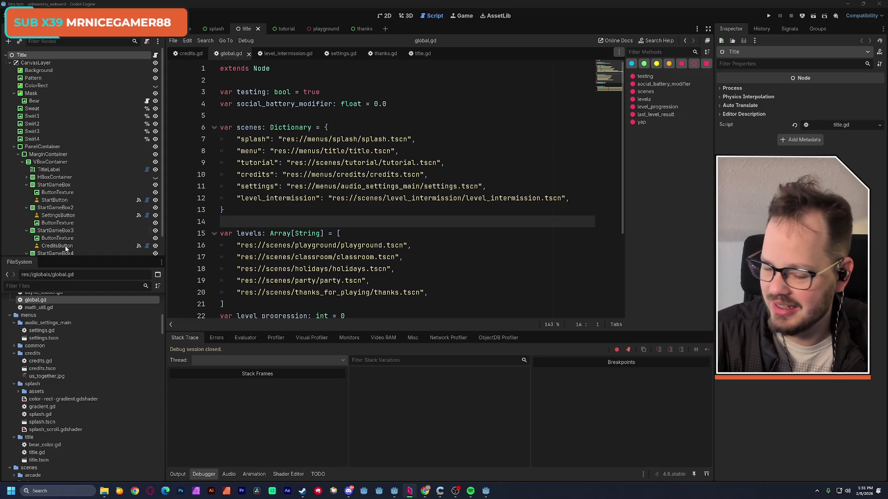
click(433, 116)
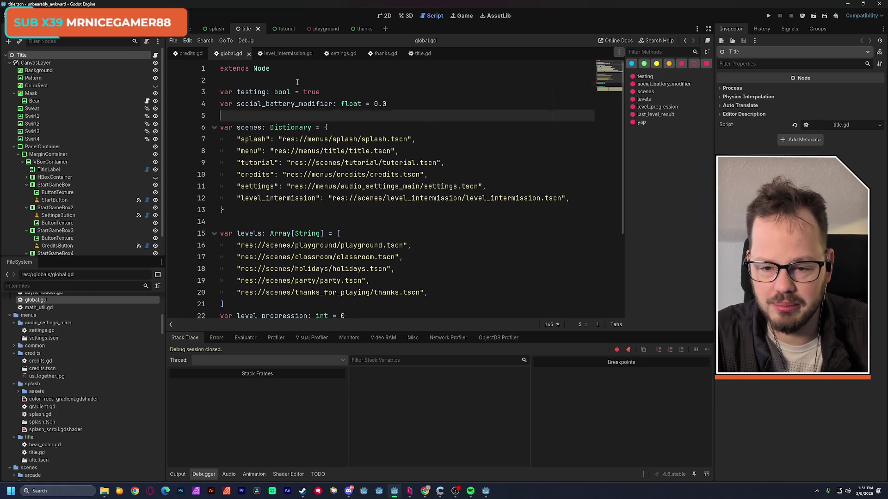
key(Up)
key(Up)
key(Up)
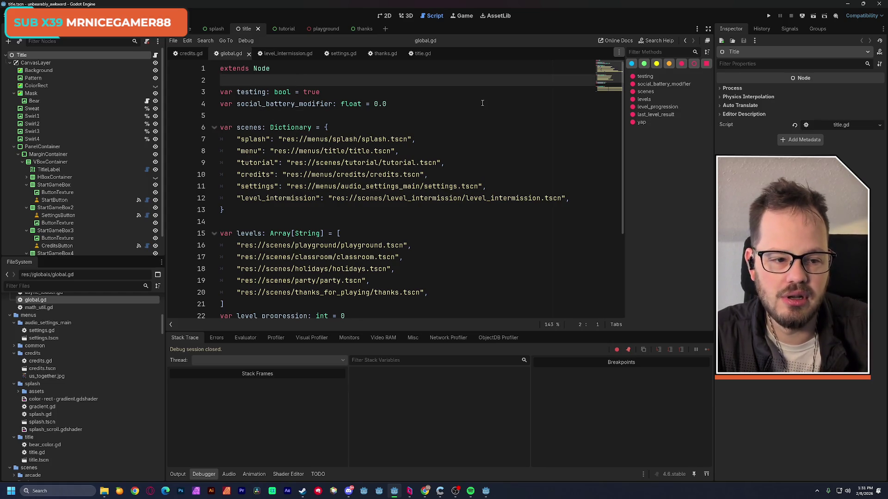
click(396, 18)
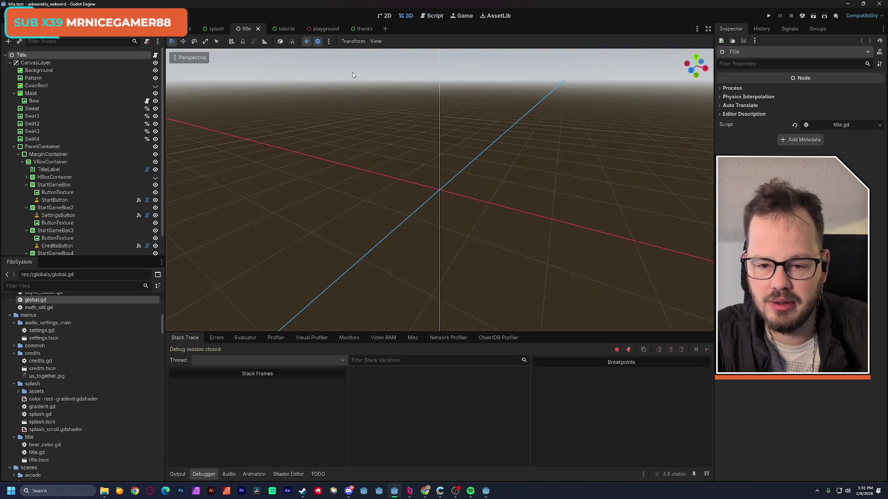
Open the playground scene, select the Player, and look around the park near the fountain
click(324, 29)
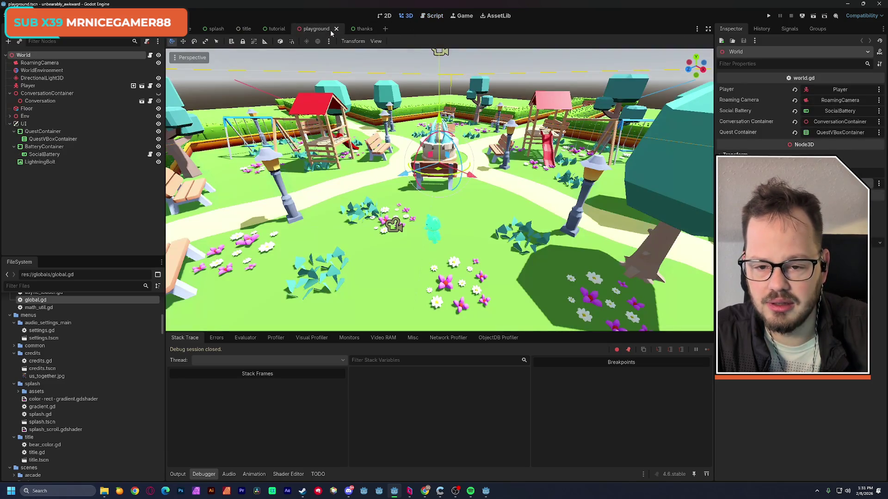
mouse_move(396, 135)
mouse_down()
mouse_move(360, 156)
mouse_move(390, 154)
mouse_up()
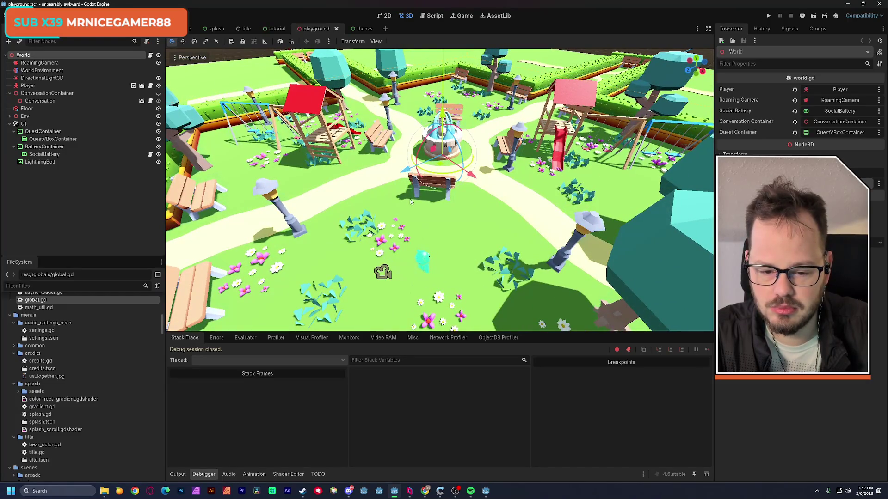
click(419, 261)
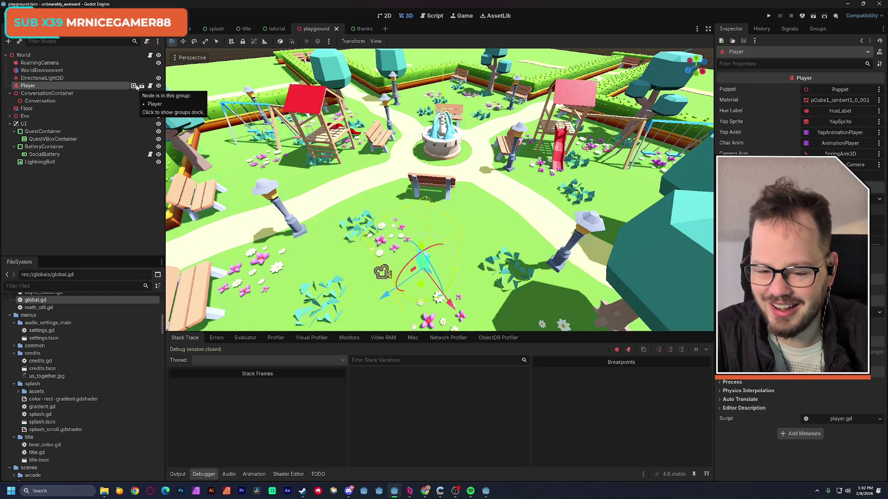
scroll(439, 189, up, 2)
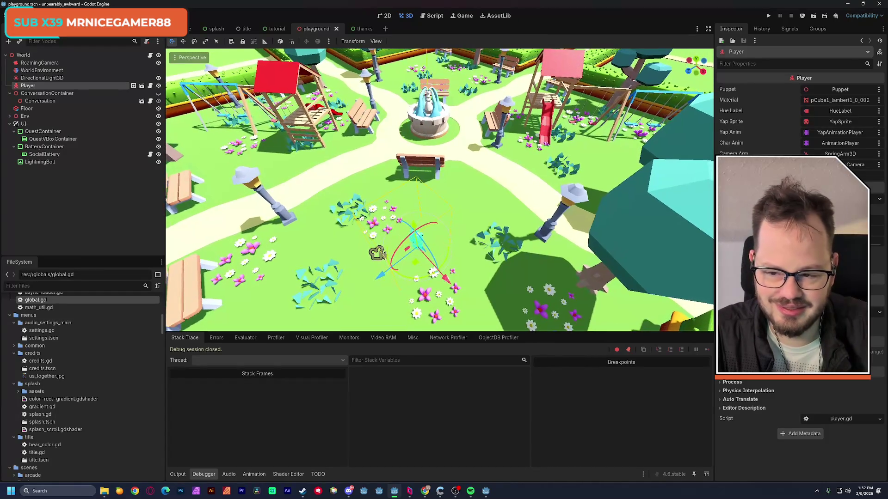
key(d)
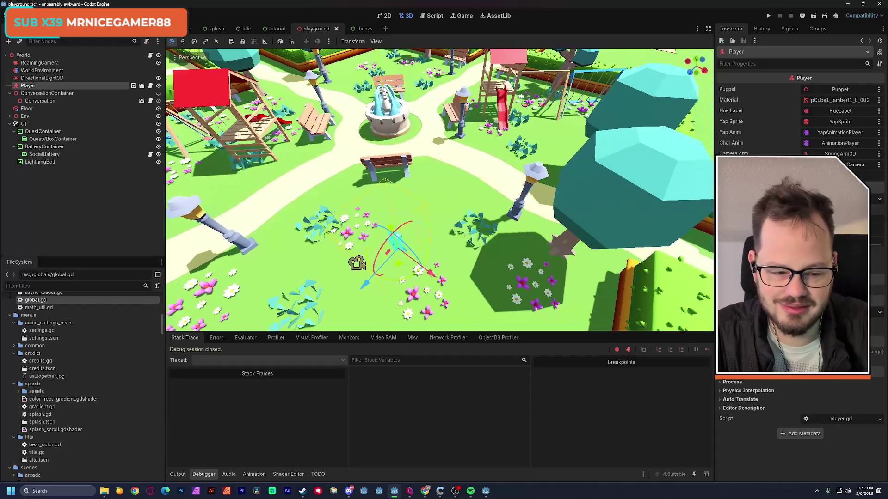
key(a)
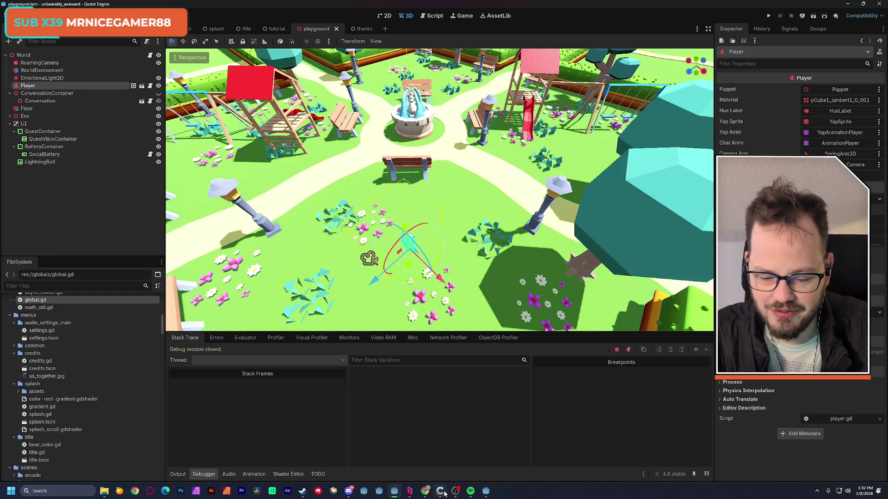
click(426, 492)
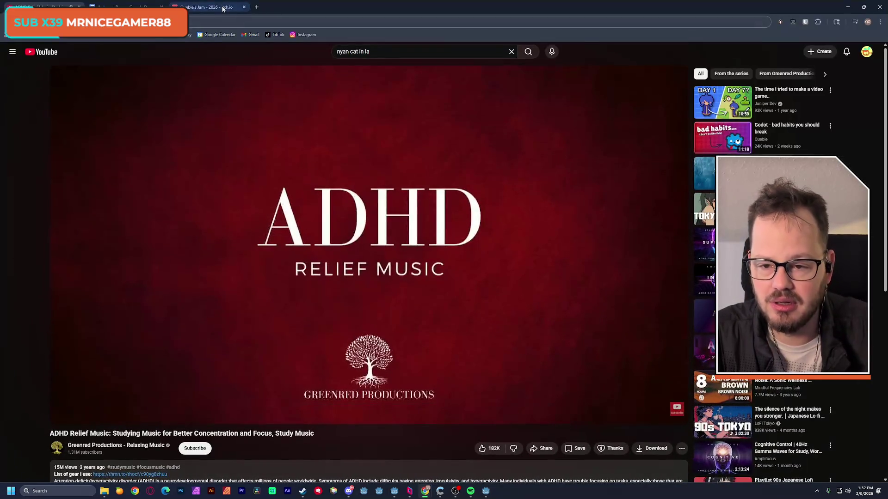
click(189, 7)
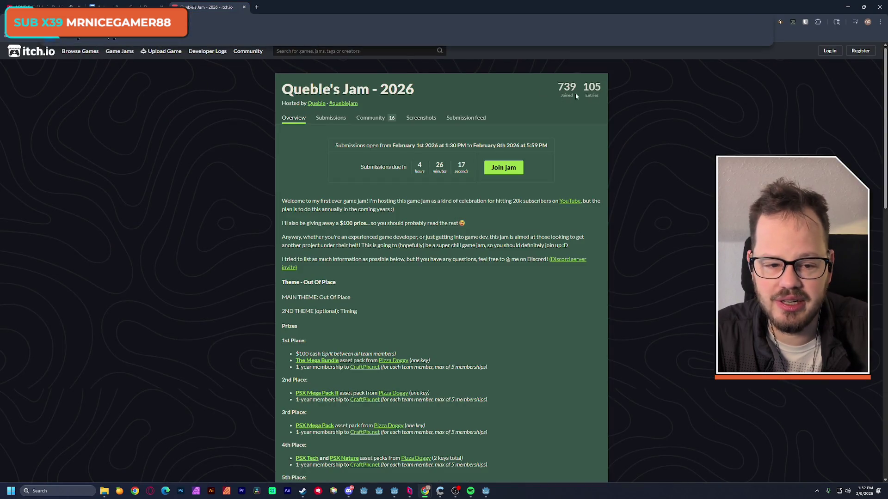
click(592, 90)
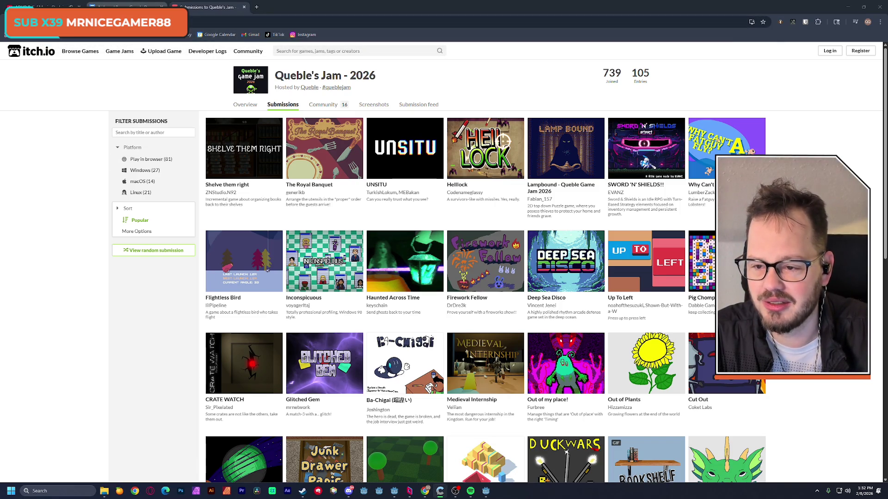
click(44, 6)
key(alt+Tab)
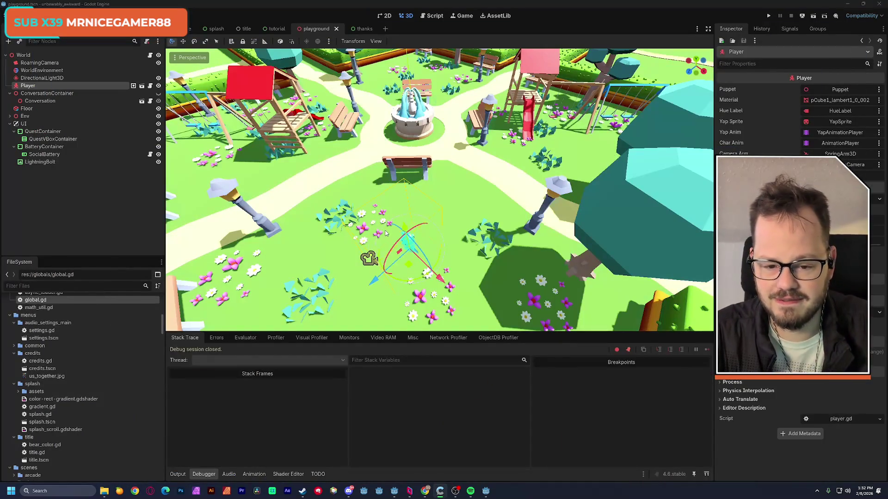
Raise the Conversation object about 2.5 units and turn on ConversationContainer's visibility
scroll(386, 233, down, 3)
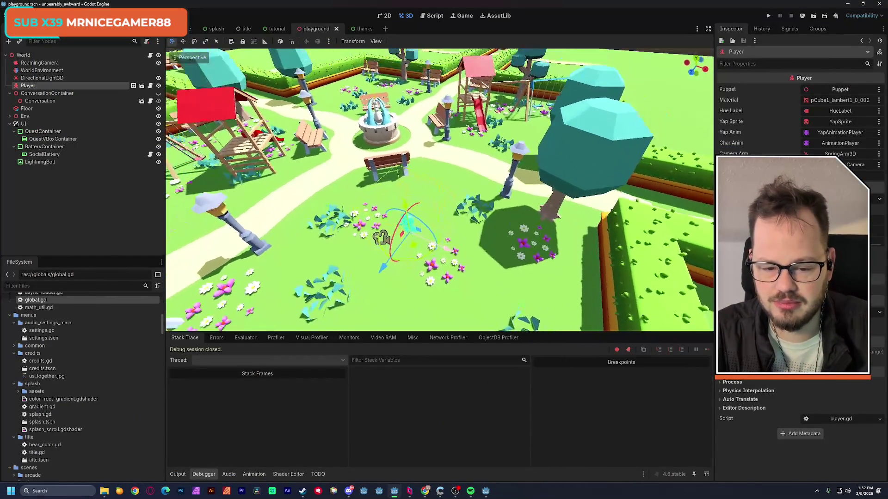
drag(386, 233, 416, 225)
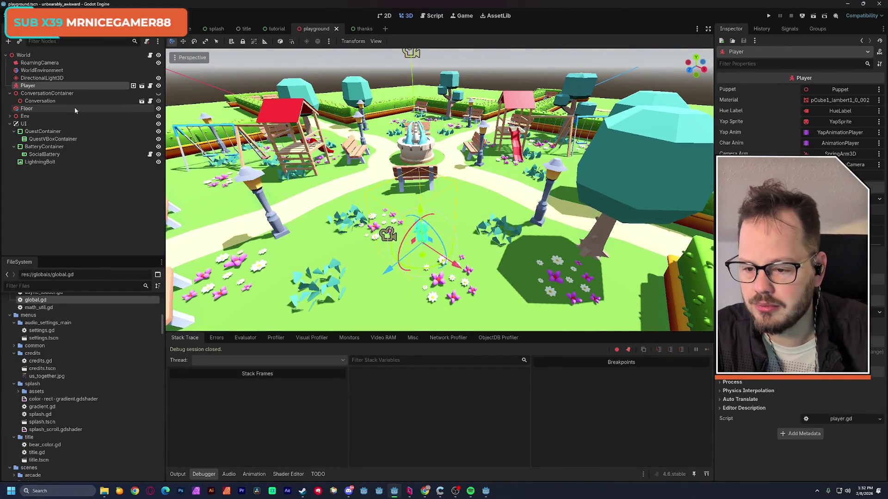
click(56, 100)
scroll(359, 149, up, 3)
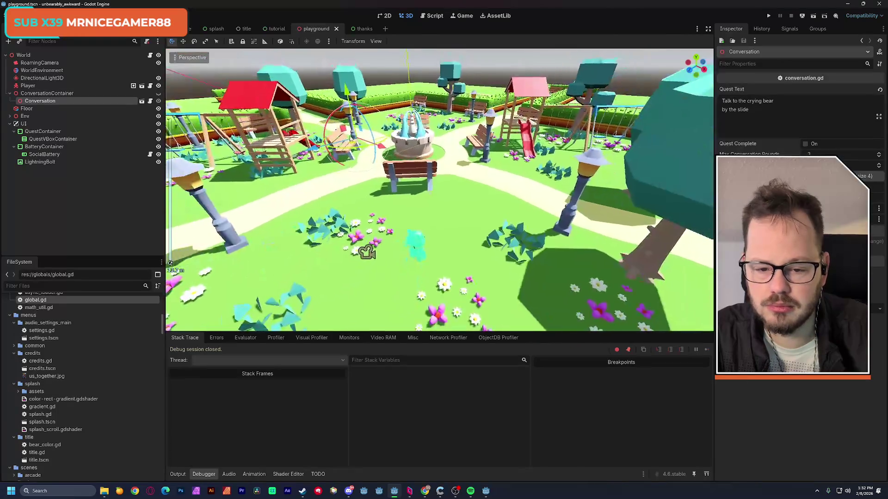
scroll(350, 138, down, 3)
click(379, 200)
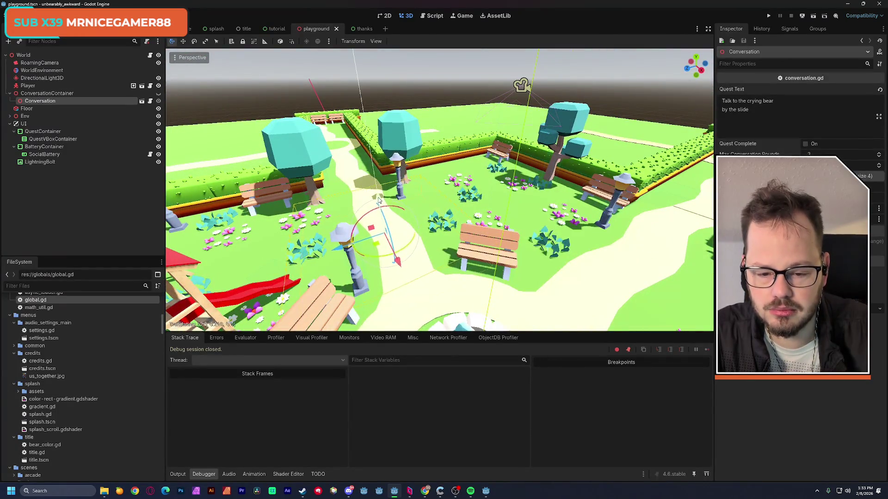
mouse_move(378, 200)
mouse_down()
mouse_move(376, 161)
mouse_move(374, 173)
mouse_up()
click(158, 93)
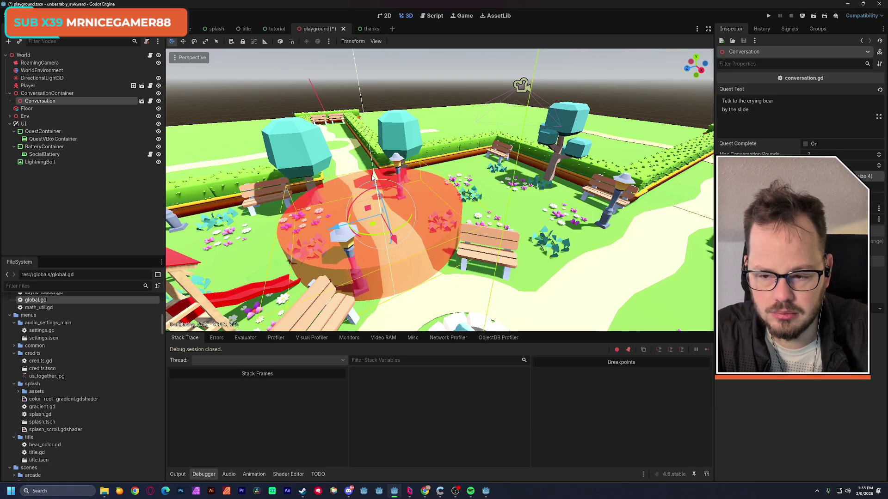
click(150, 100)
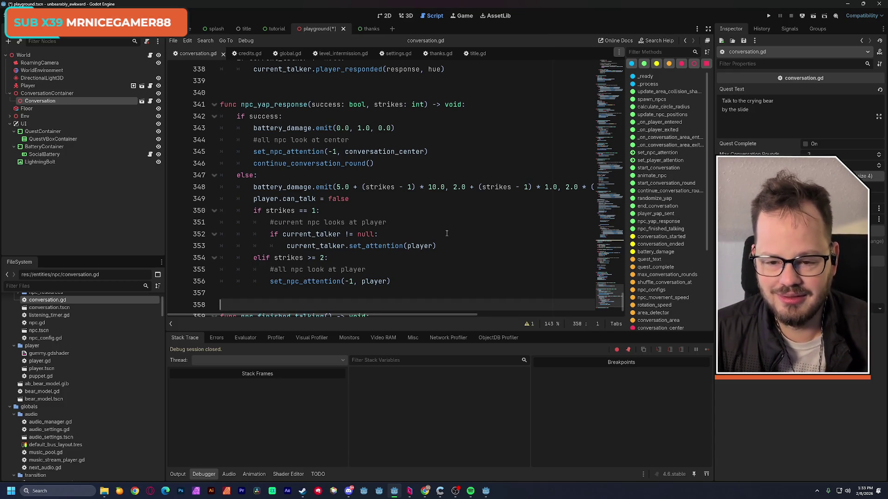
drag(608, 294, 596, 76)
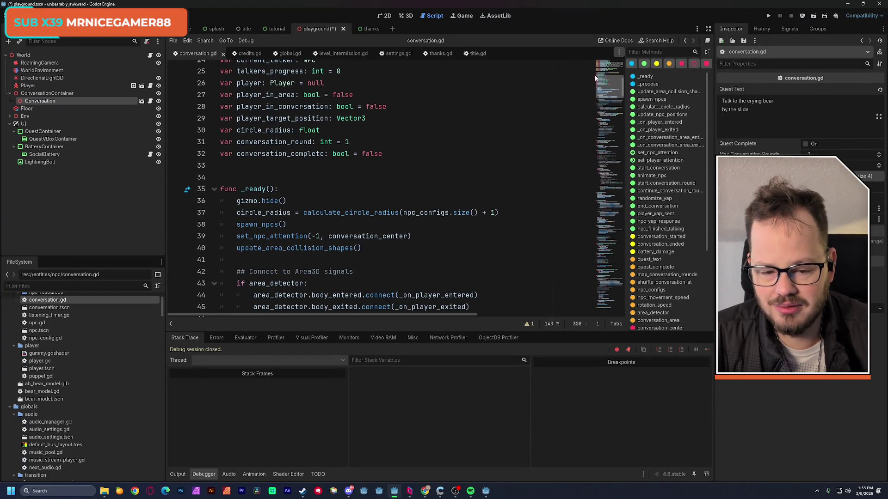
ctrl+click(348, 214)
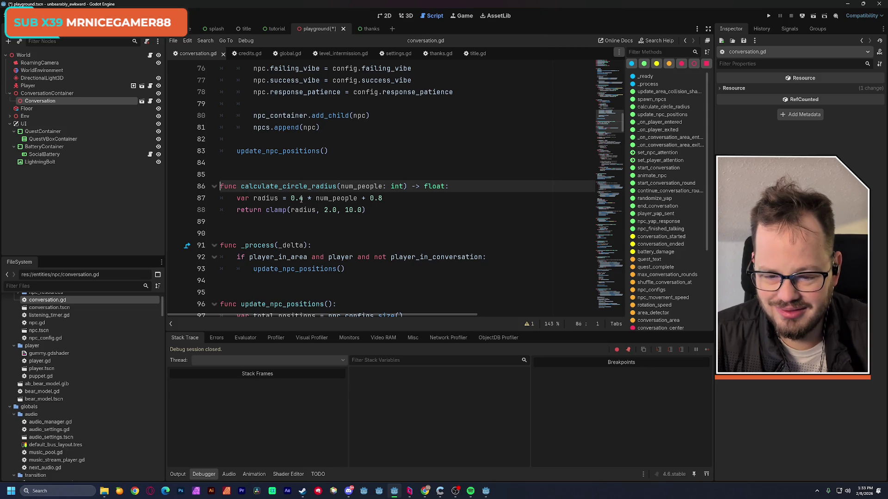
scroll(313, 202, down, 2)
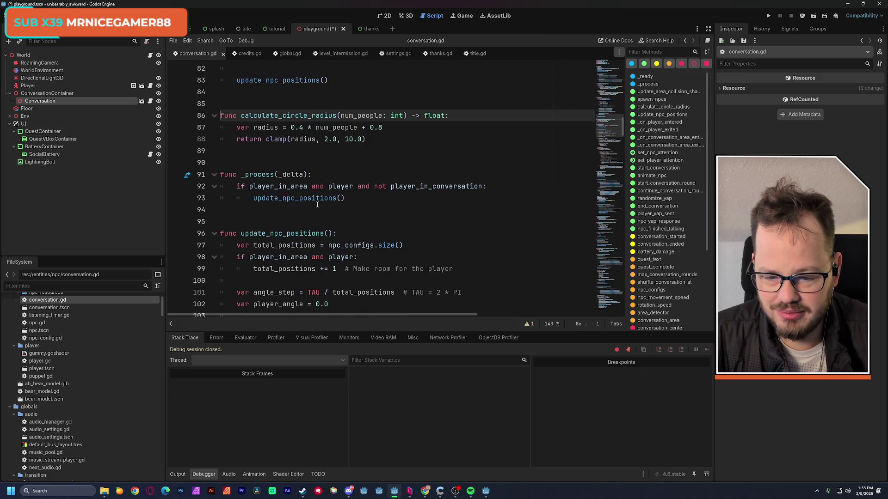
scroll(317, 205, down, 3)
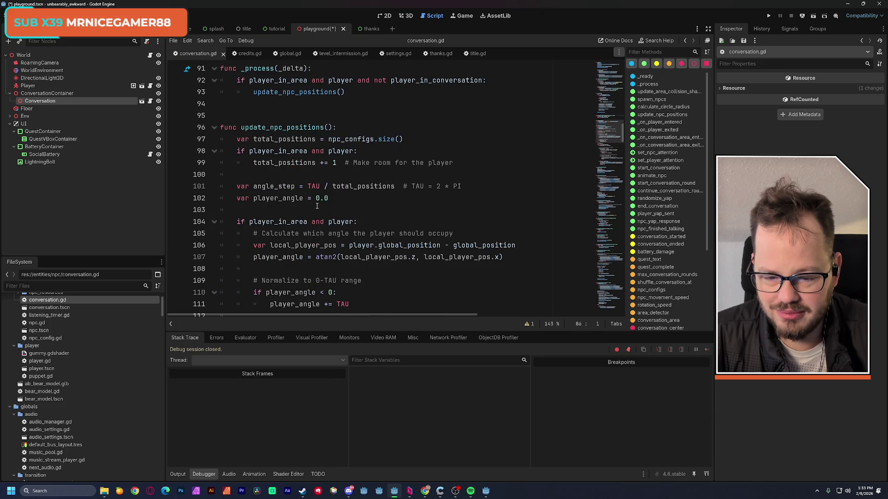
scroll(318, 206, down, 5)
scroll(317, 209, down, 3)
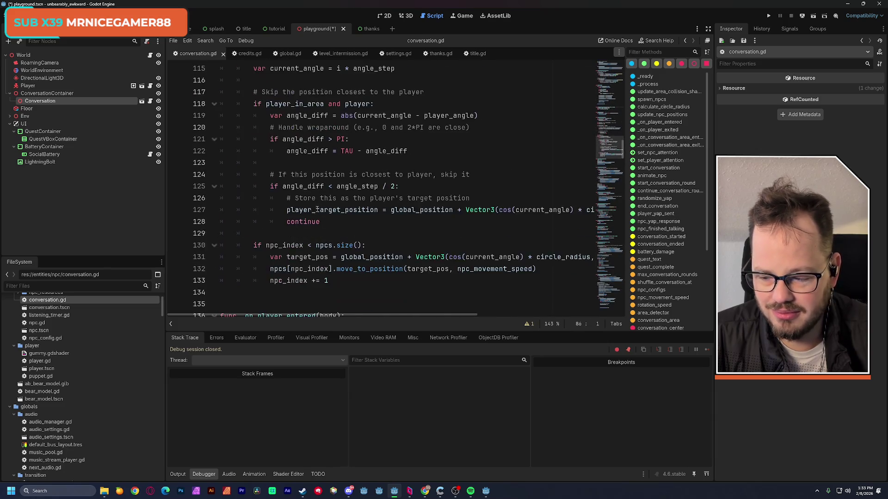
scroll(357, 217, down, 1)
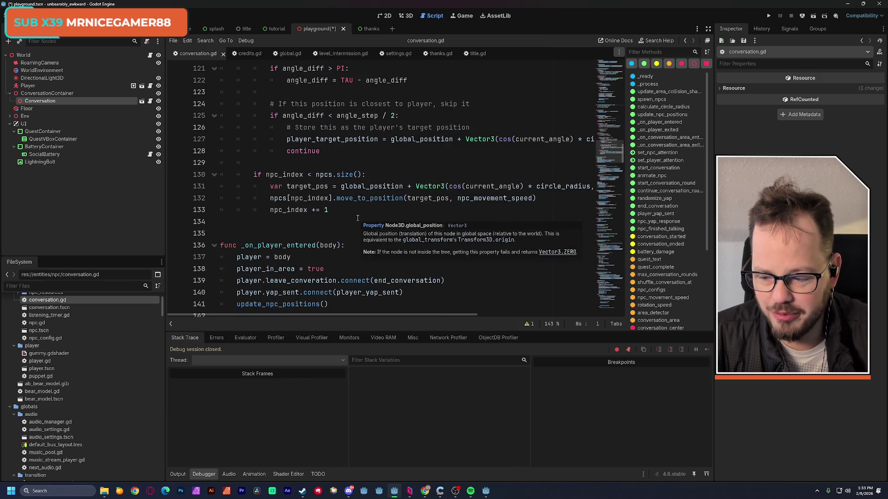
scroll(360, 215, down, 1)
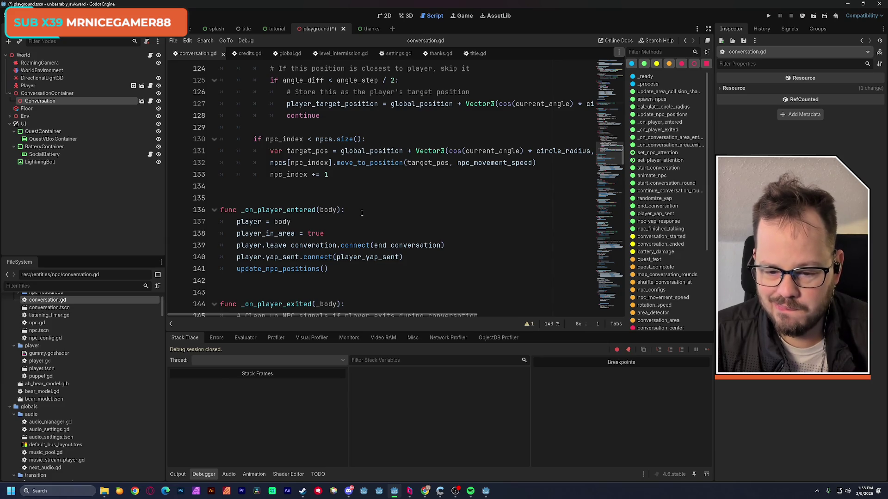
scroll(362, 213, down, 1)
scroll(362, 212, down, 3)
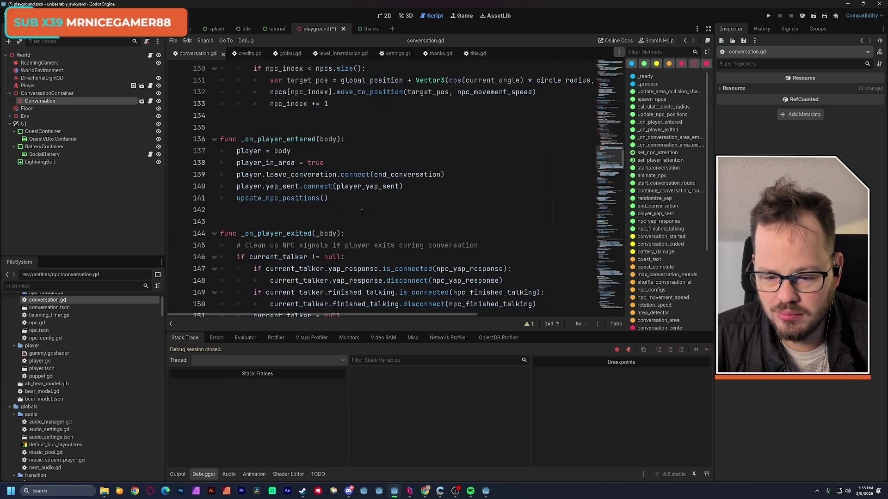
scroll(361, 212, up, 15)
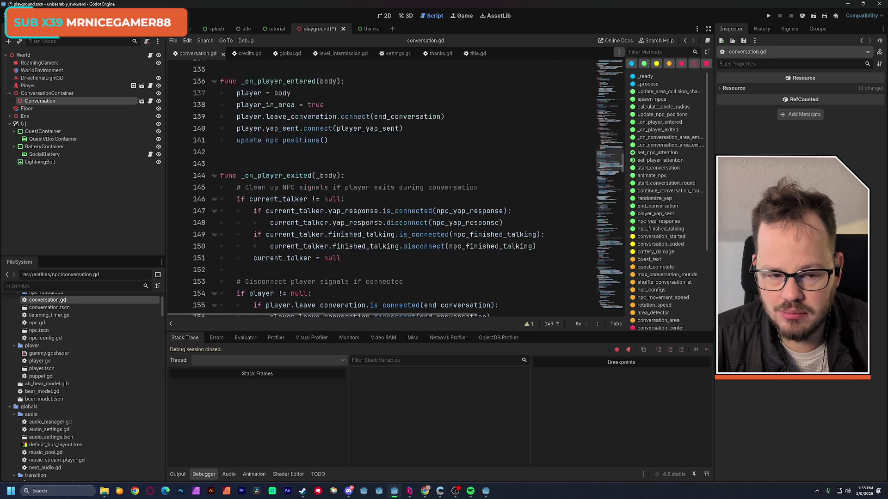
scroll(362, 213, up, 4)
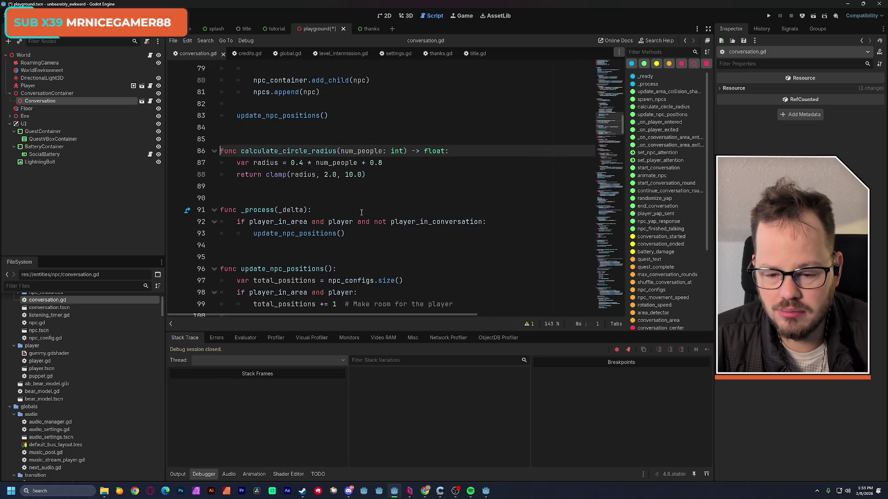
scroll(361, 212, up, 4)
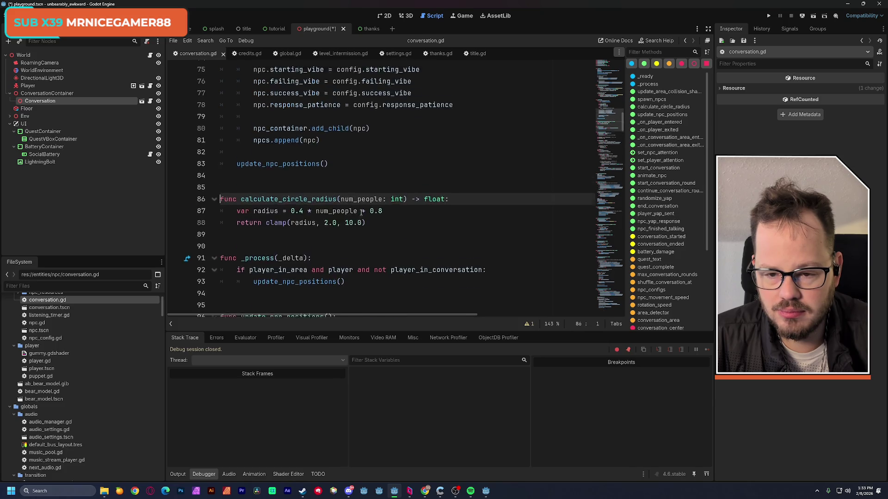
scroll(361, 212, up, 2)
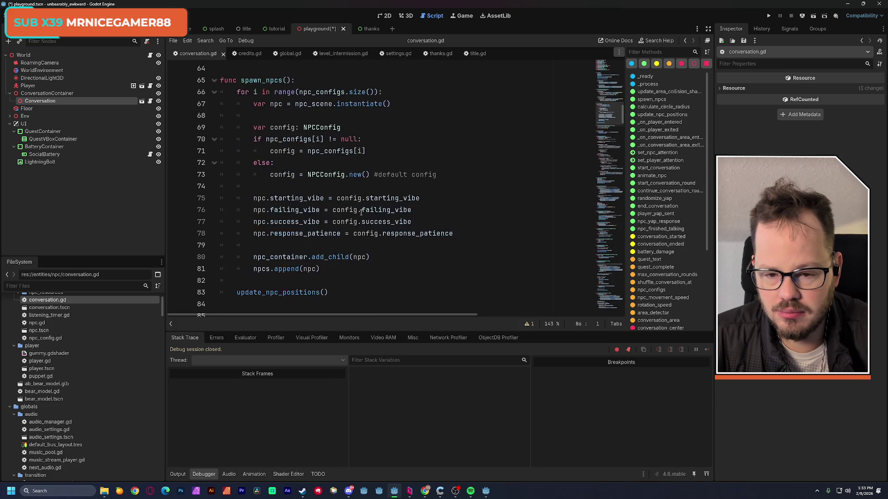
scroll(361, 212, up, 1)
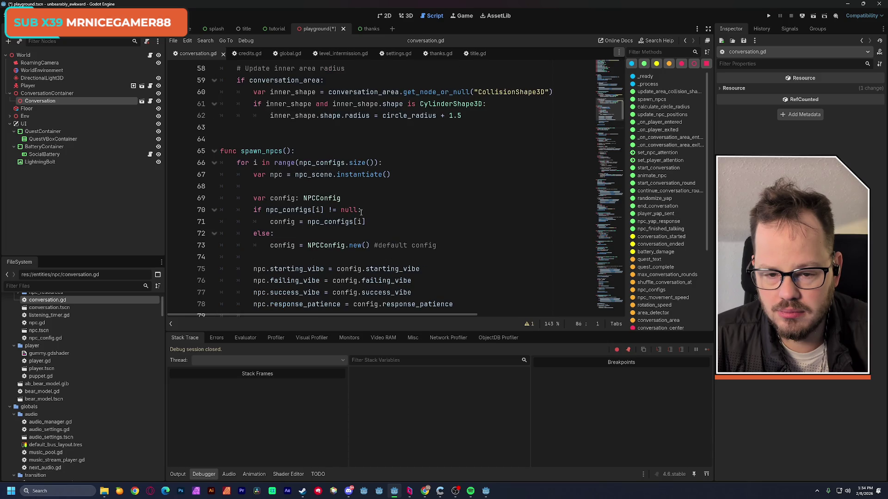
double_click(409, 115)
scroll(429, 179, up, 2)
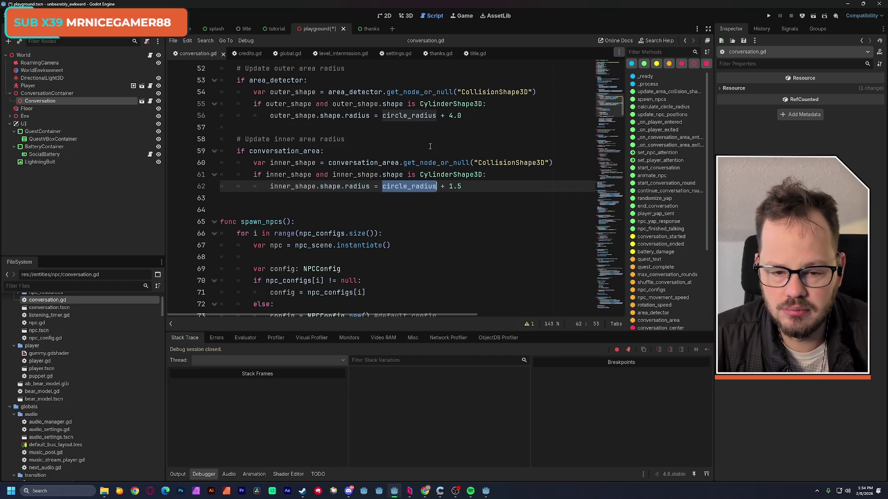
In conversation.gd, change offset 4.0 to 3.0 and 1.5 to 0.5, then save
click(448, 116)
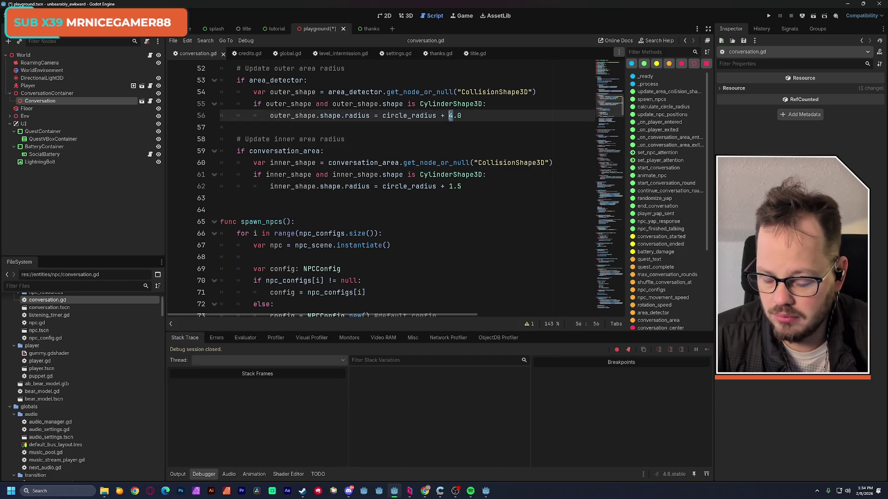
key(Delete)
text(3)
click(448, 186)
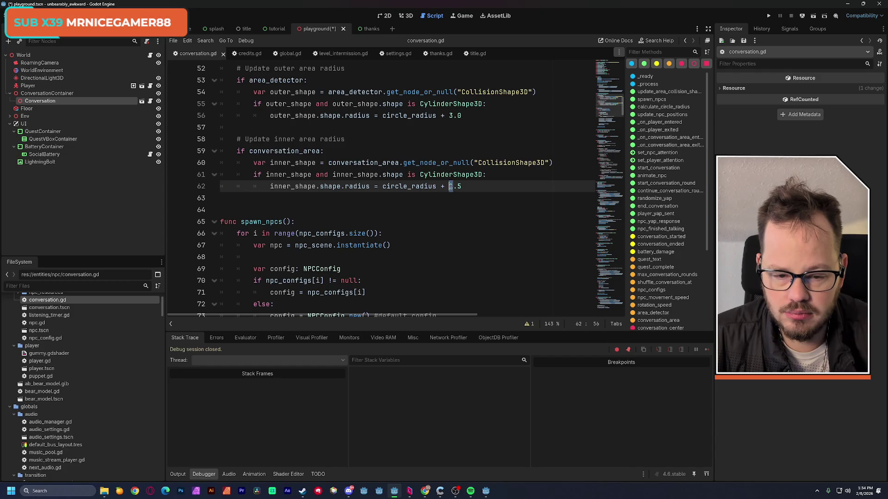
key(Delete)
text(0)
click(480, 150)
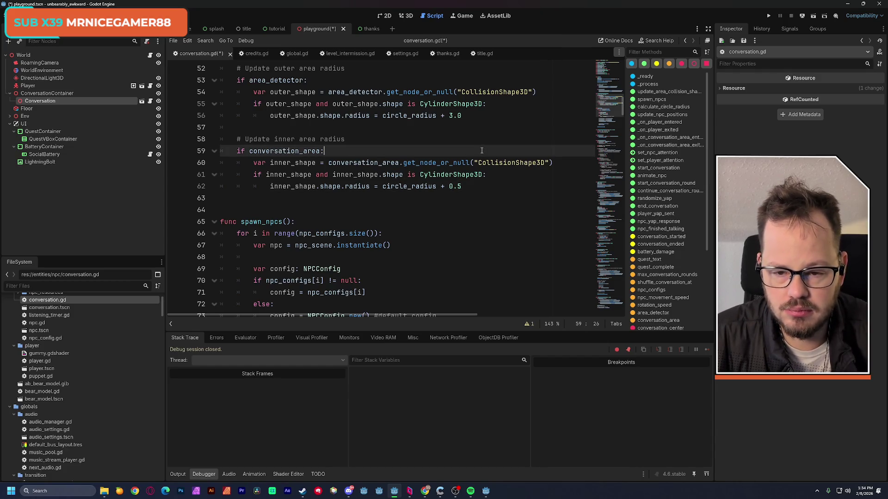
key(ctrl+s)
scroll(463, 157, up, 2)
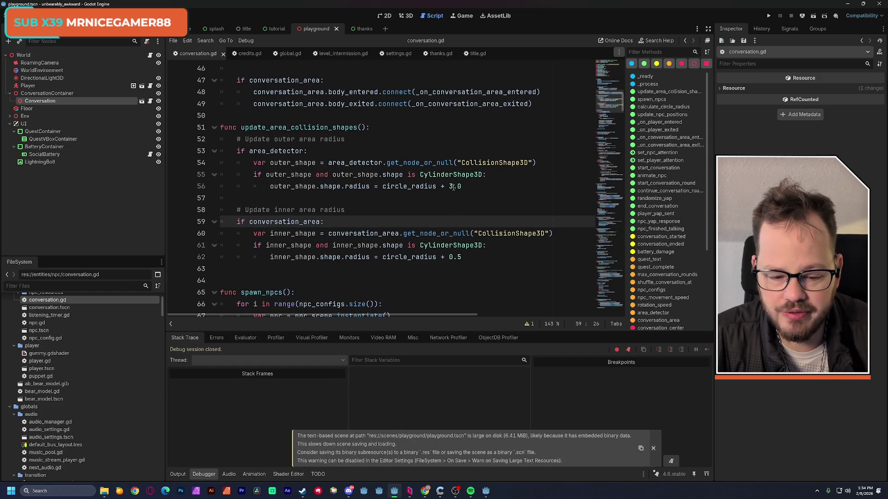
mouse_move(418, 228)
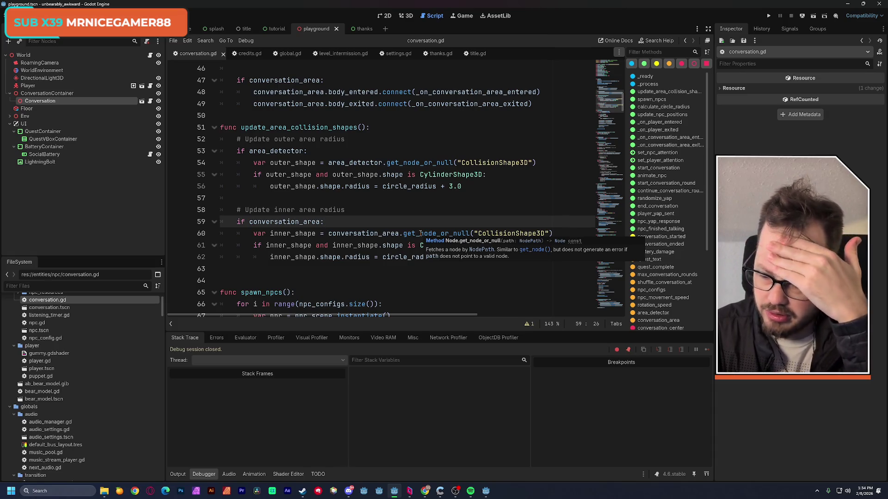
mouse_move(448, 89)
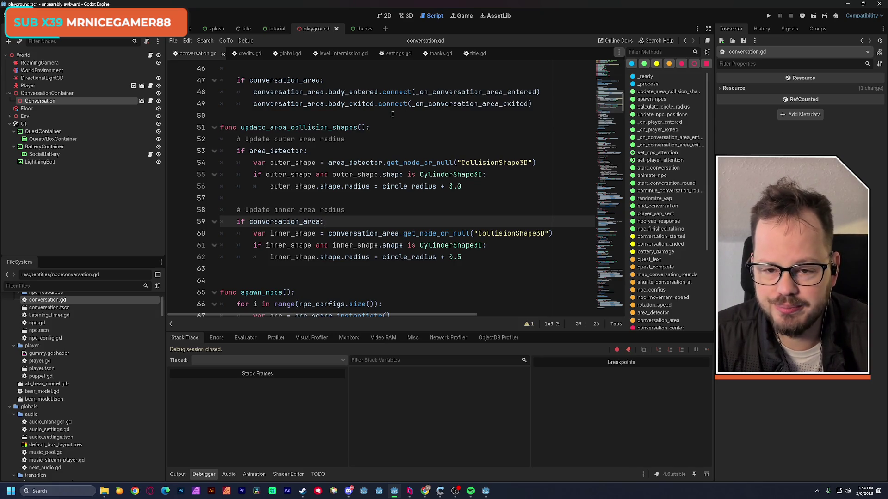
click(387, 16)
Pull QuestContainer's right edge in and its left edge slightly left, then save playground
scroll(374, 200, down, 2)
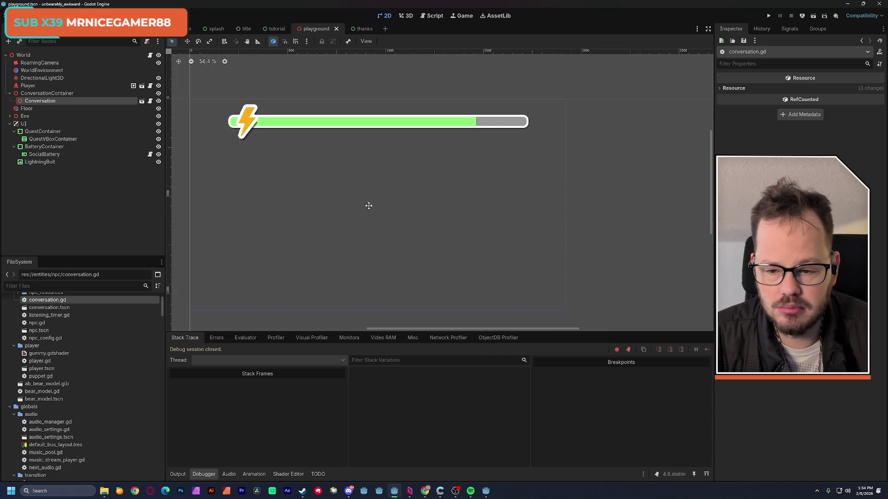
click(62, 131)
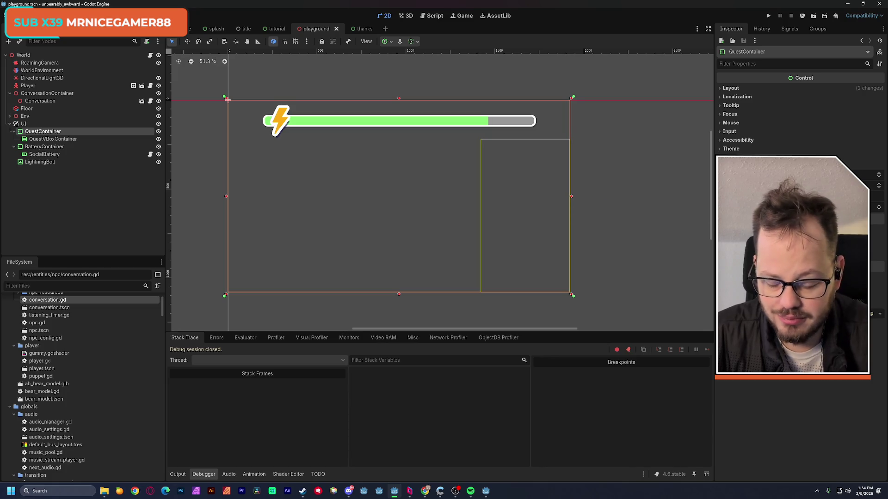
key(Return)
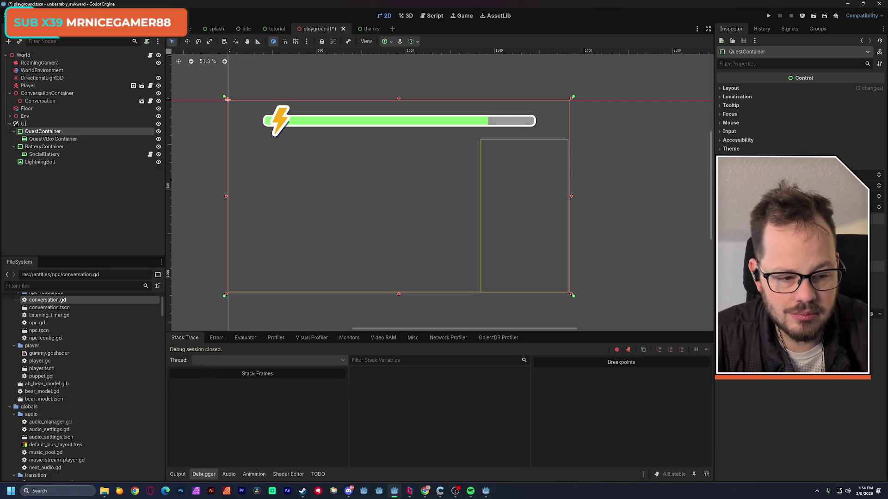
key(Return)
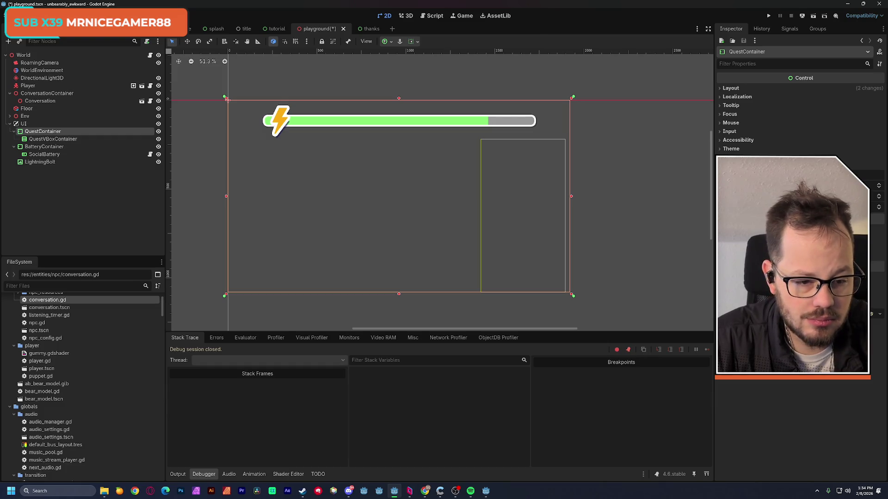
key(Return)
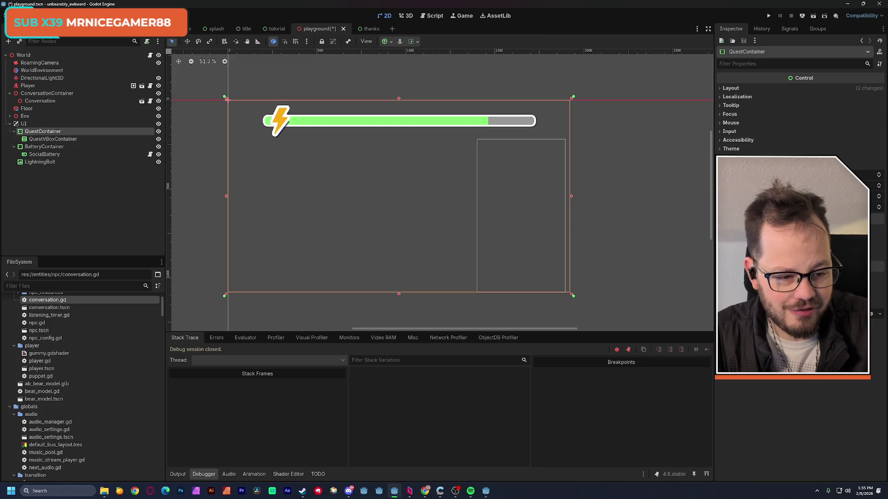
key(ctrl+s)
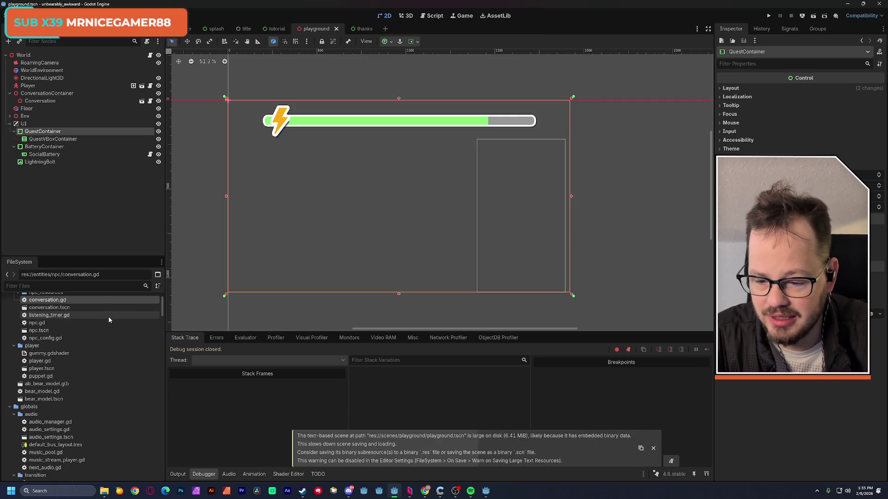
scroll(104, 316, up, 2)
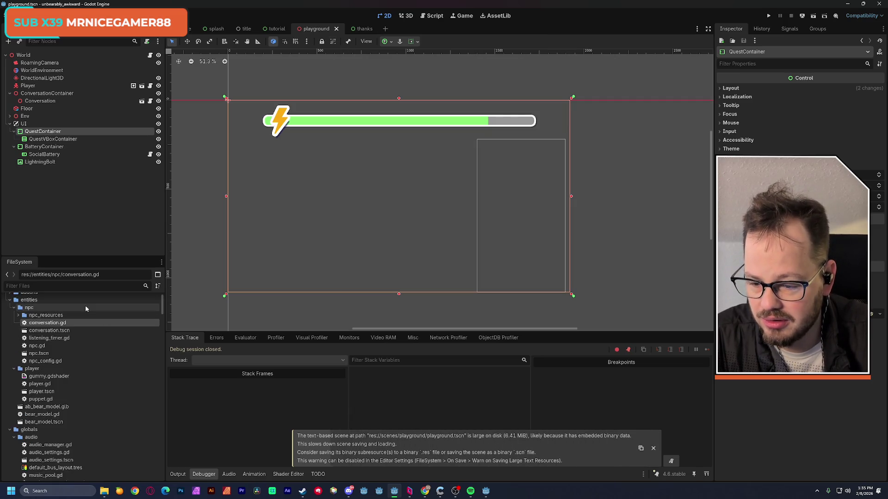
Filter the FileSystem dock by 'classr' and open classroom.tscn
click(36, 287)
text(class)
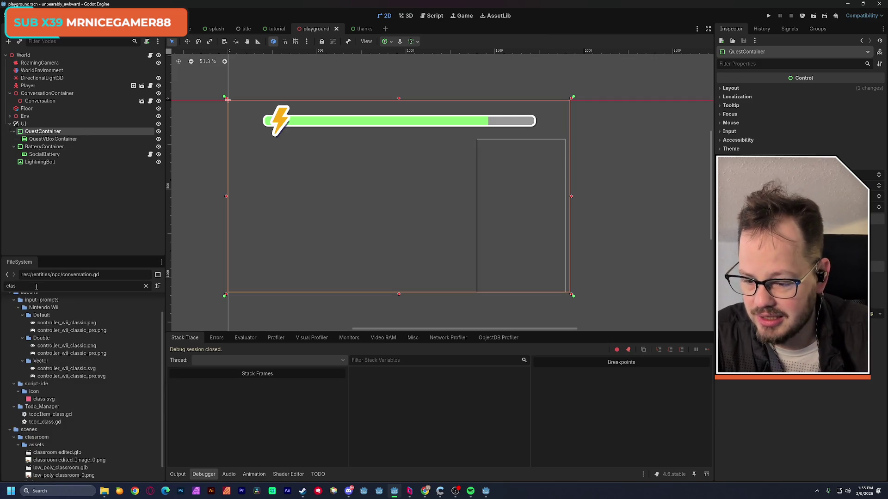
text(r)
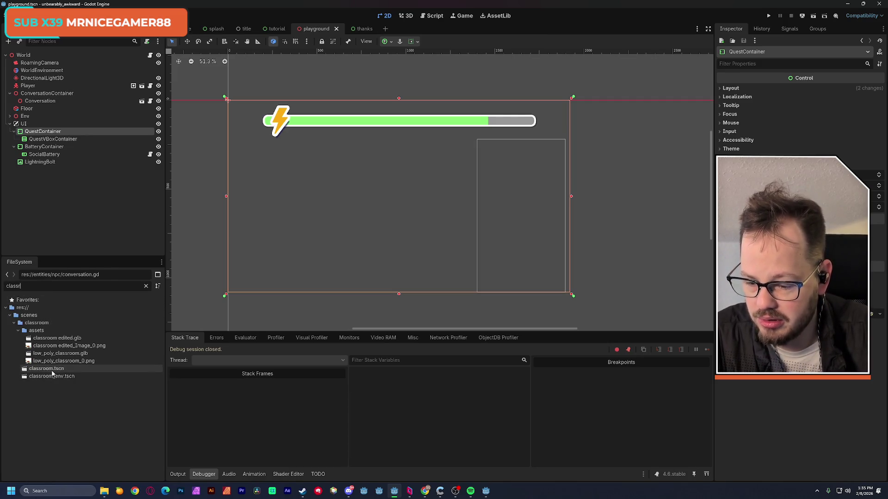
click(52, 369)
double_click(51, 369)
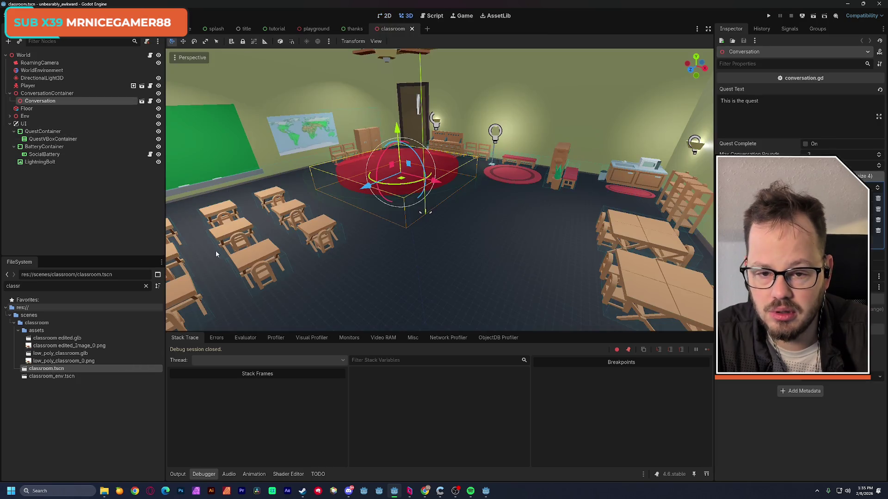
Shift classroom's QuestContainer left edge slightly left, save, and bring up the playground scene
click(89, 138)
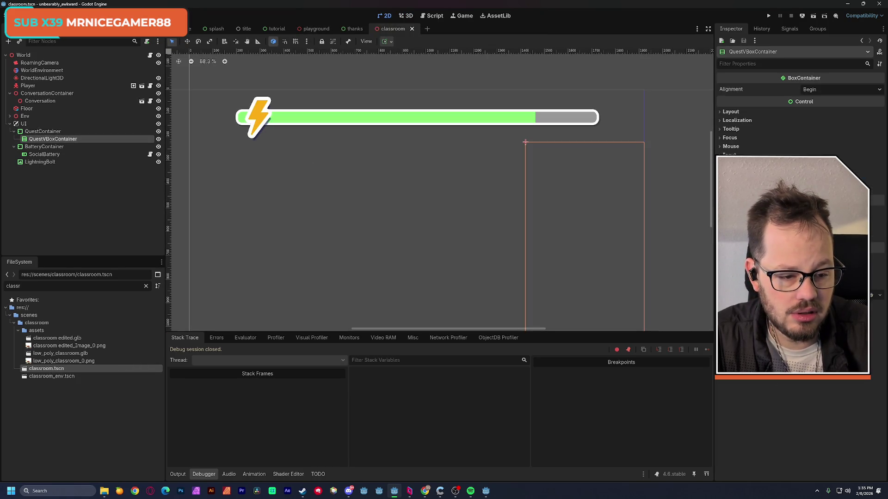
click(87, 132)
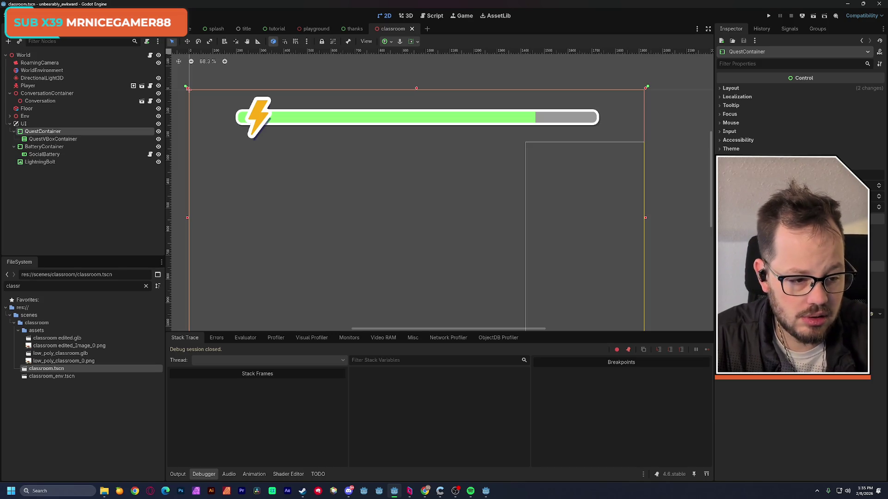
key(Return)
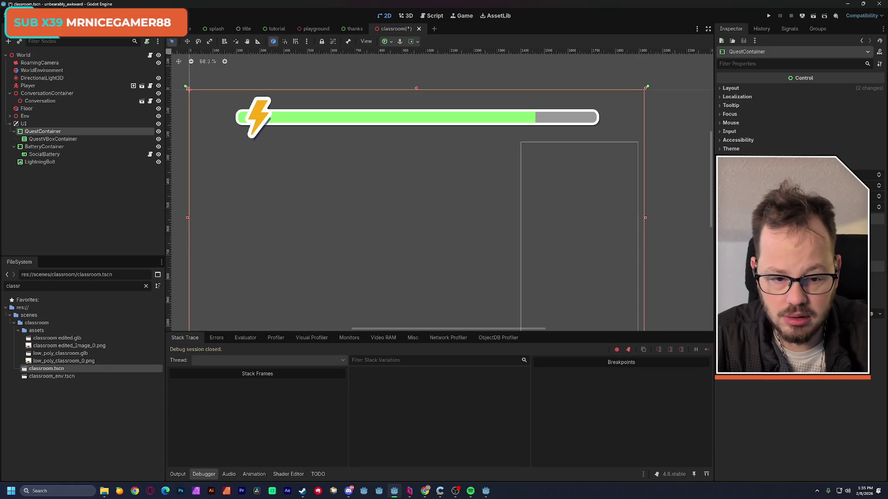
key(ctrl+s)
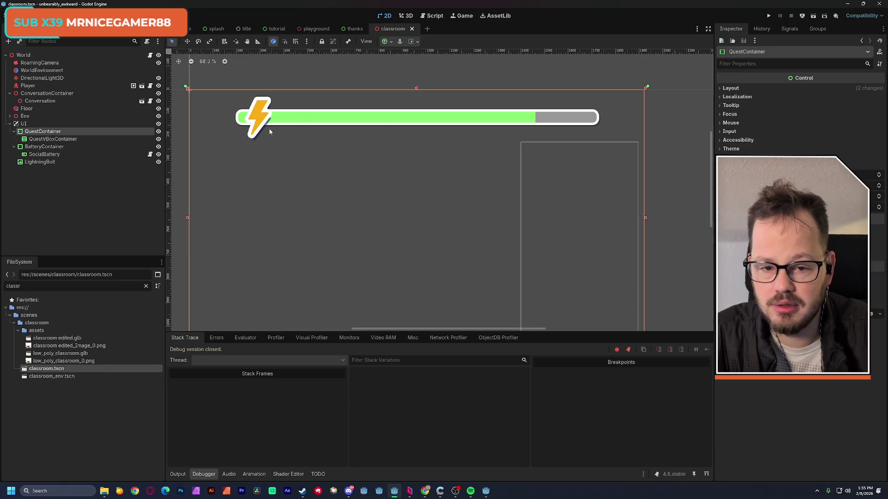
drag(316, 29, 377, 32)
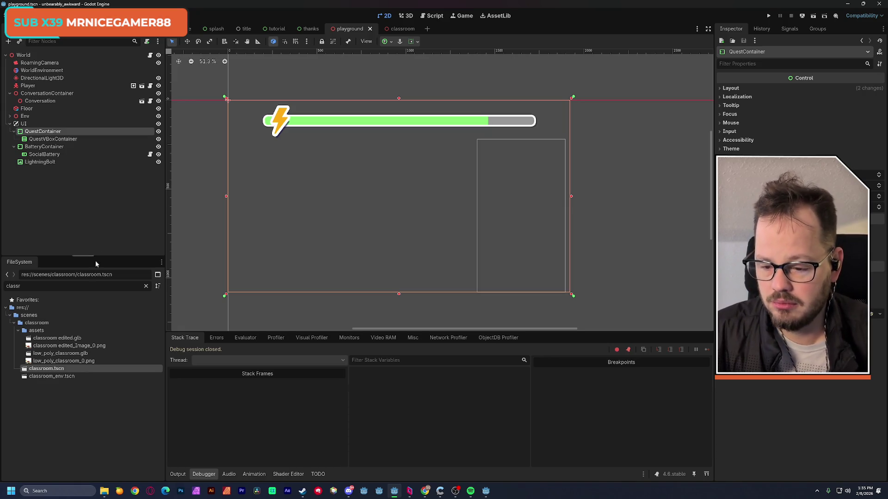
double_click(40, 286)
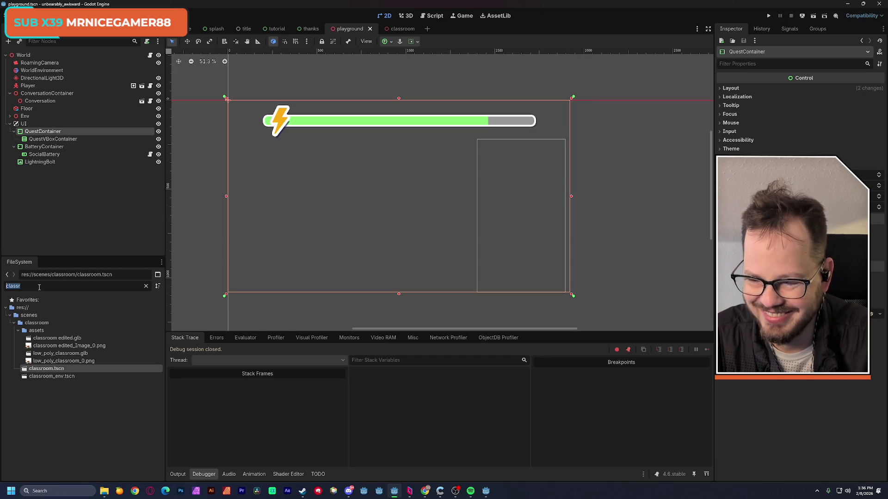
Step away to another application and back to Godot, then type 'holl' into the FileSystem filter
click(454, 492)
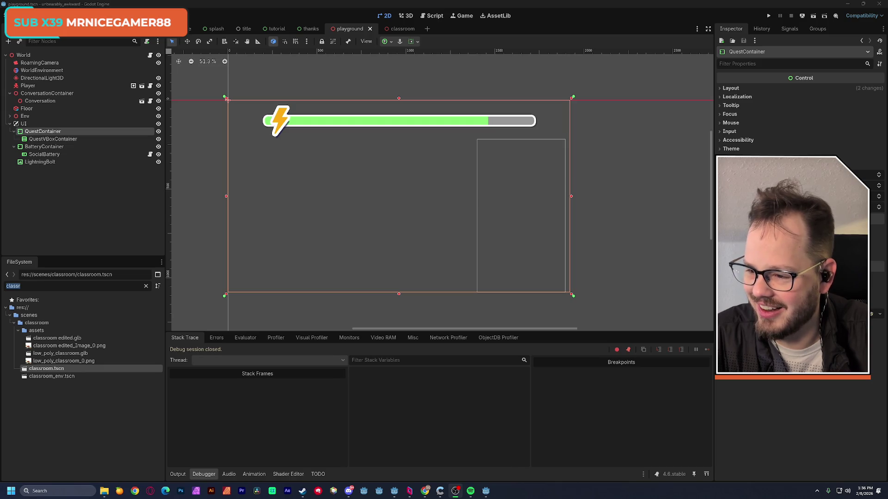
key(alt+Tab)
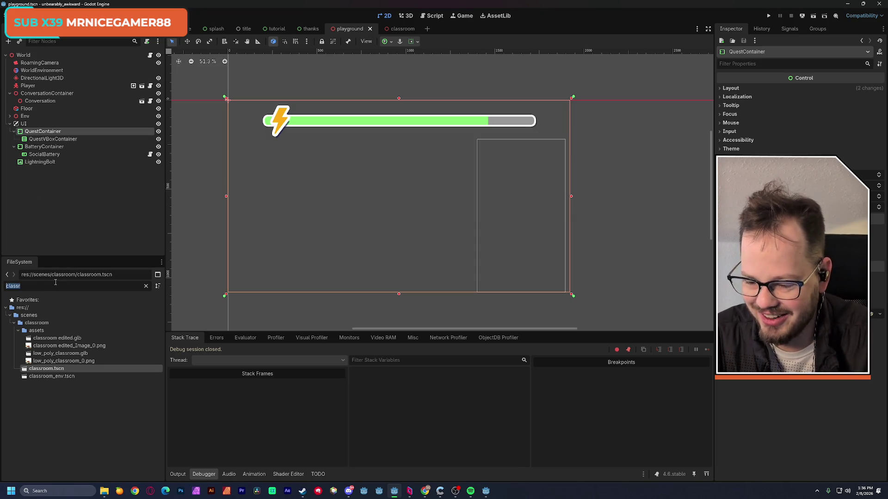
key(alt+Tab)
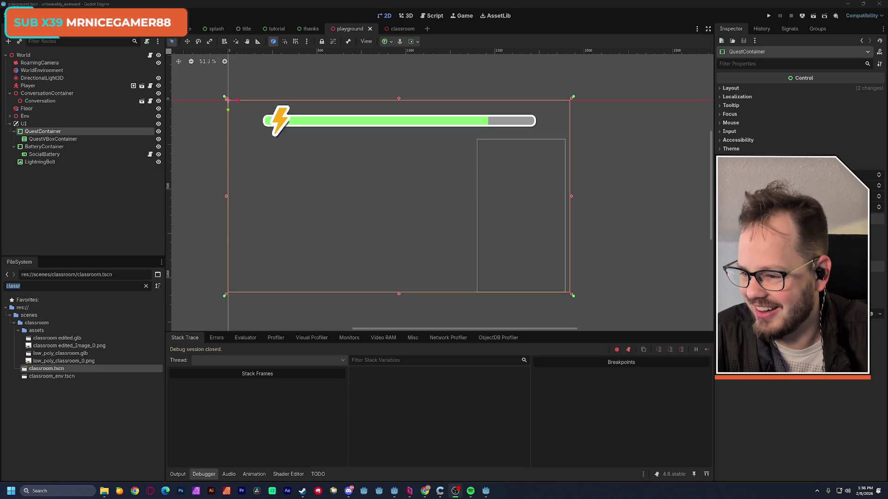
key(alt+Tab)
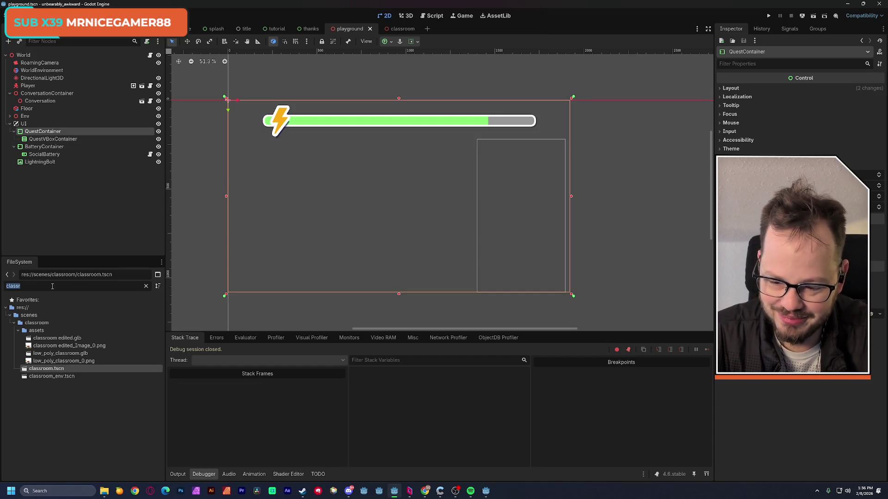
text(h)
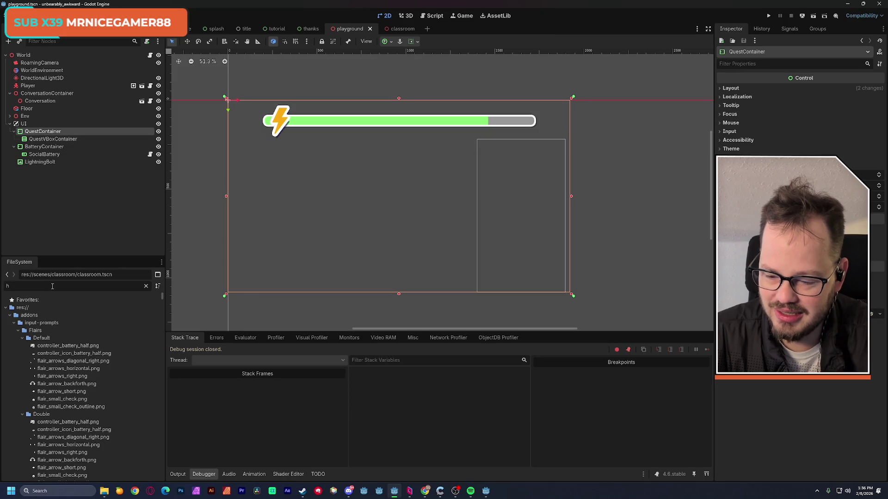
text(oll)
Open holidays.tscn, shift its quest list box's left edge, and save the scene
click(47, 331)
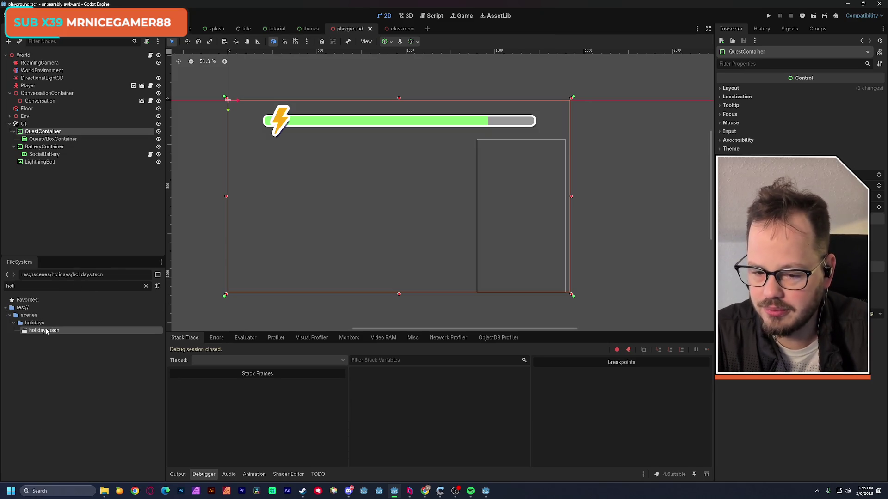
double_click(47, 331)
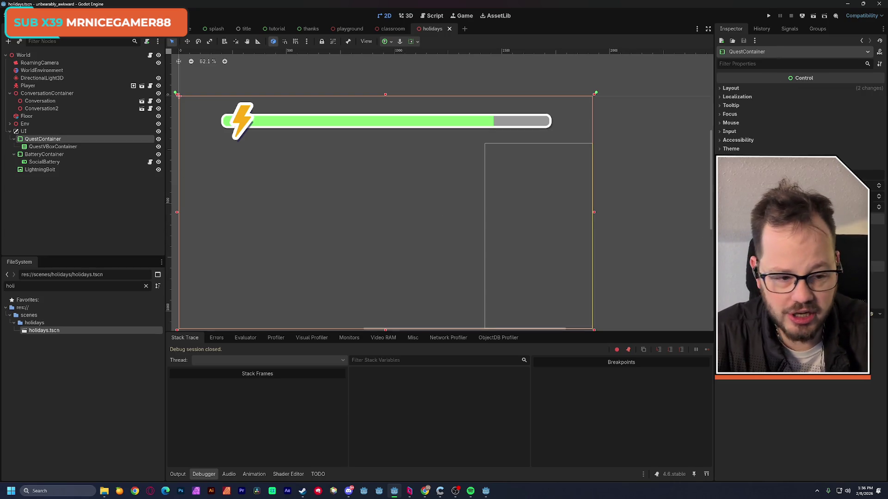
key(Return)
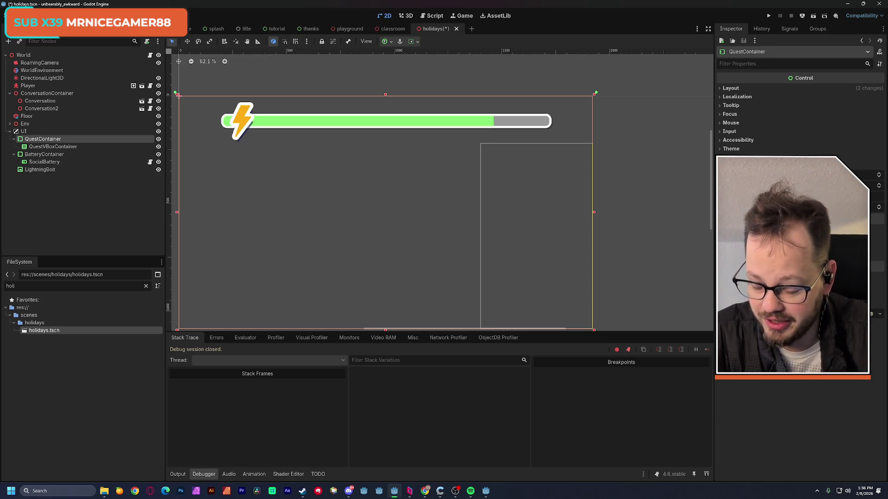
key(Return)
key(ctrl+s)
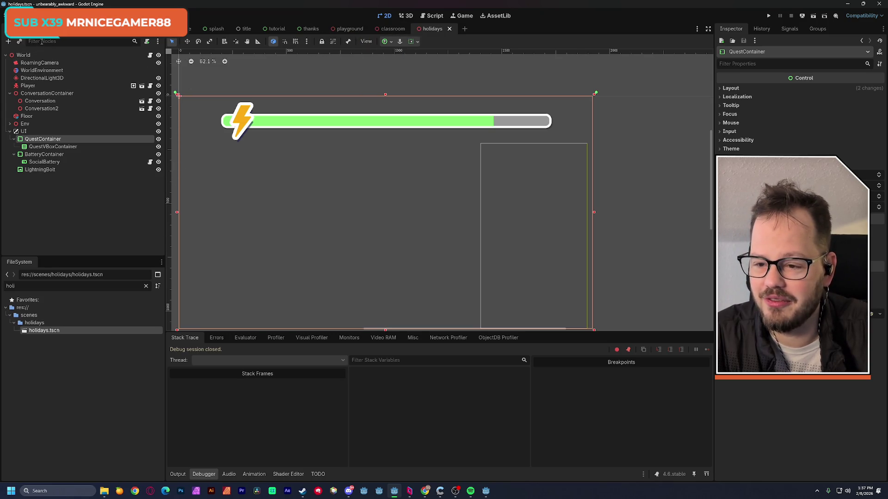
click(34, 289)
key(ctrl+a)
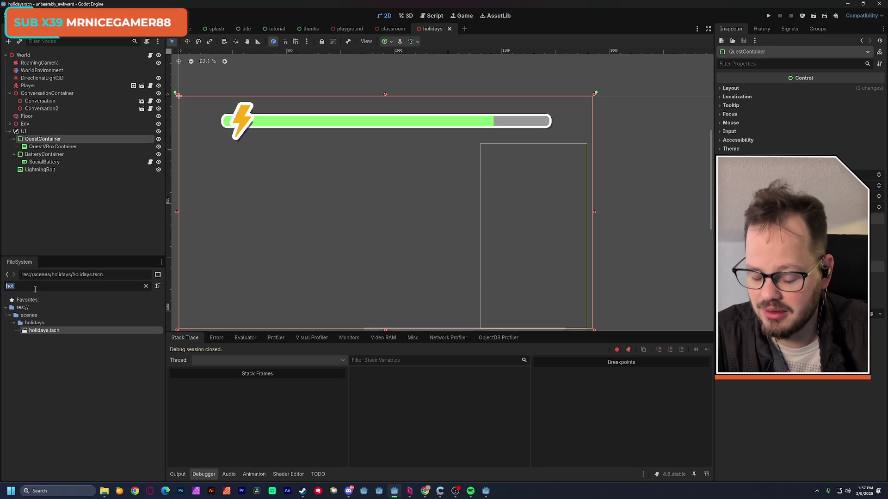
Filter the FileSystem for 'party' and open party.tscn
text(party)
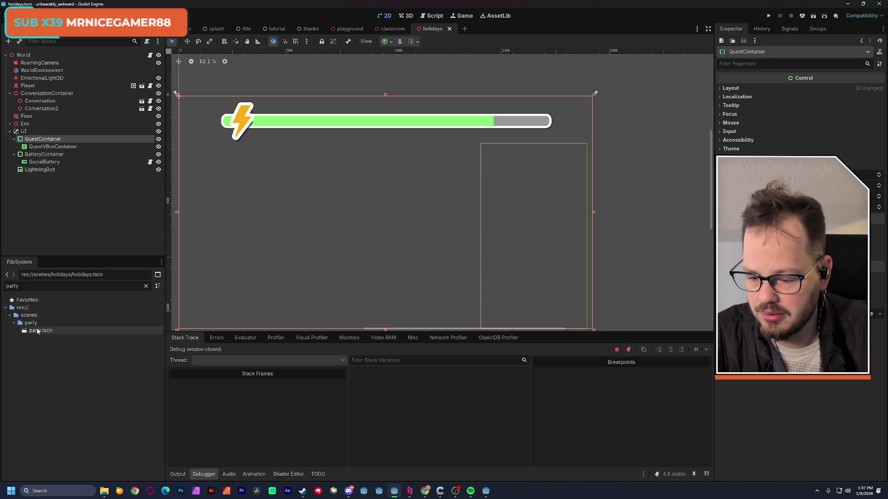
click(37, 330)
double_click(37, 331)
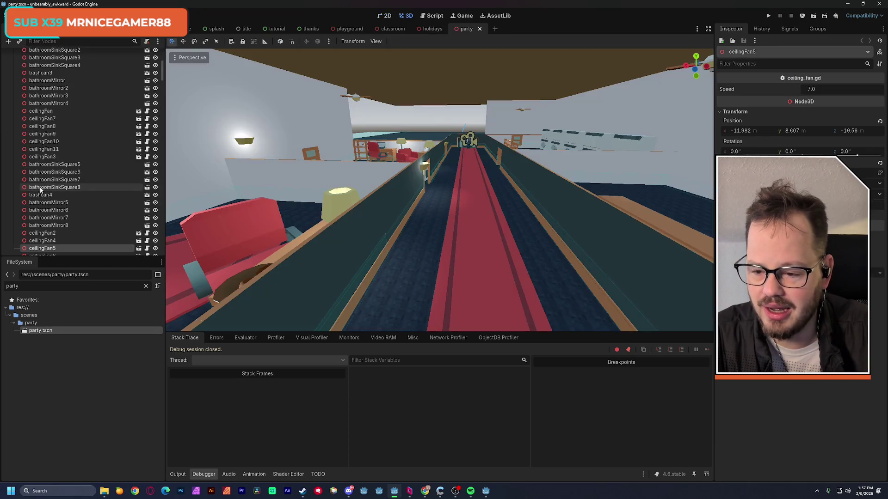
Collapse the Rooms, StaticBody3D and Env nodes, then select QuestContainer
scroll(69, 153, up, 3)
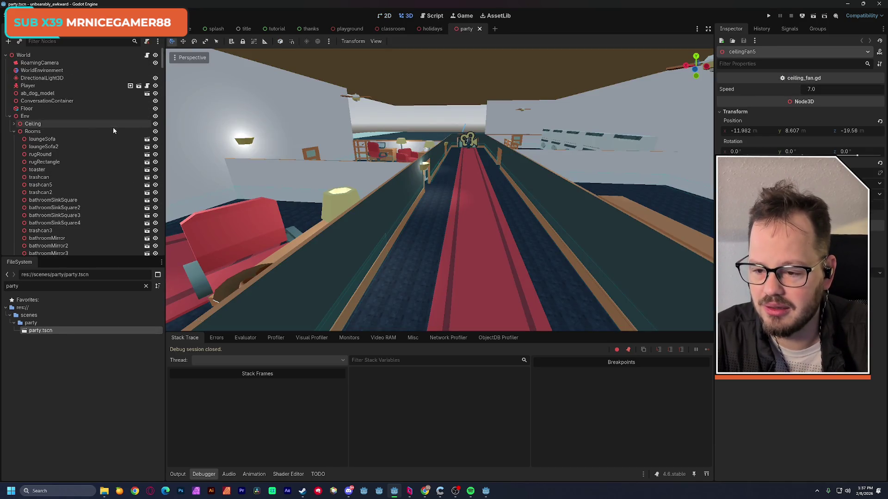
click(13, 132)
click(14, 162)
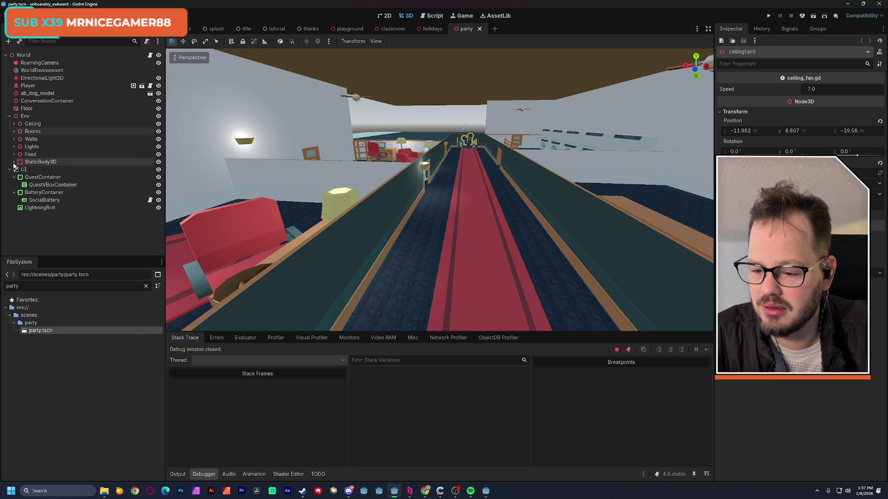
click(10, 117)
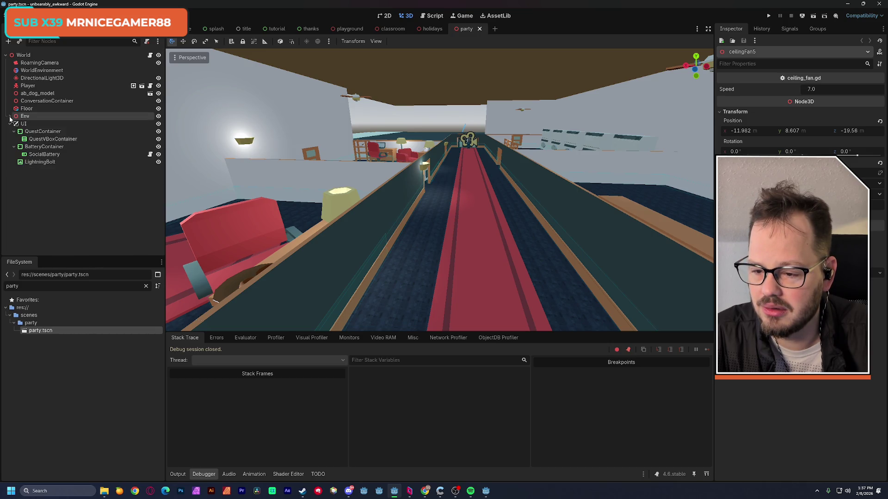
click(43, 131)
scroll(354, 171, down, 5)
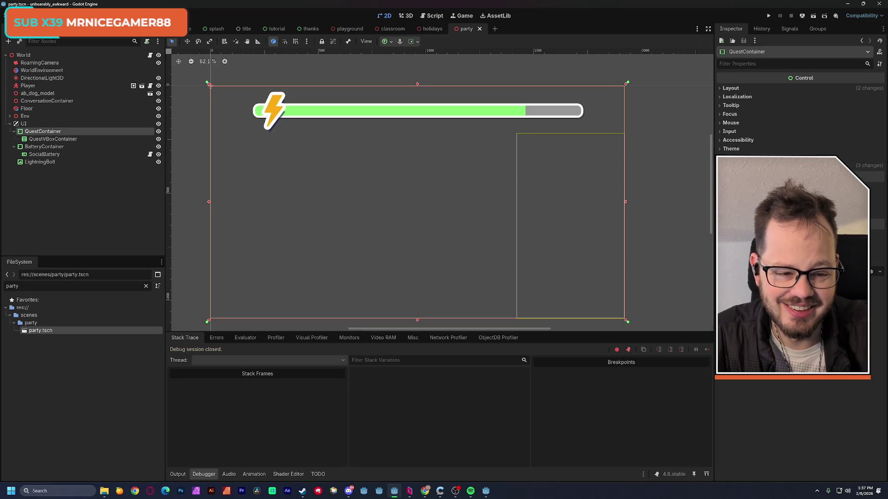
Pull in the quest list box's left and right layout offsets and save the party scene
click(740, 157)
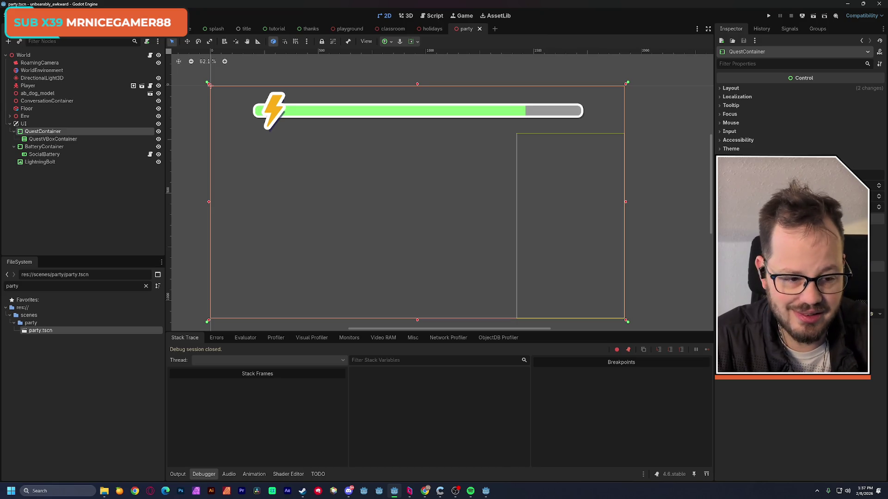
key(Return)
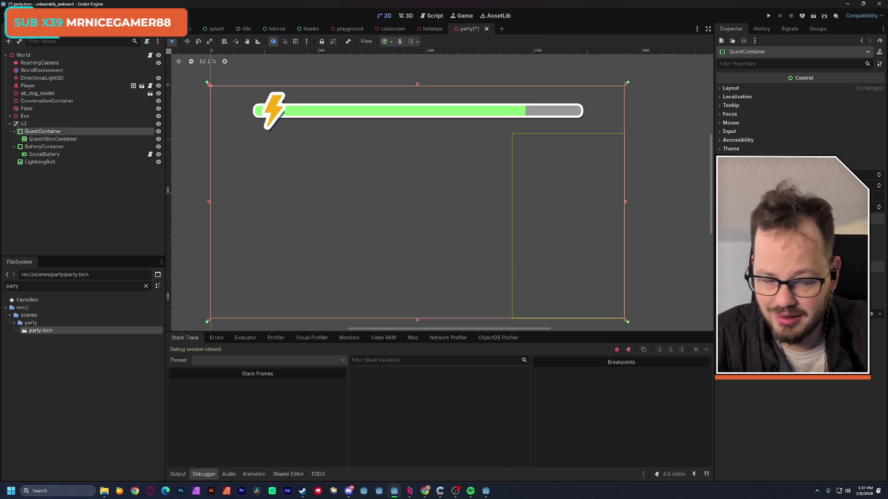
key(Return)
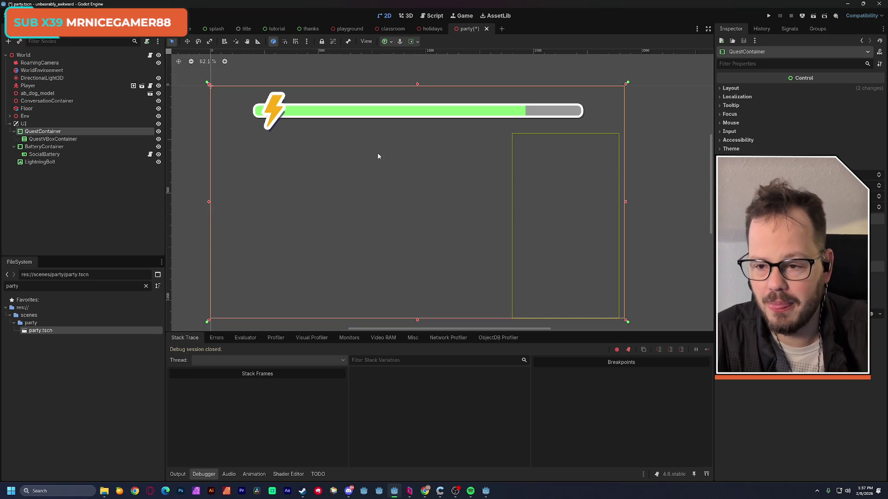
key(ctrl+s)
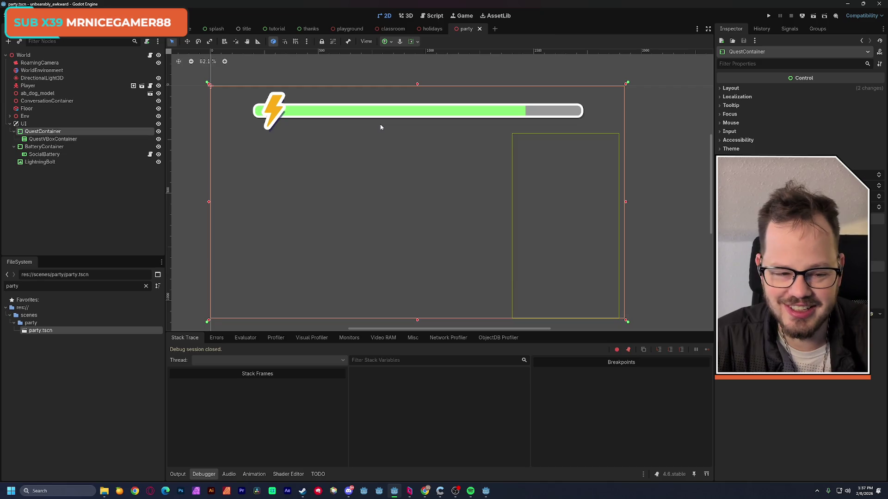
Check the layout on the canvas, deselect QuestContainer, and select the World root node
drag(385, 188, 396, 181)
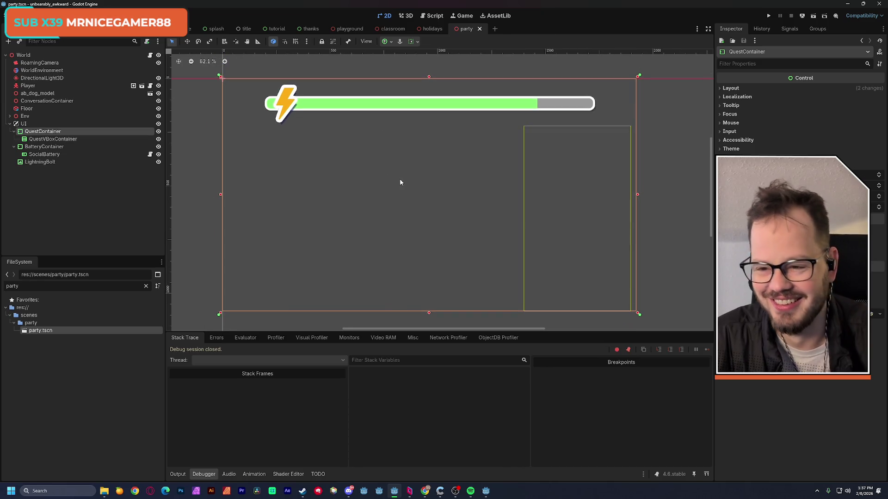
click(121, 231)
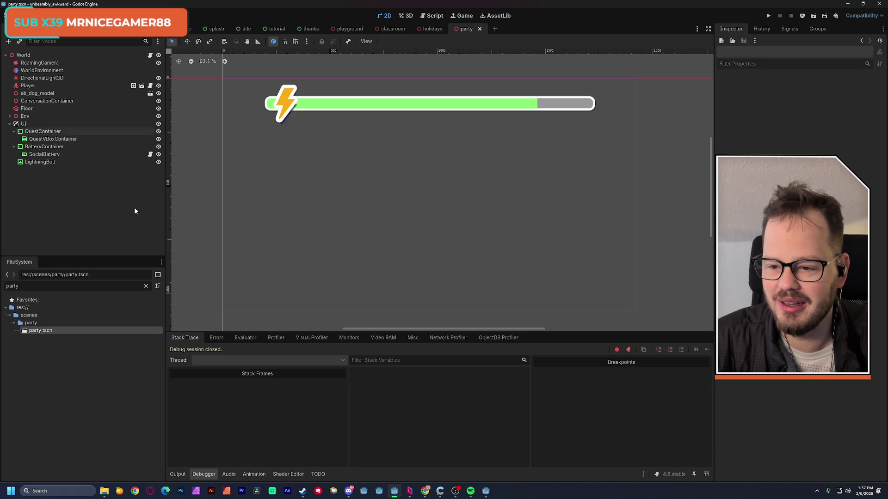
click(37, 56)
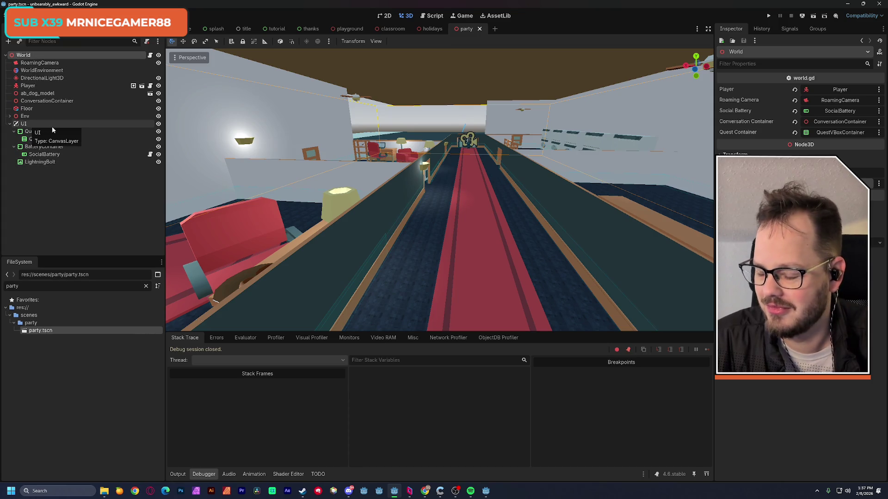
Clear the file filter, show the playground scene in 3D, and open world.gd
mouse_move(109, 490)
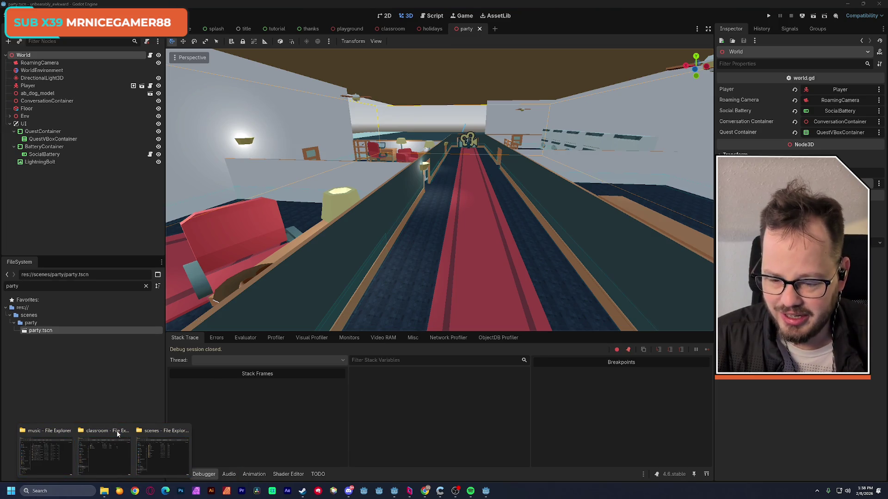
click(145, 286)
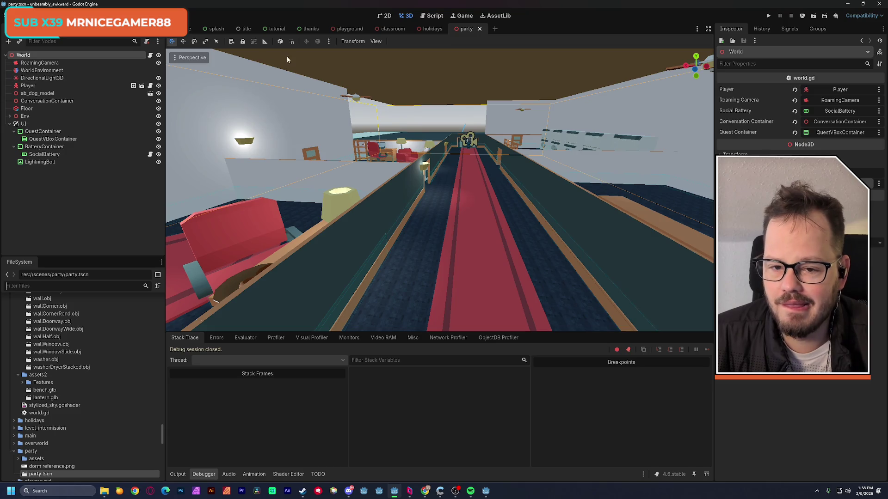
click(347, 30)
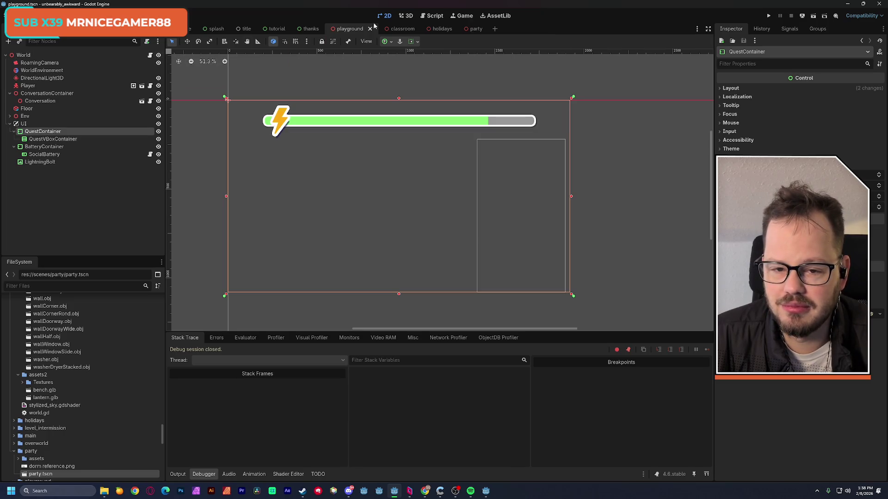
click(406, 17)
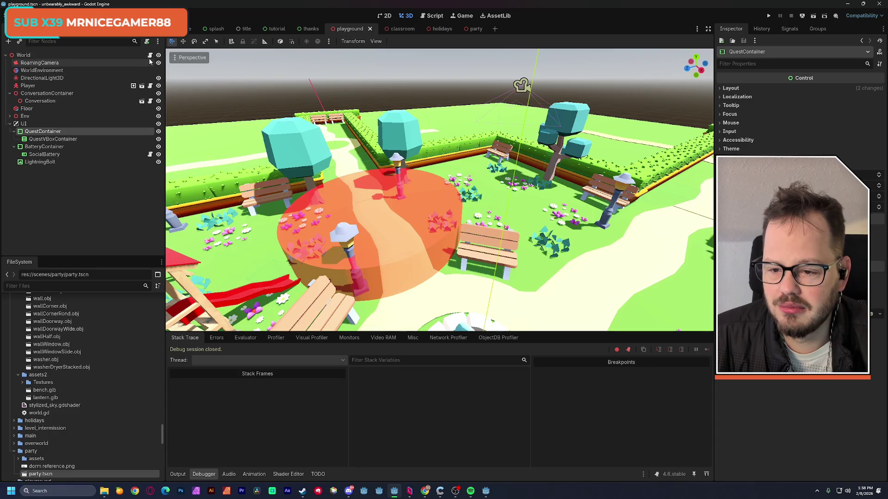
click(149, 56)
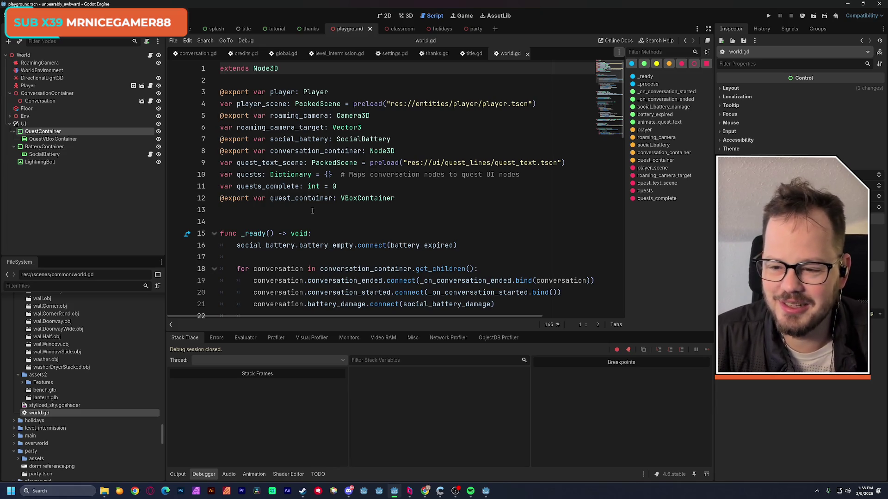
click(74, 55)
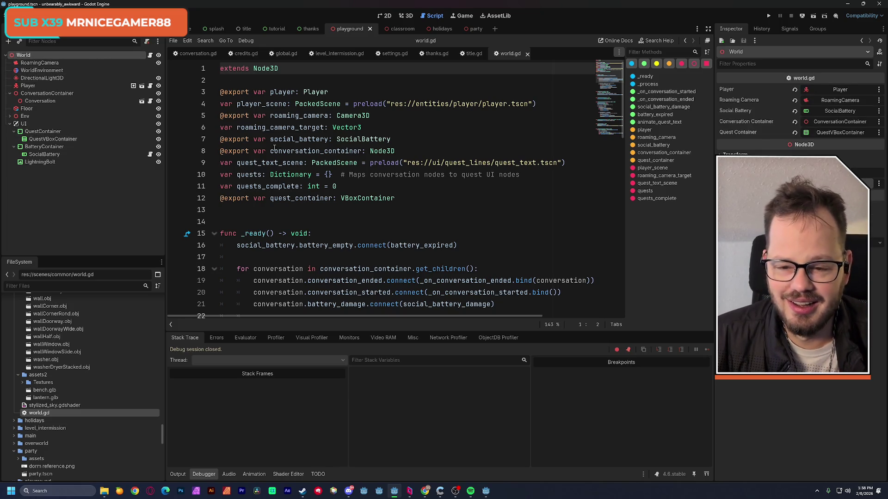
click(402, 199)
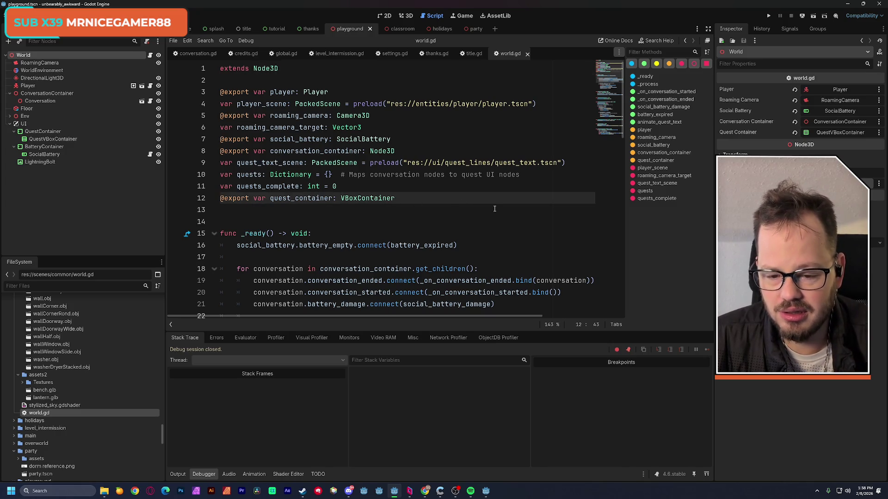
key(Return)
text(@export)
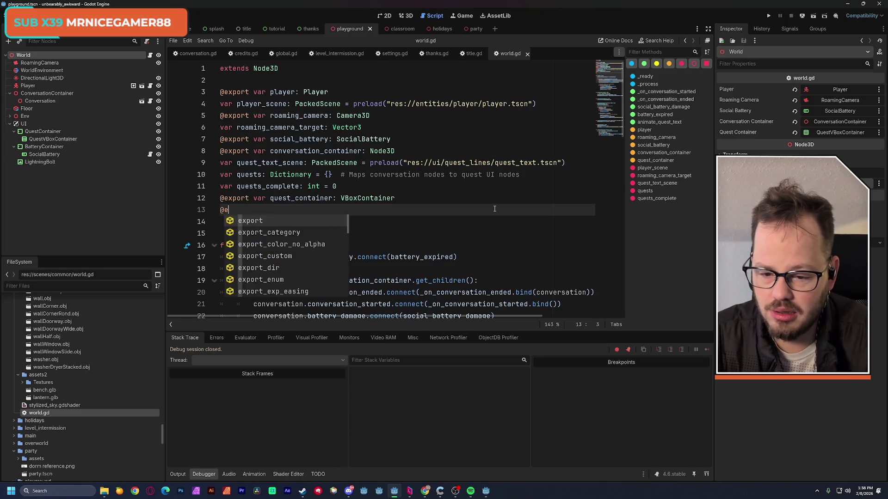
text( var)
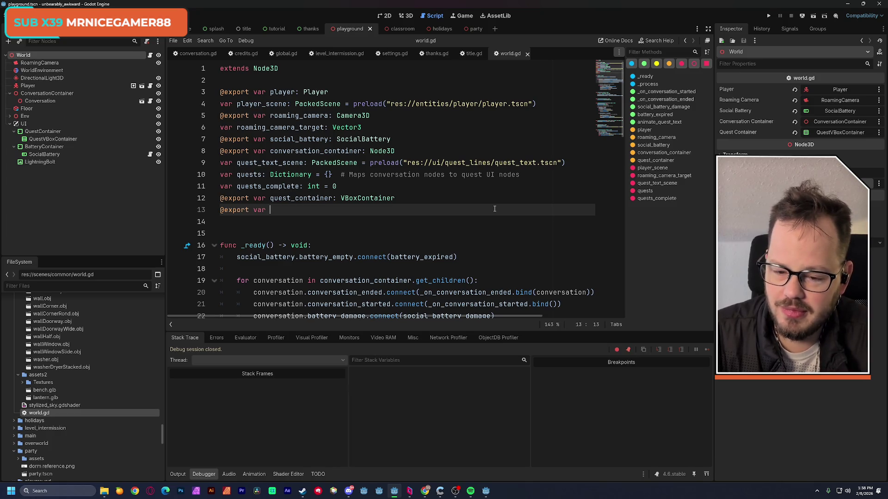
text( music_)
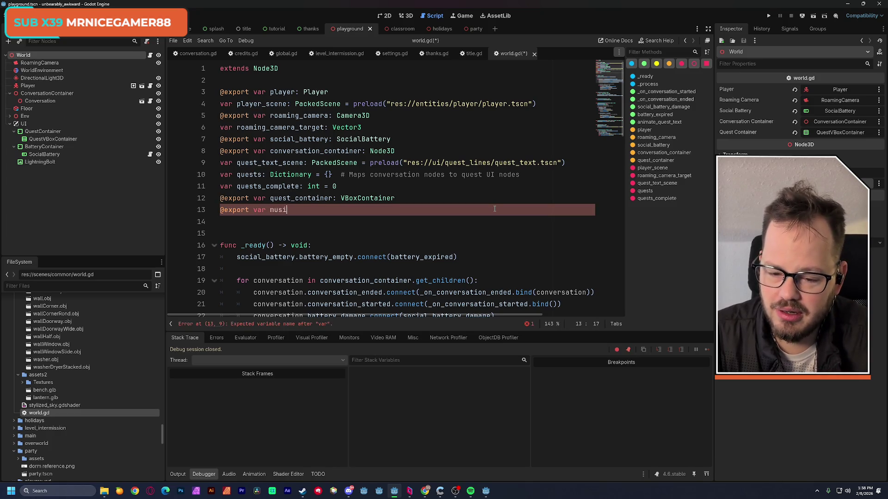
text(track:)
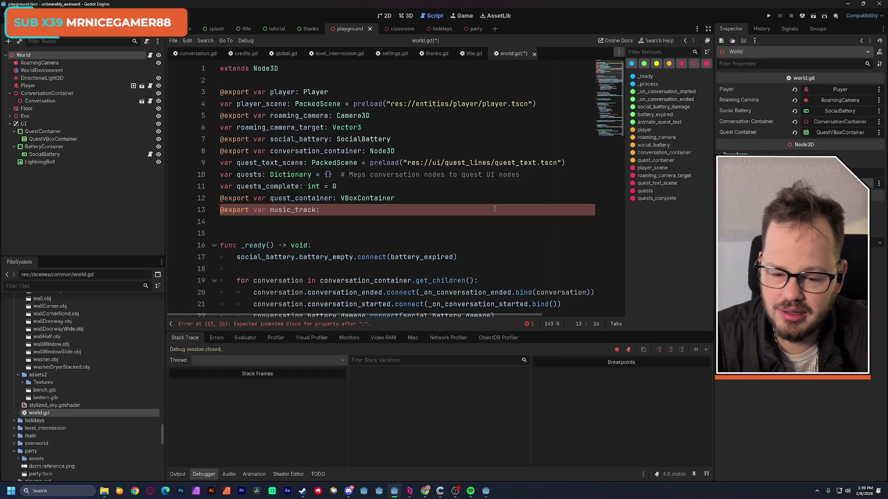
text(s)
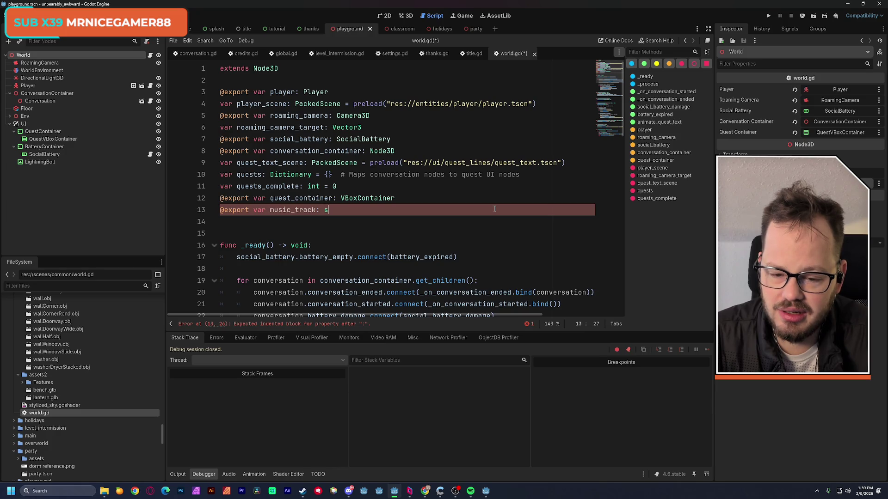
text(tr)
key(Return)
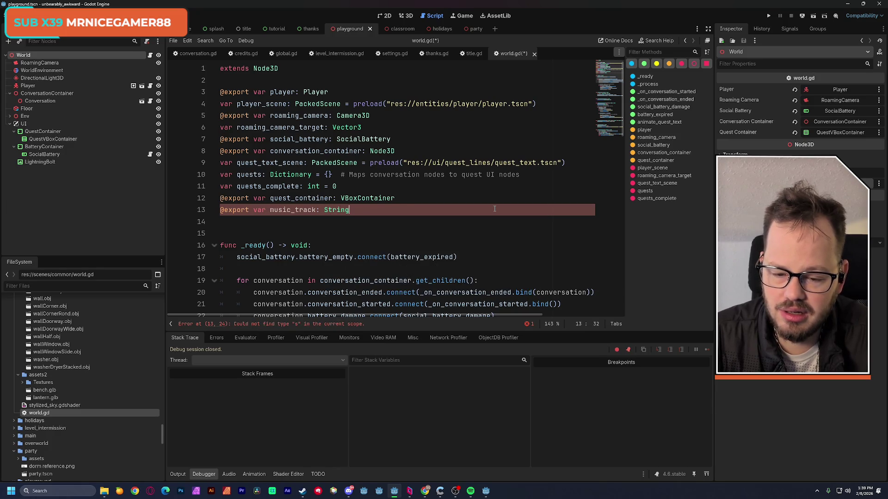
click(441, 189)
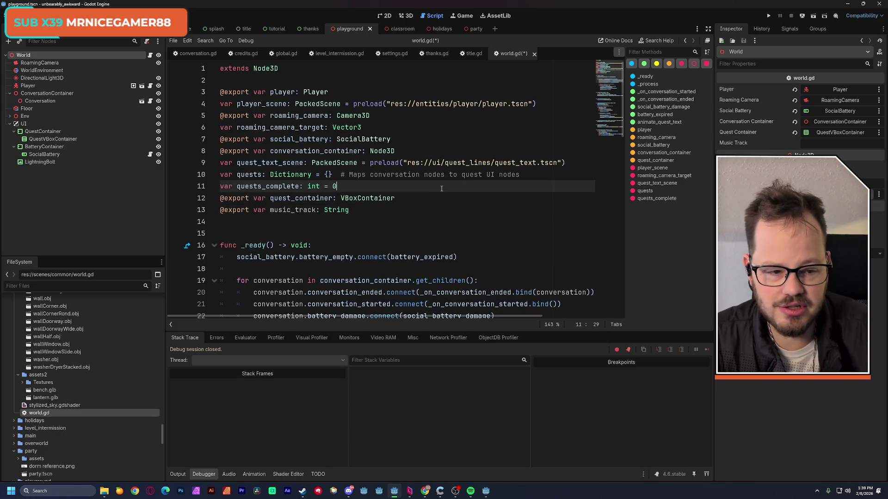
key(ctrl+s)
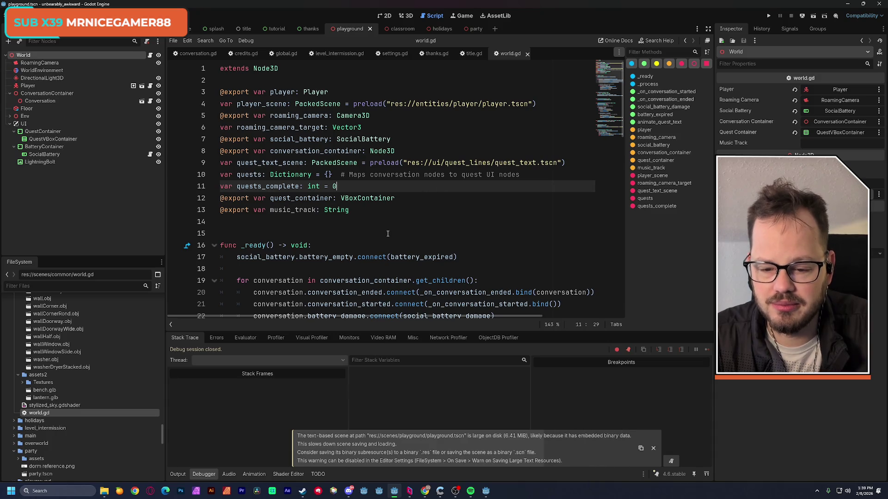
Insert a blank line at the top of _ready() and save
scroll(387, 233, down, 3)
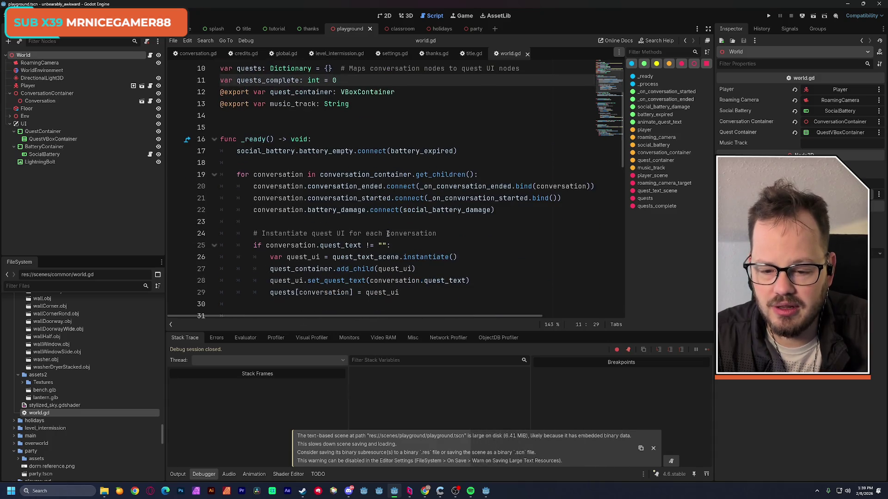
click(238, 155)
key(ctrl+shift+Return)
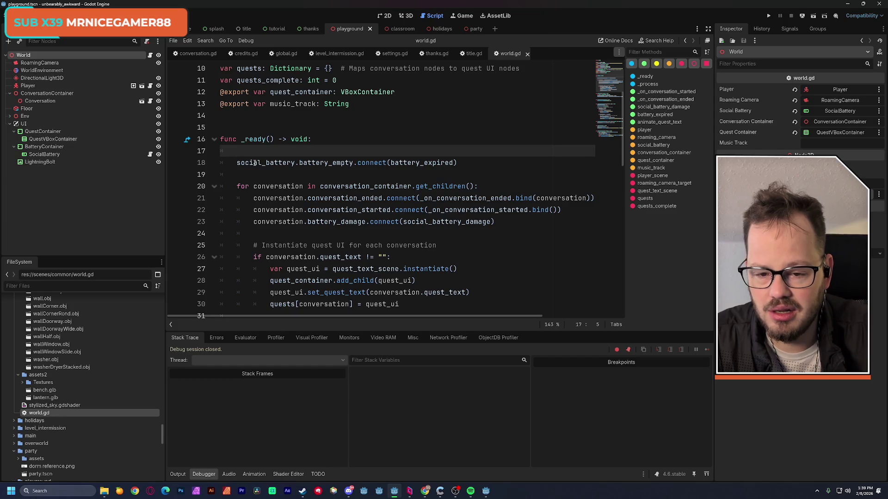
scroll(264, 166, up, 1)
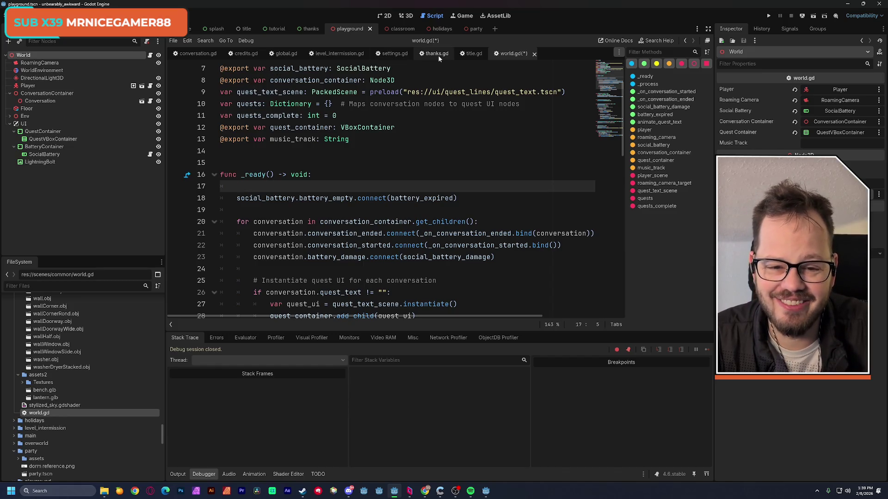
key(ctrl+s)
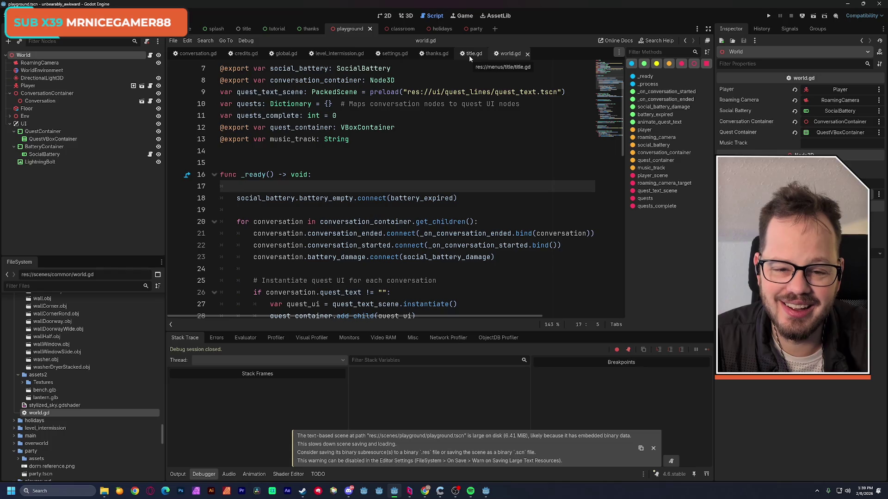
Look through the title.gd script, then switch to the tutorial scene
click(474, 54)
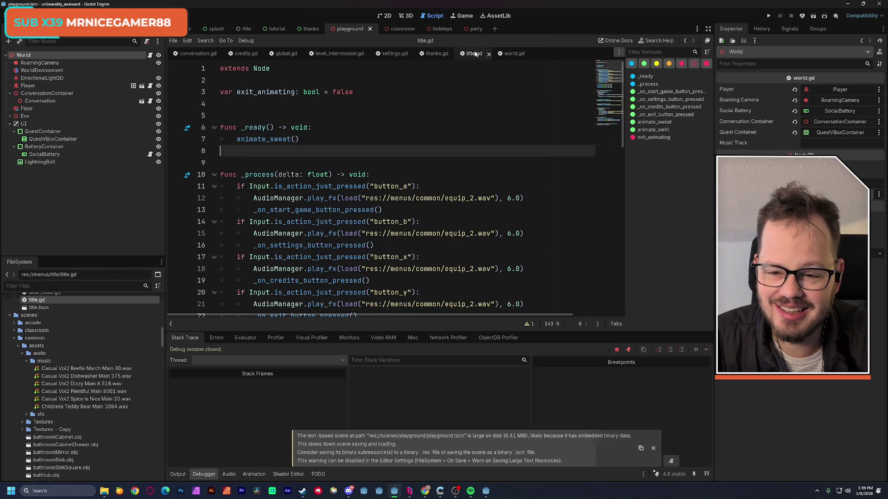
scroll(474, 87, down, 2)
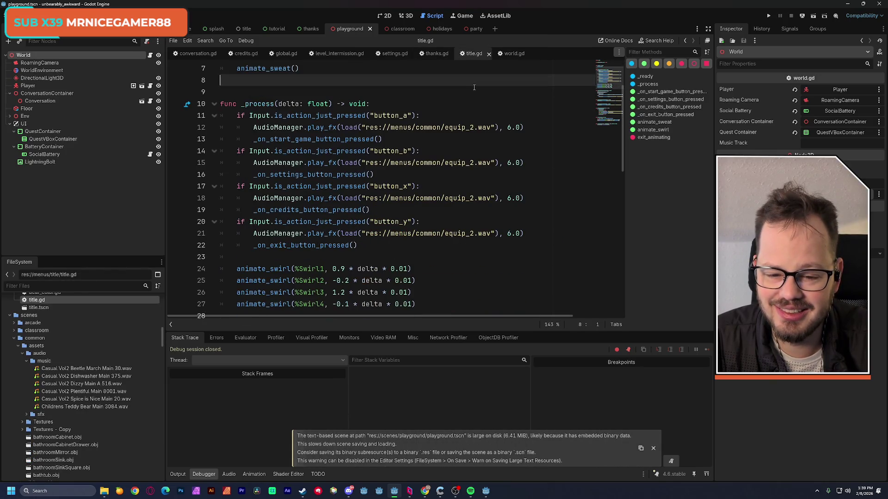
scroll(474, 88, up, 2)
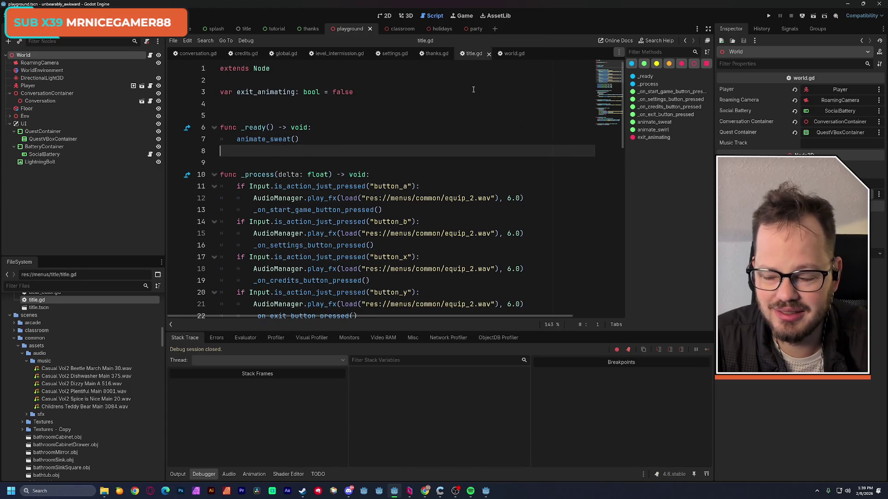
scroll(473, 90, down, 4)
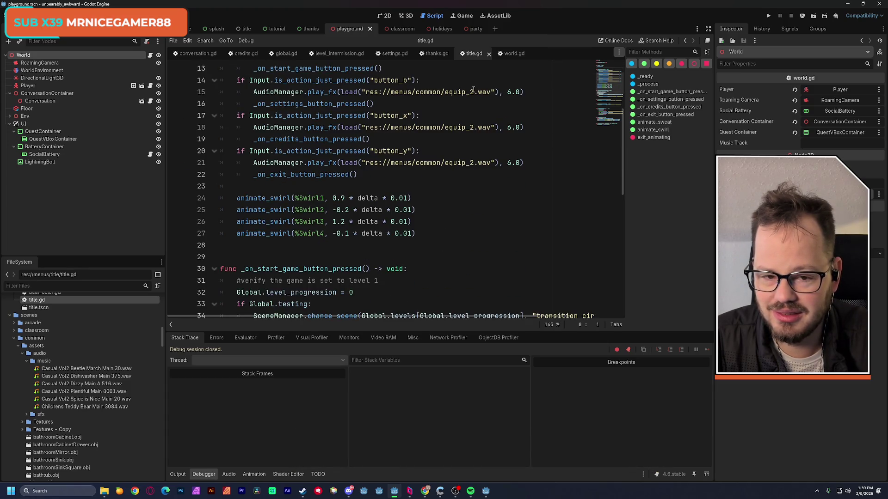
scroll(473, 89, up, 4)
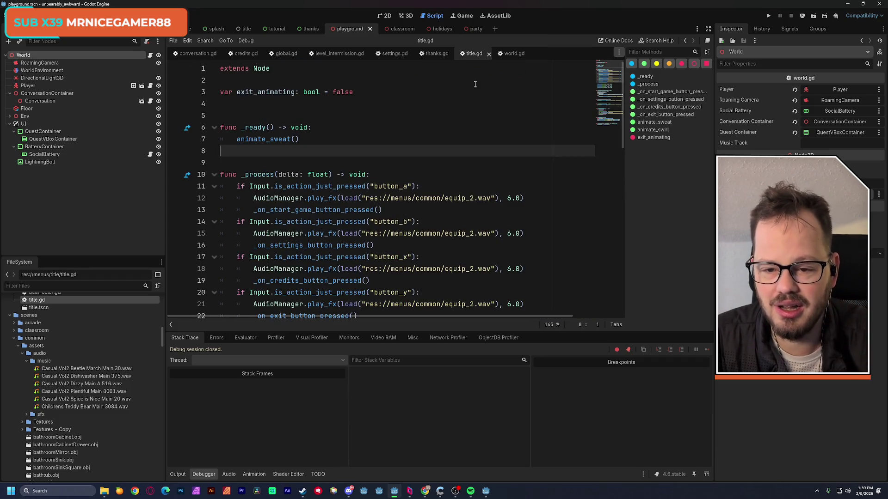
click(277, 29)
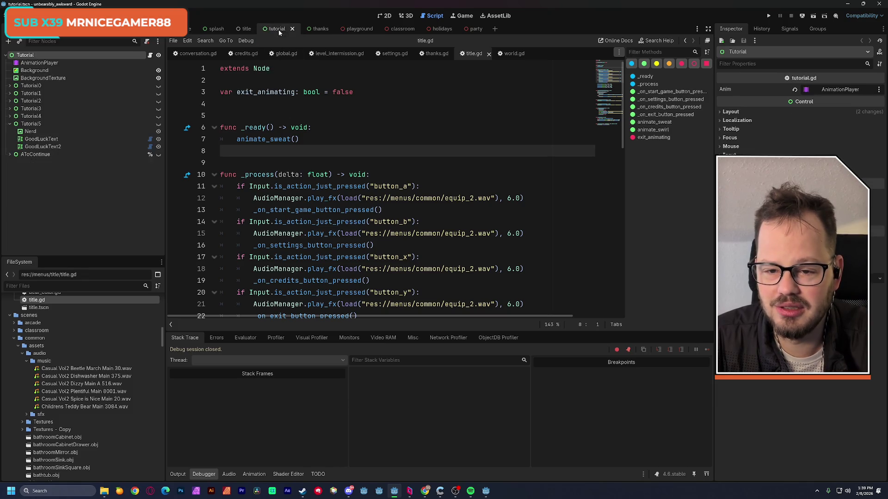
In tutorial.gd, change the play_music volume on line 11 from -10 to -12
click(149, 56)
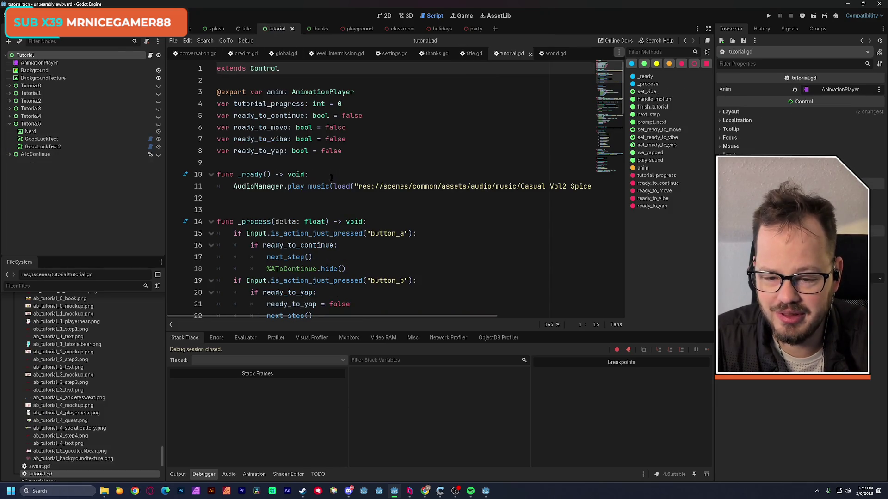
click(235, 187)
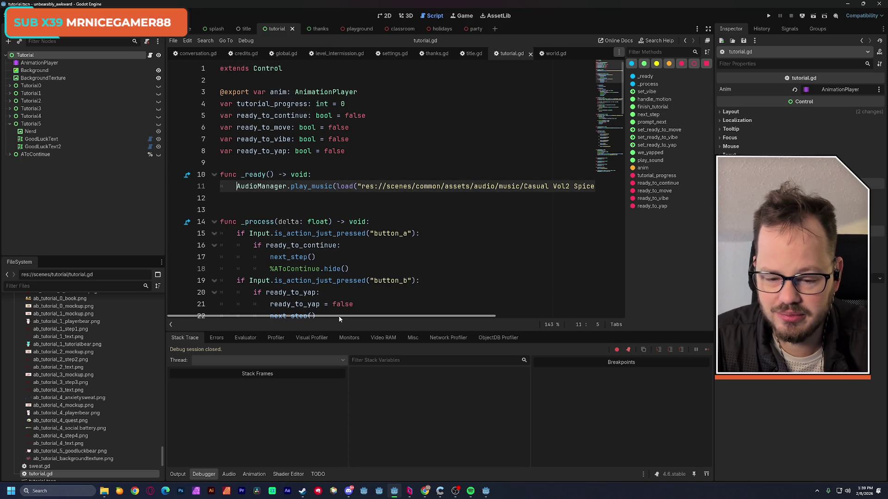
drag(324, 316, 396, 316)
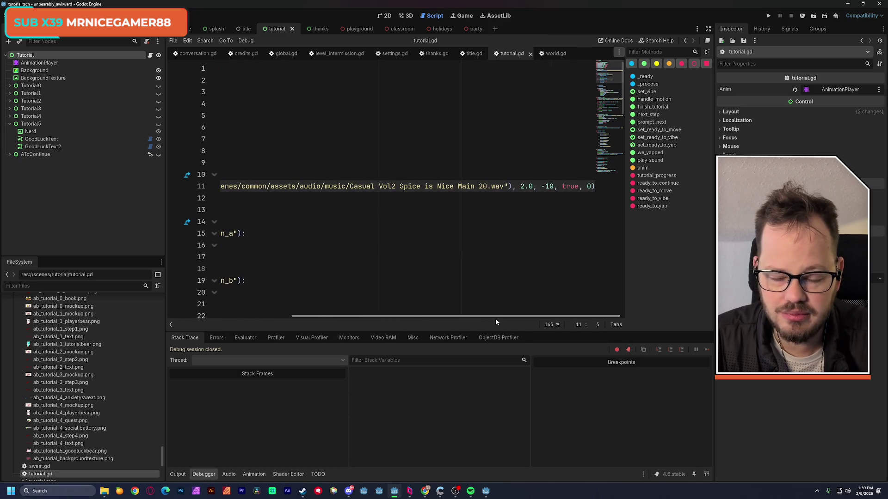
click(554, 186)
key(BackSpace)
text(2)
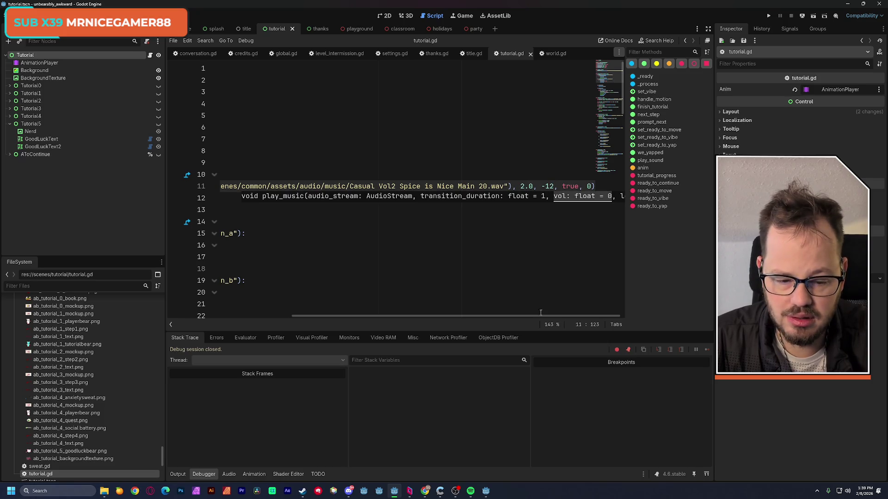
Copy the whole play_music line and return to world.gd
click(593, 195)
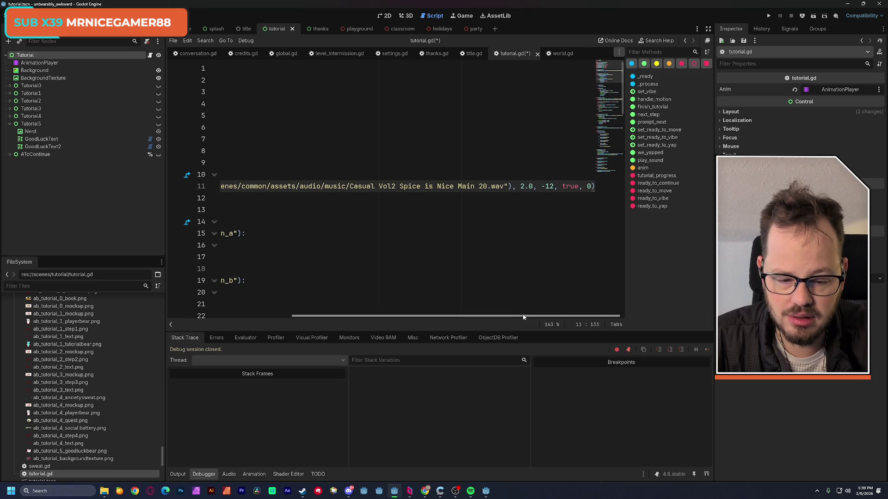
drag(524, 316, 400, 316)
triple_click(236, 187)
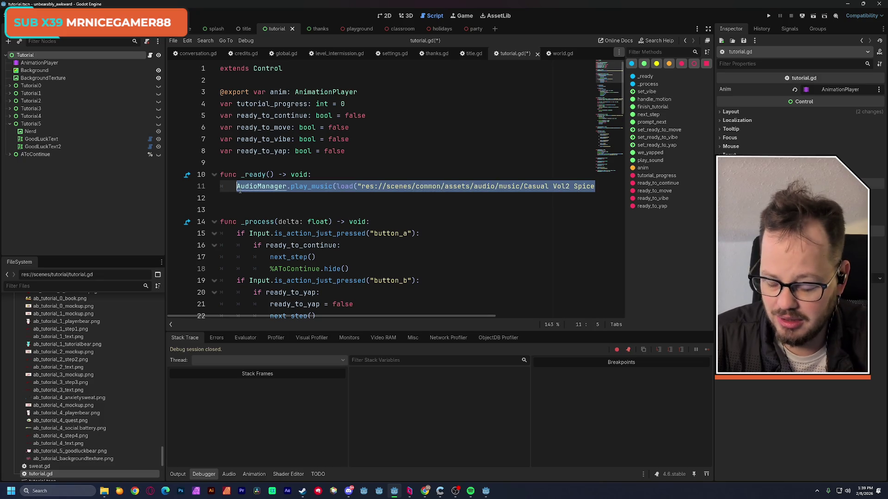
key(Down)
click(560, 54)
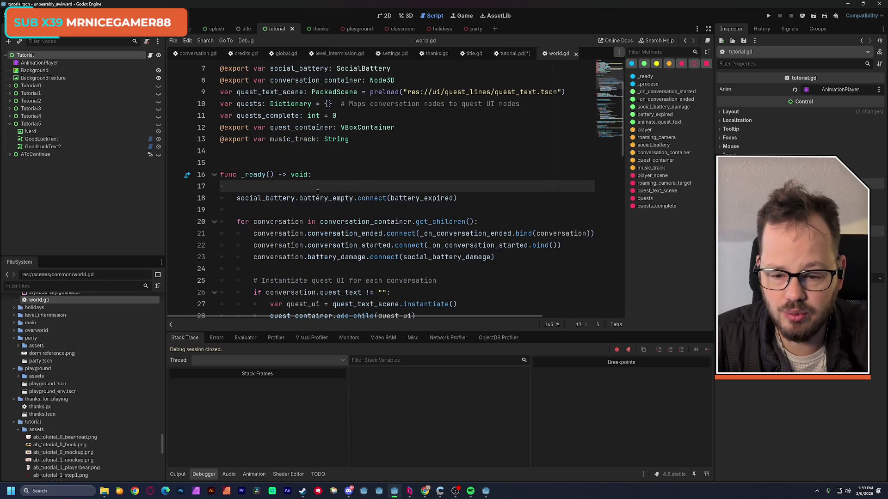
Paste the play_music call into _ready() and delete its hardcoded music file path
key(ctrl+v)
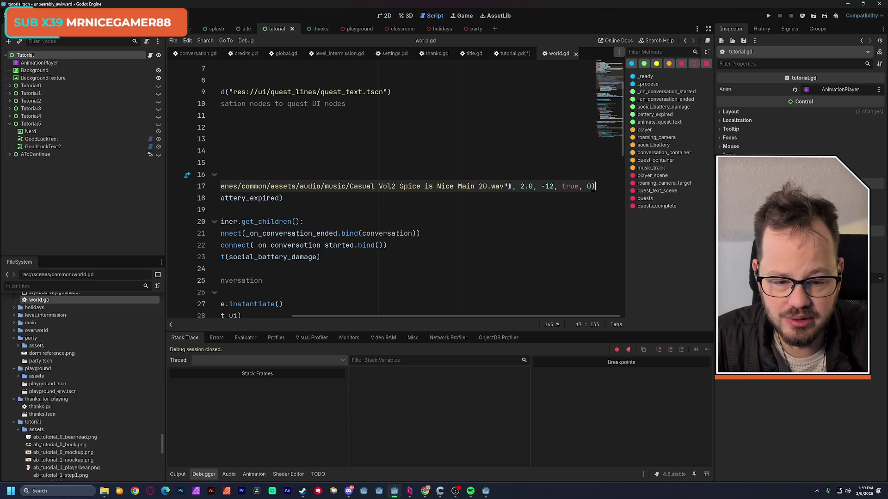
mouse_move(509, 186)
mouse_down()
mouse_move(277, 198)
mouse_move(217, 187)
mouse_move(292, 186)
mouse_up()
key(BackSpace)
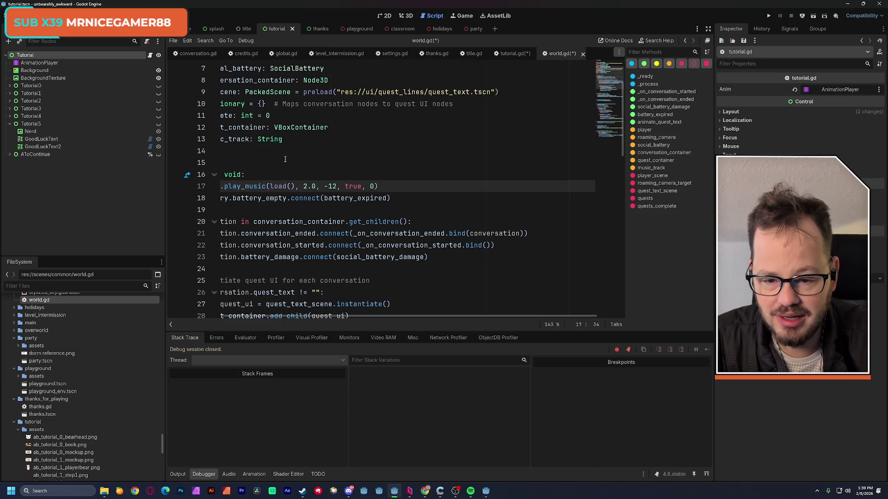
scroll(278, 165, left, 3)
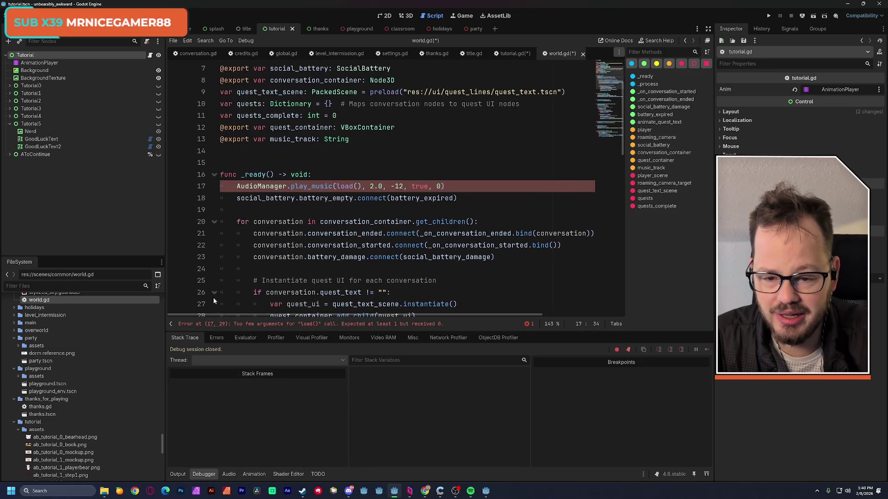
Make the call use load(music_track) and save the scripts
double_click(283, 141)
key(ctrl+c)
click(358, 187)
key(ctrl+v)
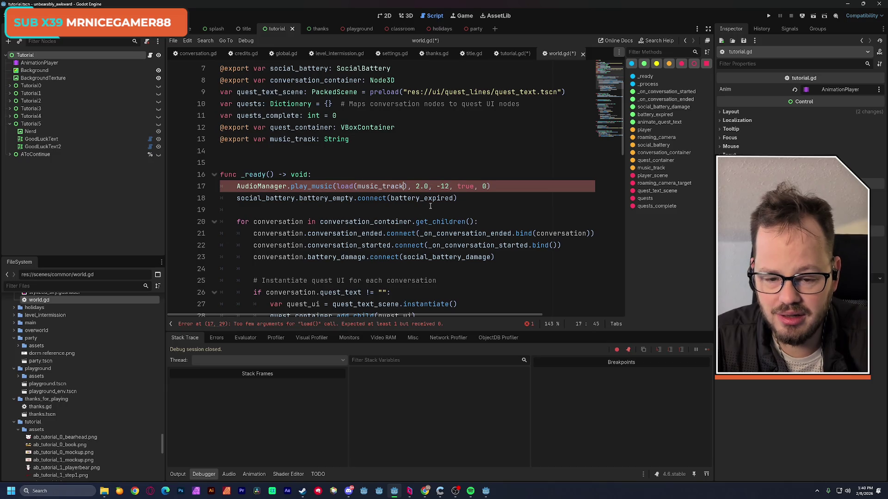
click(408, 163)
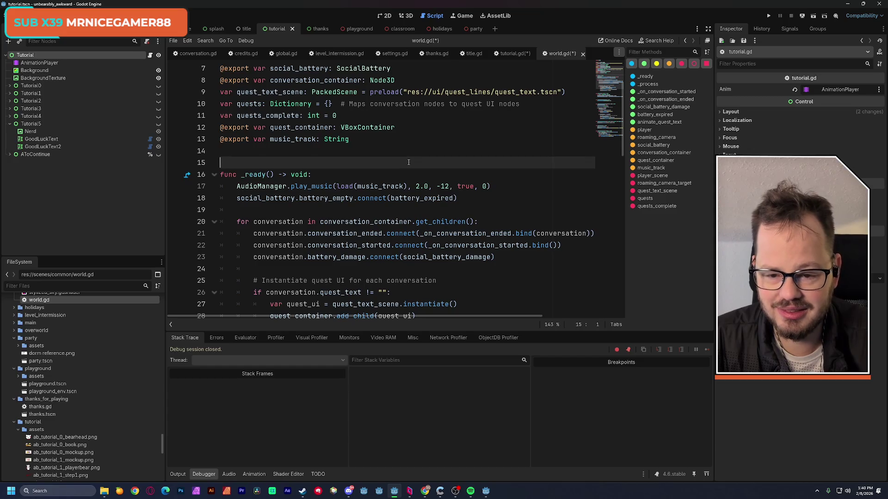
key(ctrl+s)
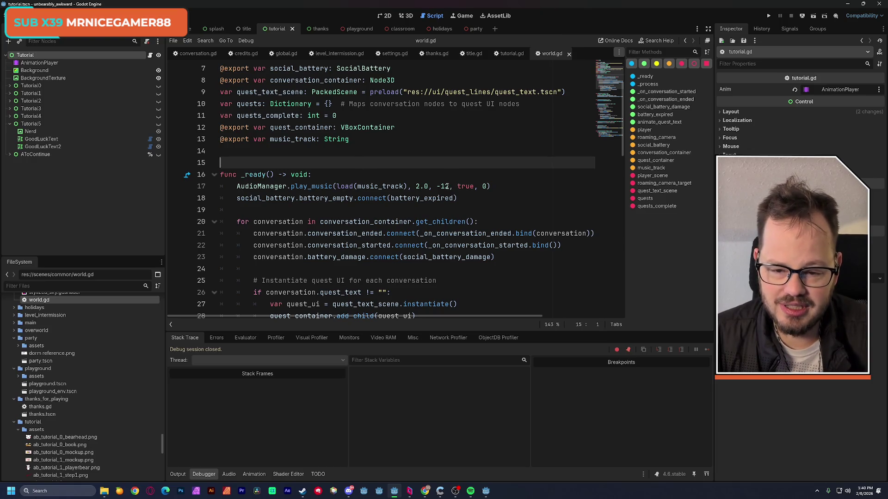
click(358, 140)
key(Return)
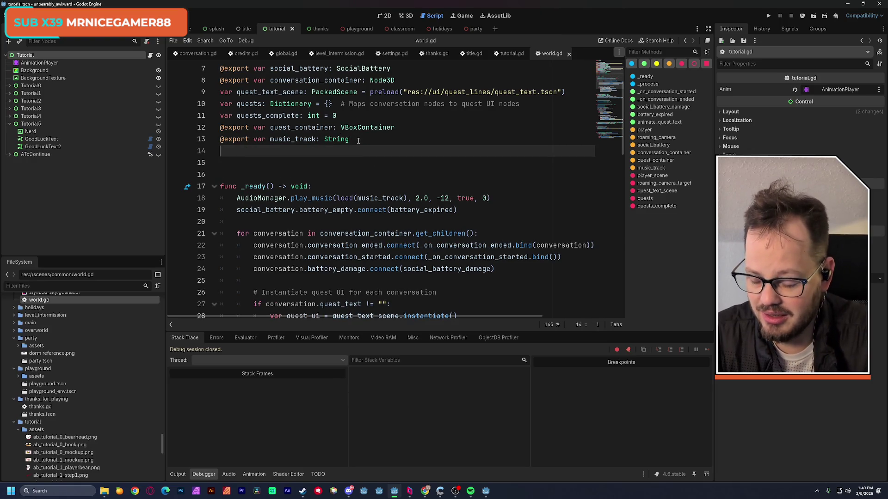
text(@export va)
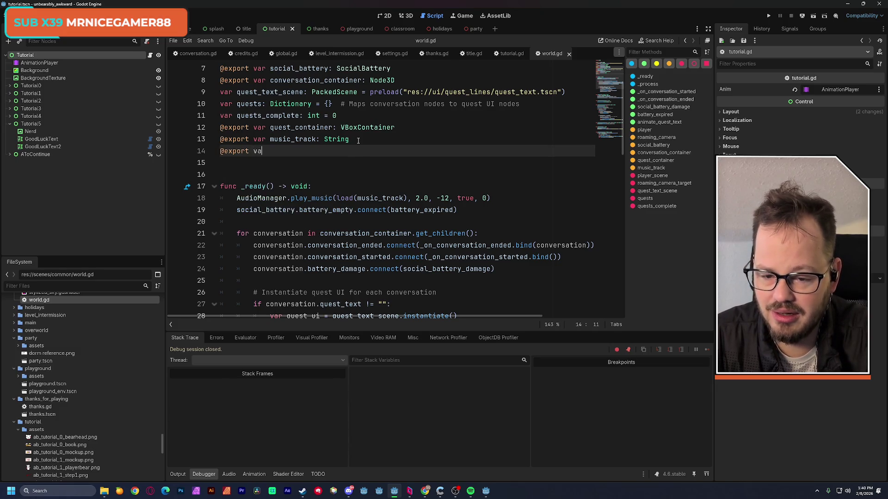
text(r music)
text(_volume: )
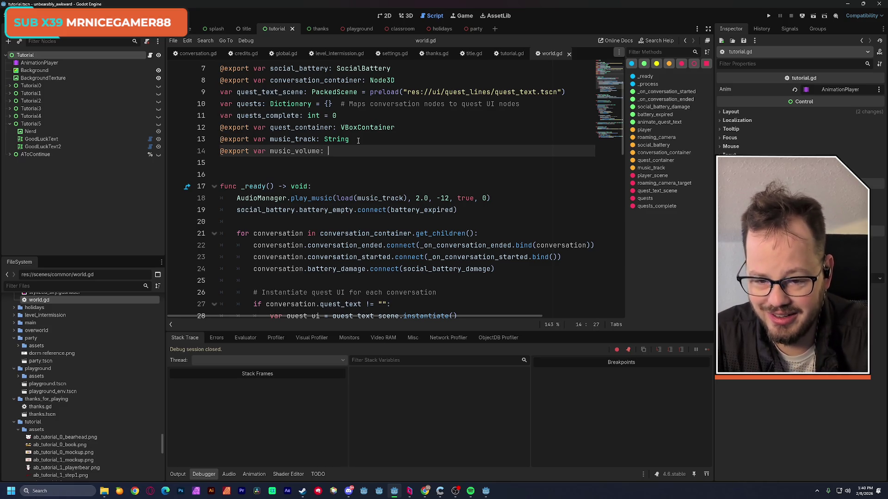
text(float)
click(369, 140)
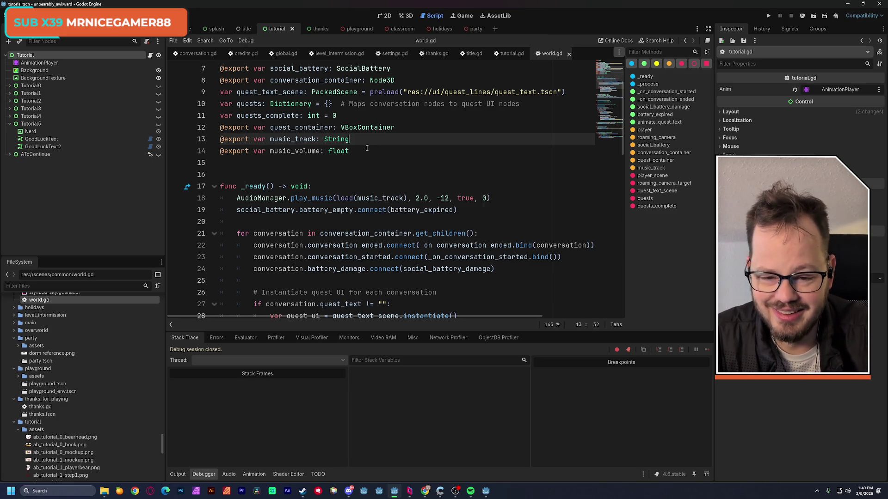
Replace the -12 volume in play_music with music_volume and save world.gd
double_click(318, 151)
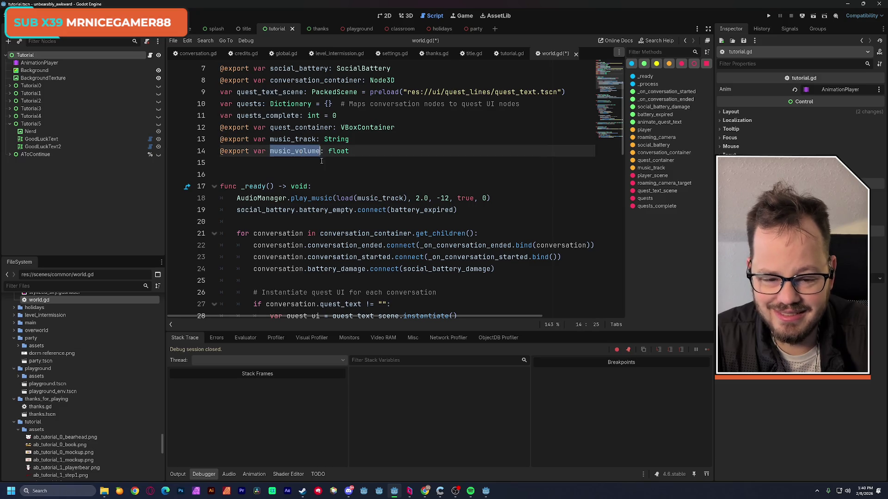
double_click(438, 199)
key(ctrl+v)
click(446, 156)
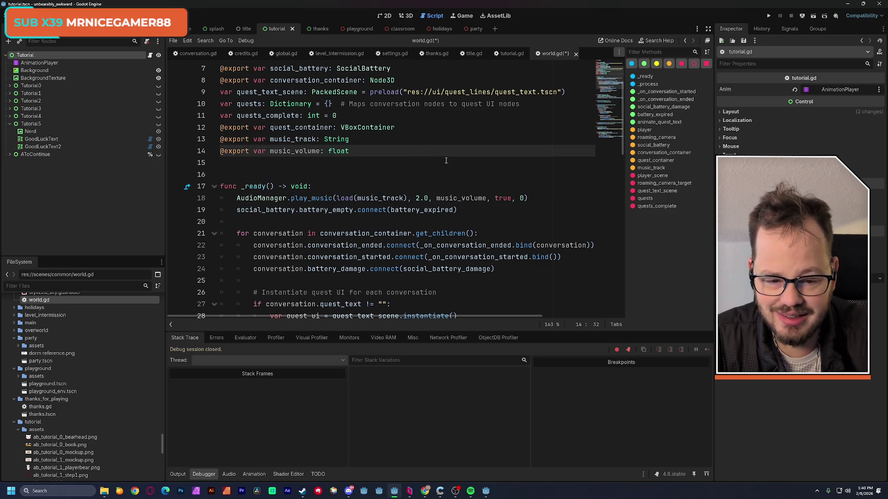
key(ctrl+s)
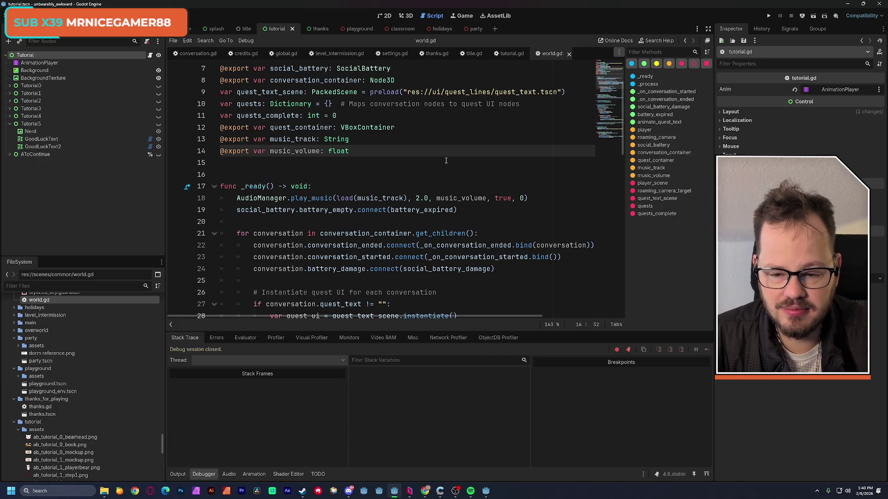
drag(261, 198, 532, 200)
click(401, 168)
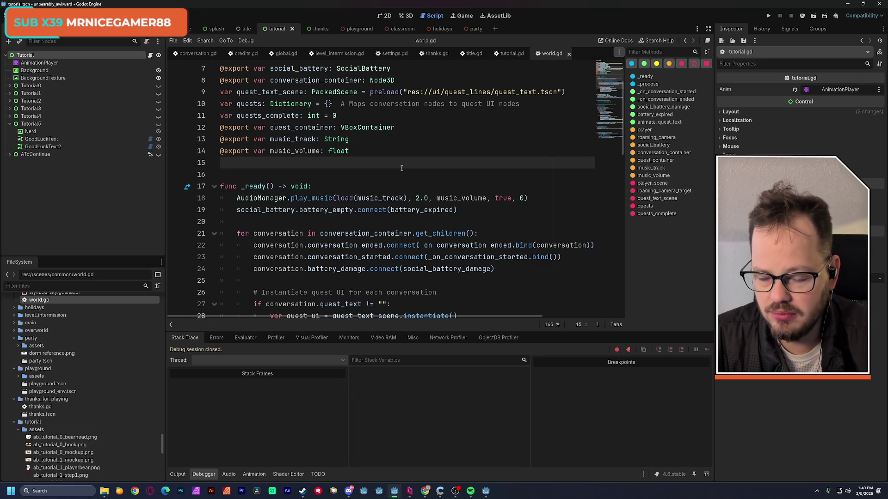
Open audio_manager.gd from the AudioManager reference and read through its _ready function
ctrl+click(259, 199)
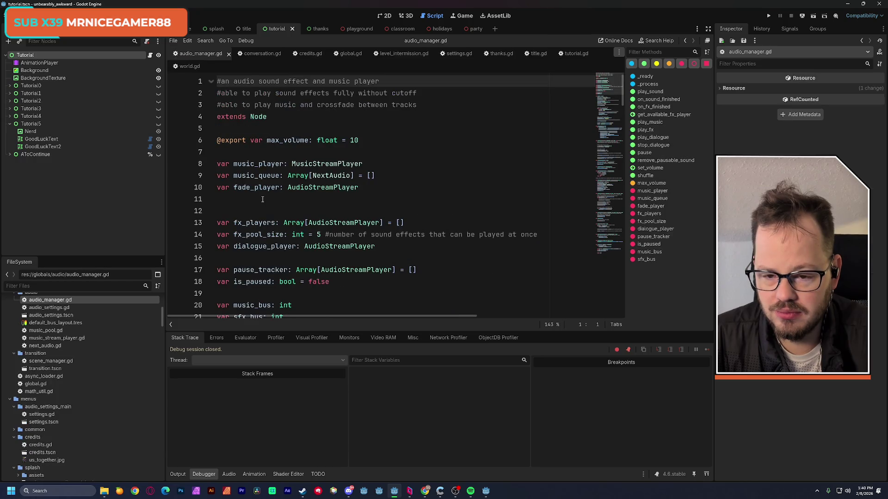
scroll(604, 101, down, 2)
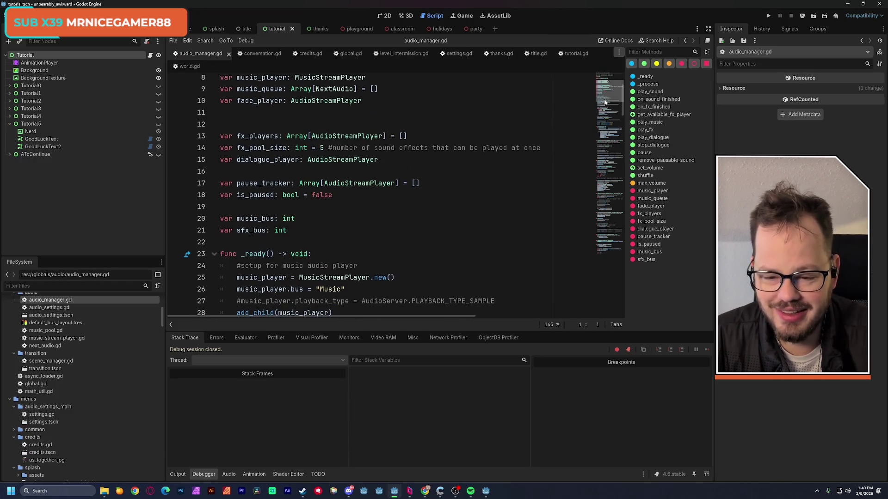
scroll(603, 102, down, 1)
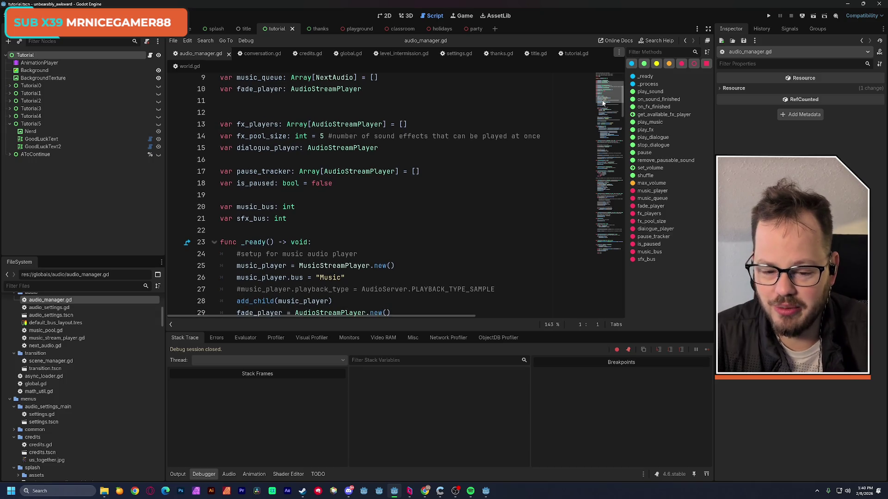
scroll(604, 102, down, 1)
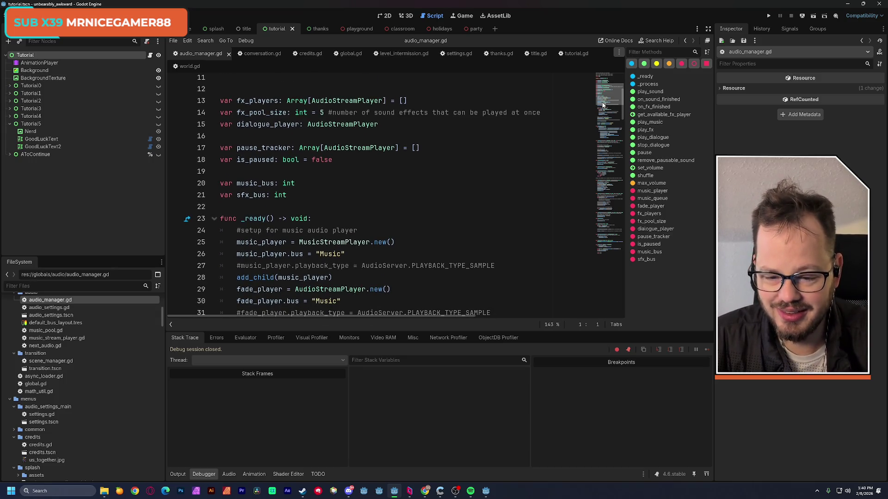
scroll(604, 105, down, 1)
scroll(604, 110, down, 2)
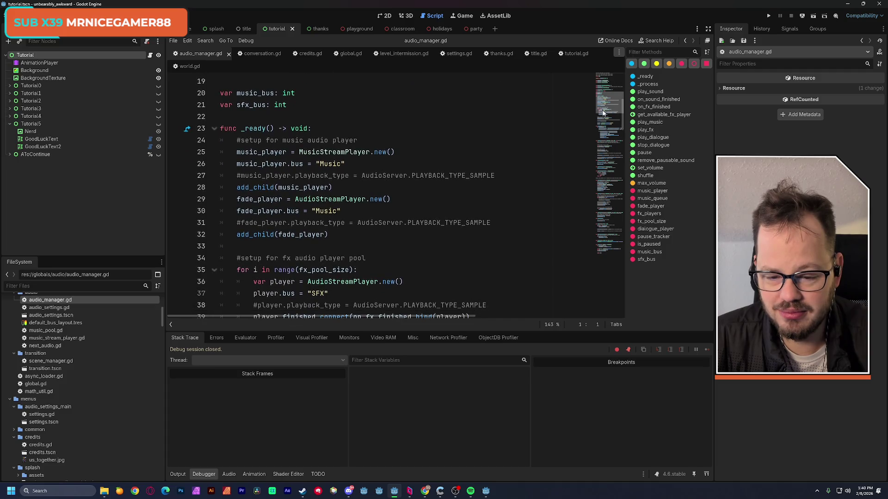
scroll(604, 113, down, 2)
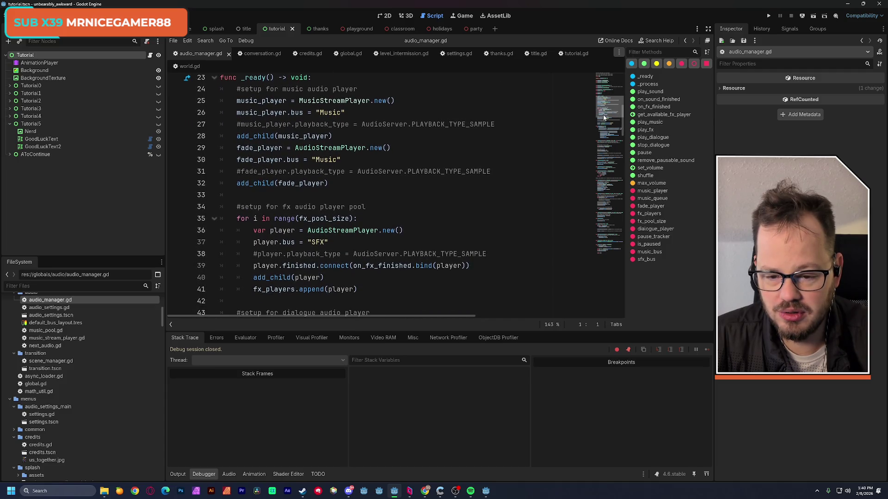
scroll(603, 118, down, 1)
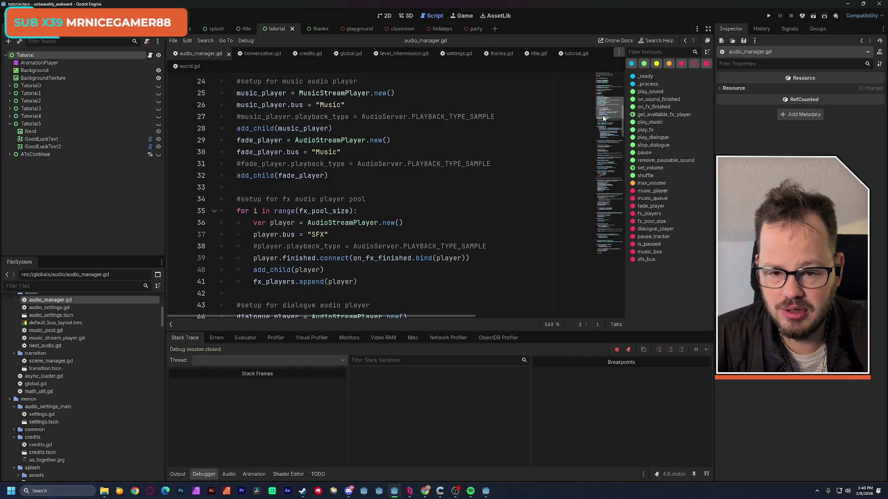
scroll(604, 121, down, 2)
scroll(603, 124, down, 2)
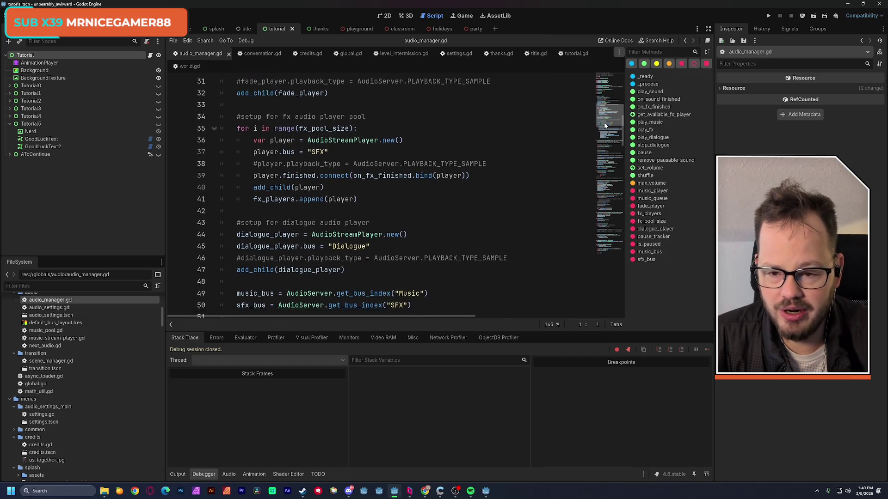
scroll(605, 126, up, 2)
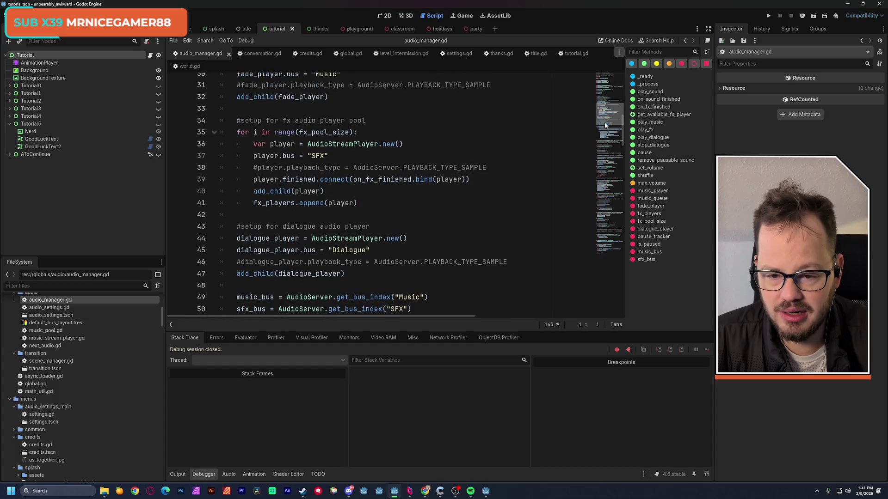
Search audio_manager.gd for 'paused' to find the music_player and is_paused setup
key(ctrl+f)
text(paused)
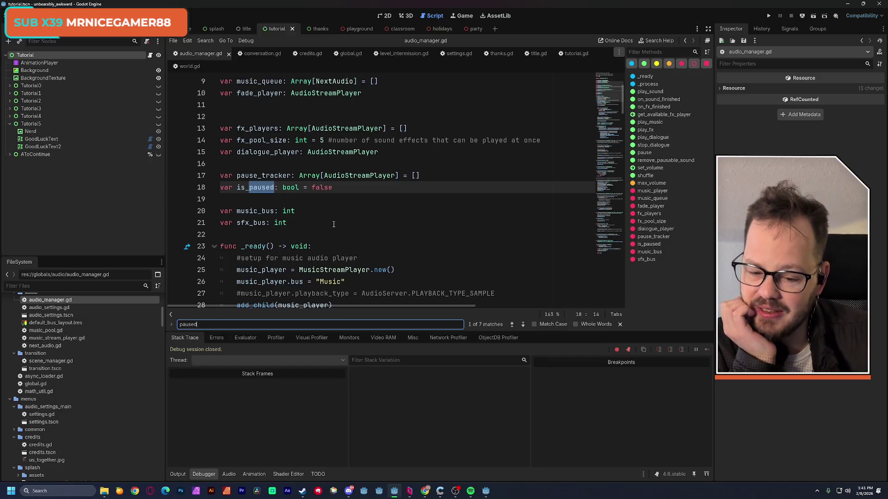
scroll(333, 224, down, 3)
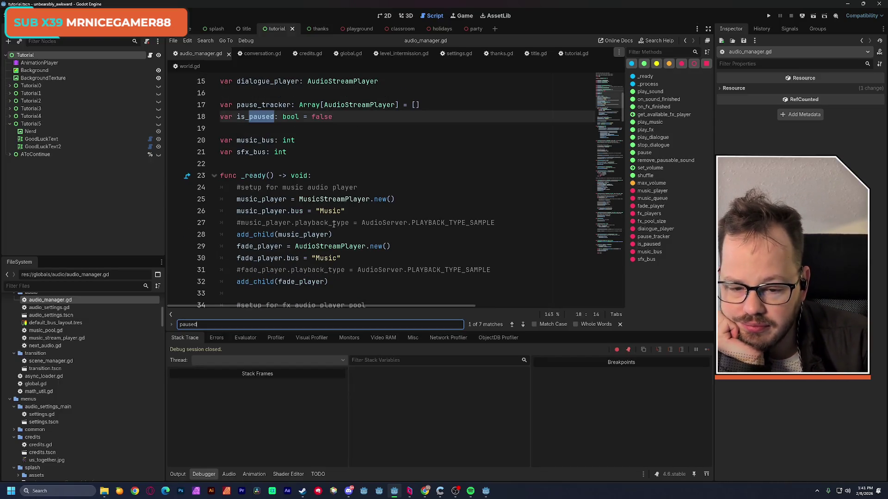
double_click(261, 199)
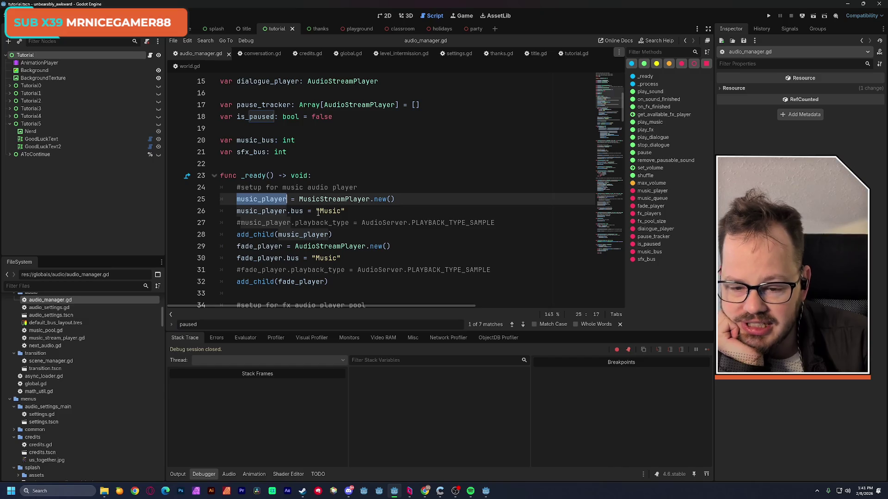
scroll(329, 214, up, 6)
scroll(329, 213, up, 1)
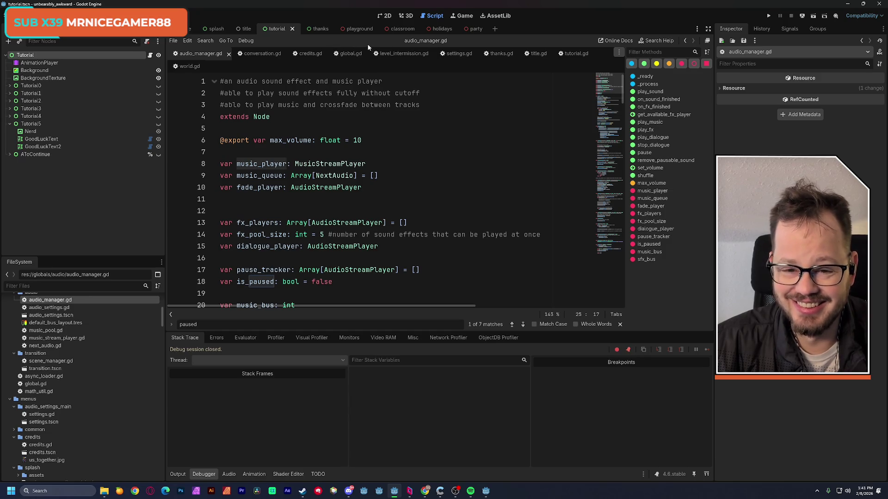
click(356, 29)
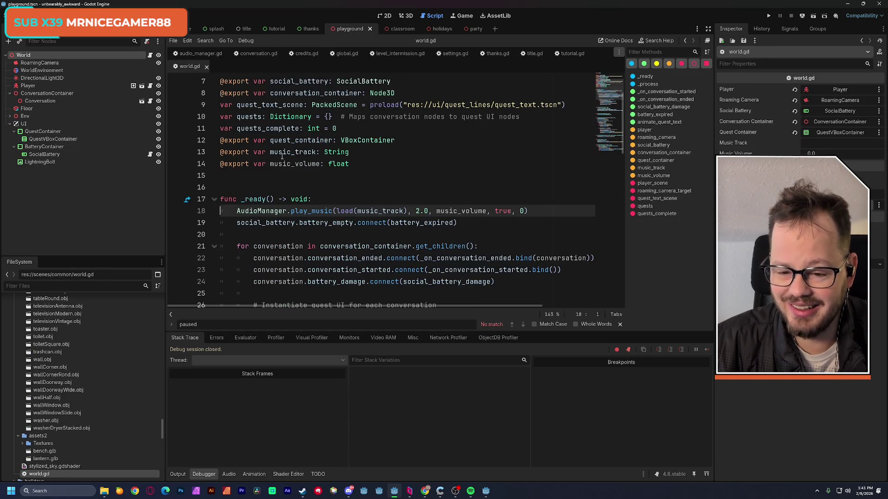
Add an AudioManager.music_player.stop() line under the play_music call in world.gd's _ready
scroll(292, 171, down, 2)
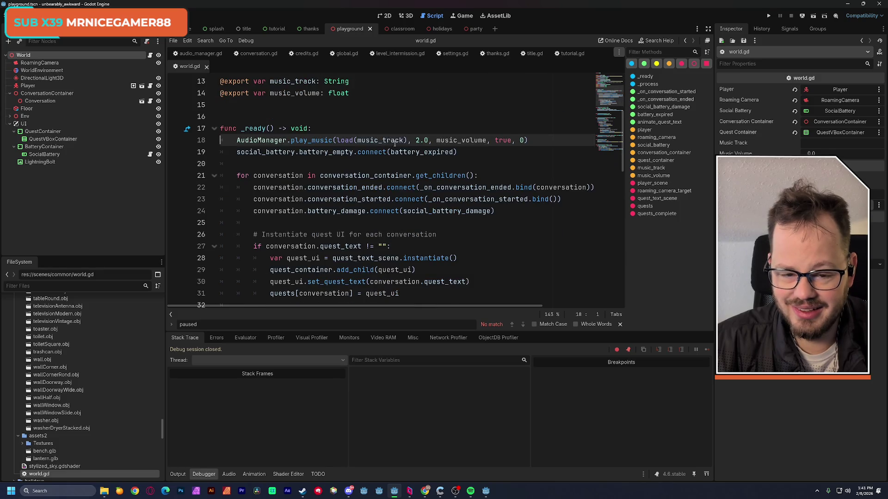
click(529, 140)
key(Return)
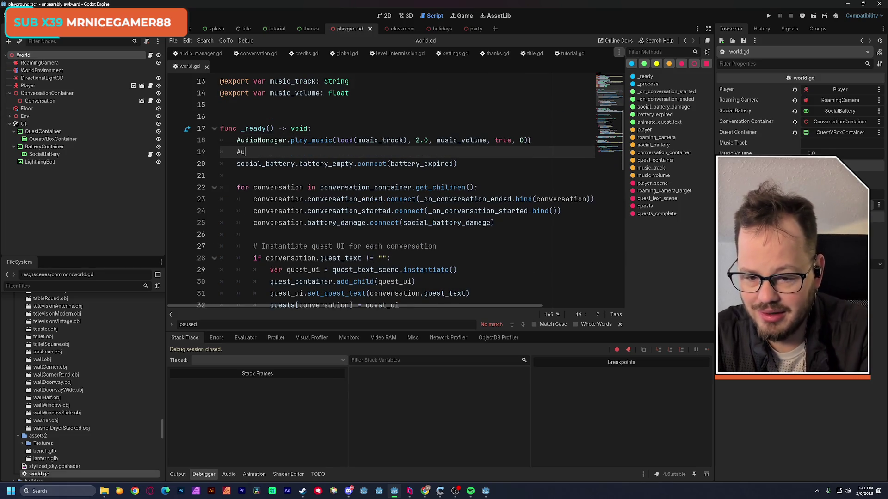
text(AudioManager.mu)
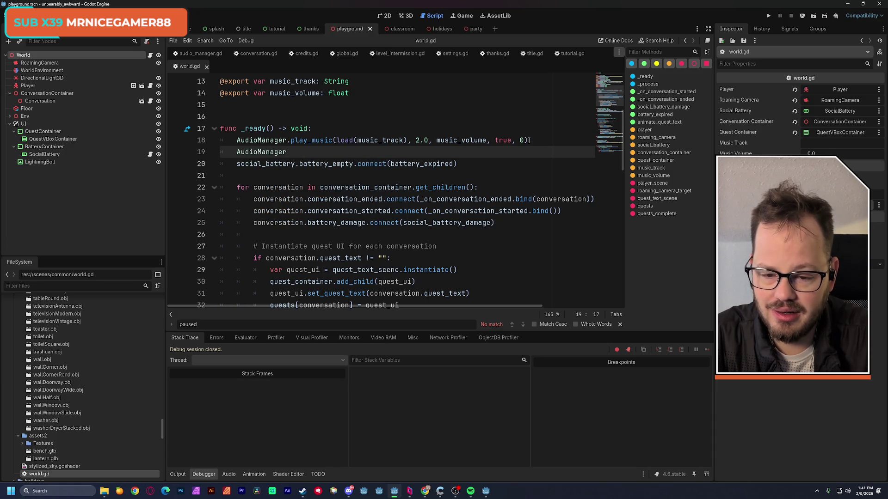
text(sic)
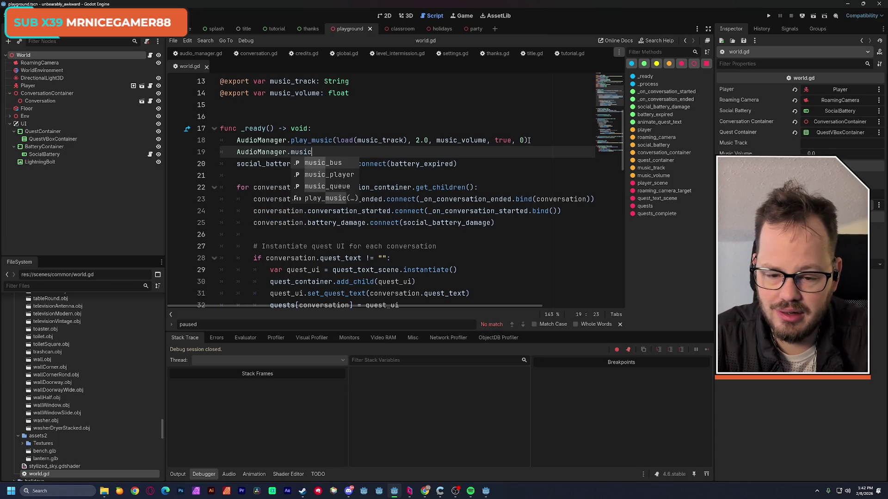
key(Down)
key(Down)
key(Return)
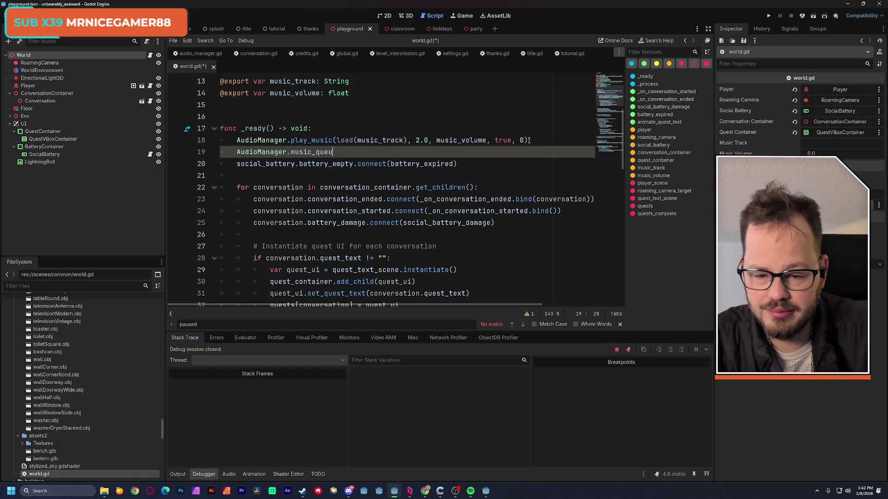
key(BackSpace)
key(BackSpace)
key(BackSpace)
text(p)
key(Return)
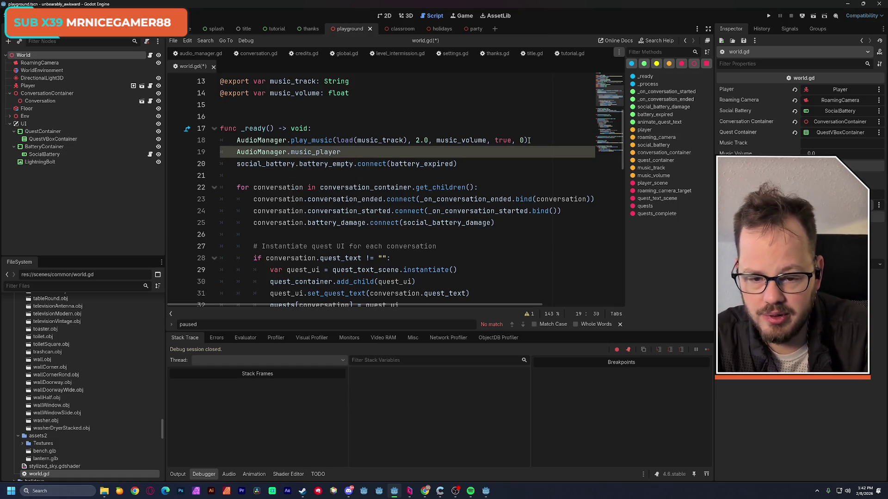
text(.)
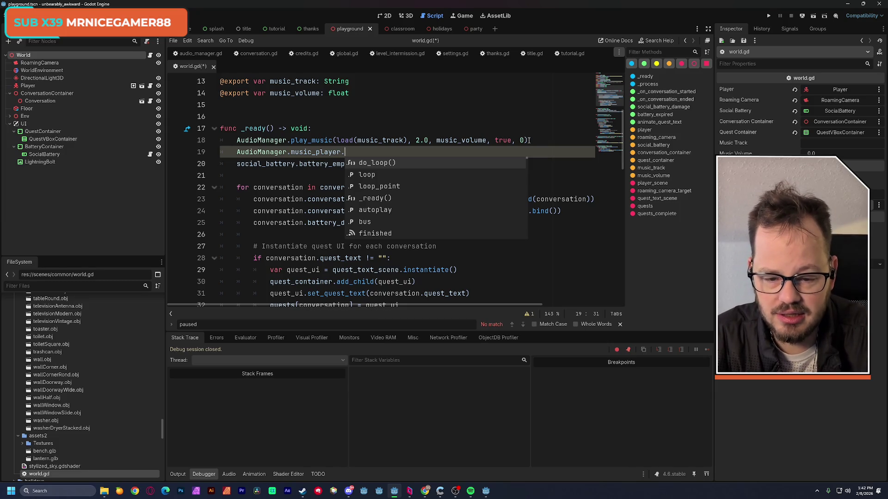
text(pau)
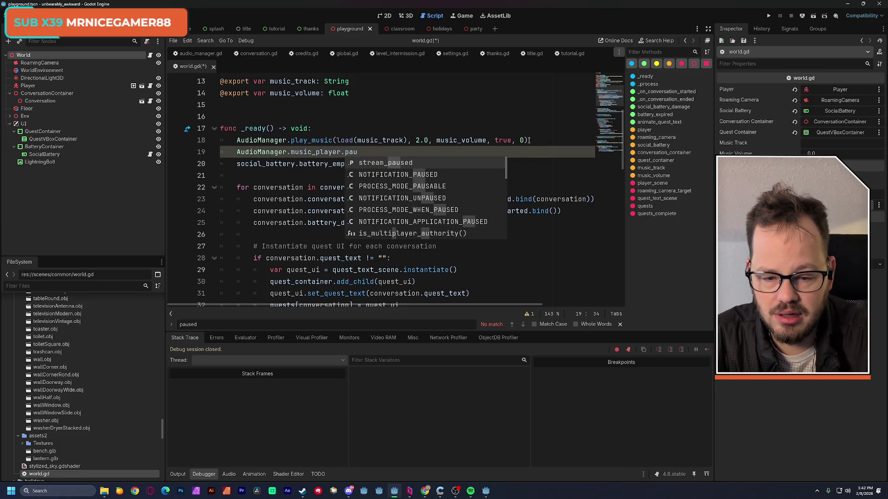
key(BackSpace)
key(BackSpace)
key(BackSpace)
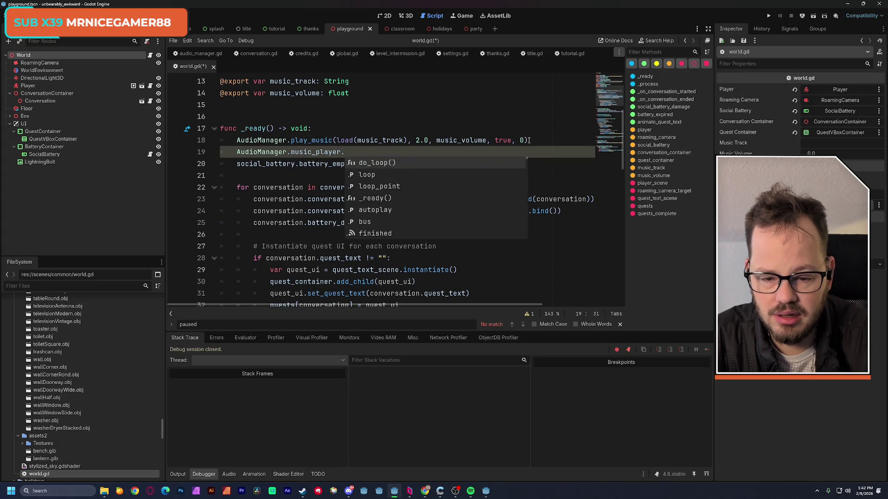
text(stop)
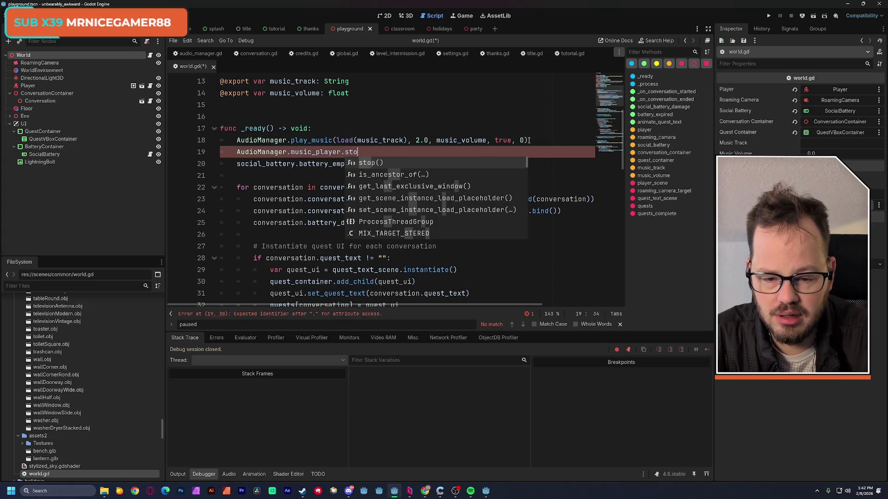
key(Return)
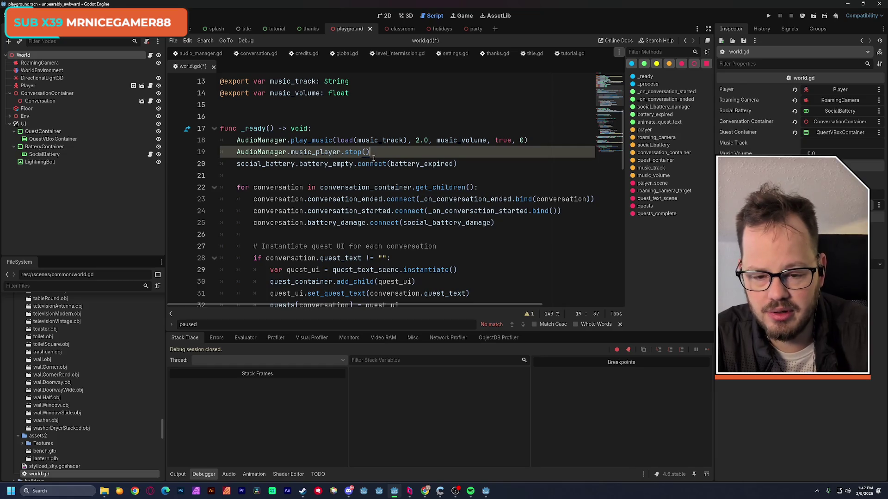
Delete the AudioManager.music_player.stop() statement from line 19 again
mouse_move(354, 154)
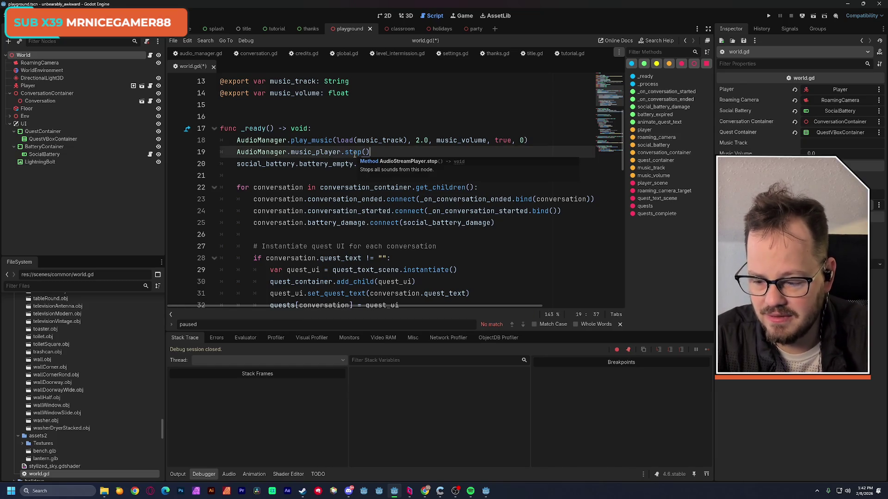
drag(369, 152, 236, 153)
key(ctrl+c)
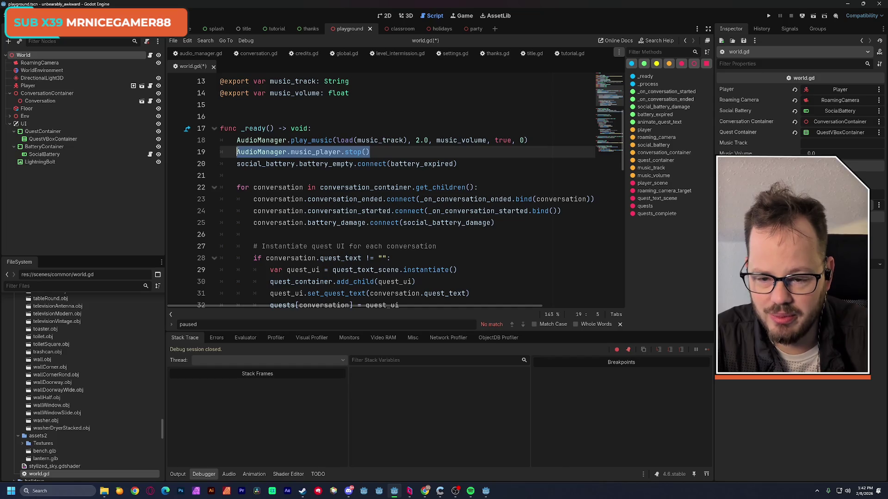
key(BackSpace)
key(BackSpace)
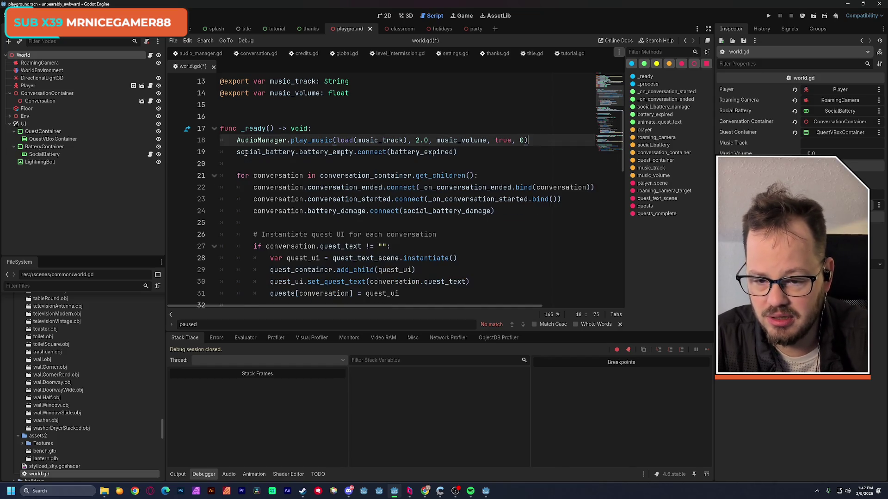
Save world.gd with _ready still starting the world music track
scroll(601, 112, down, 3)
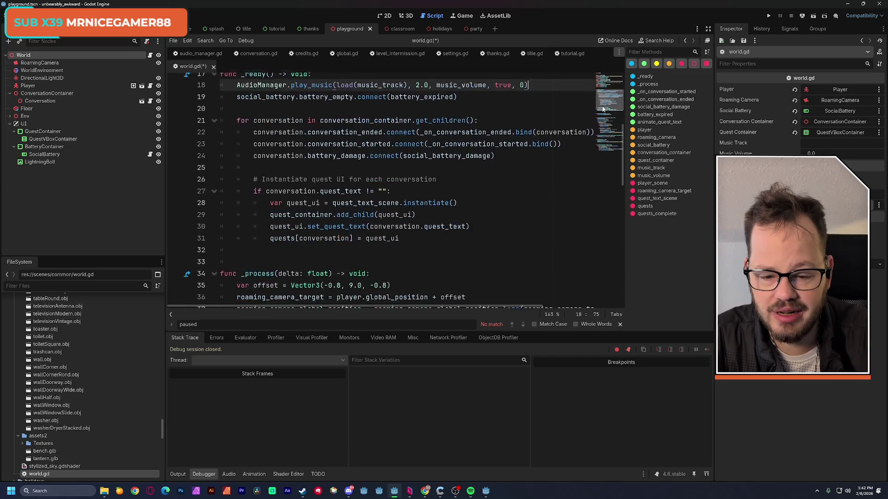
mouse_move(602, 112)
mouse_down()
mouse_move(597, 151)
mouse_move(593, 98)
mouse_up()
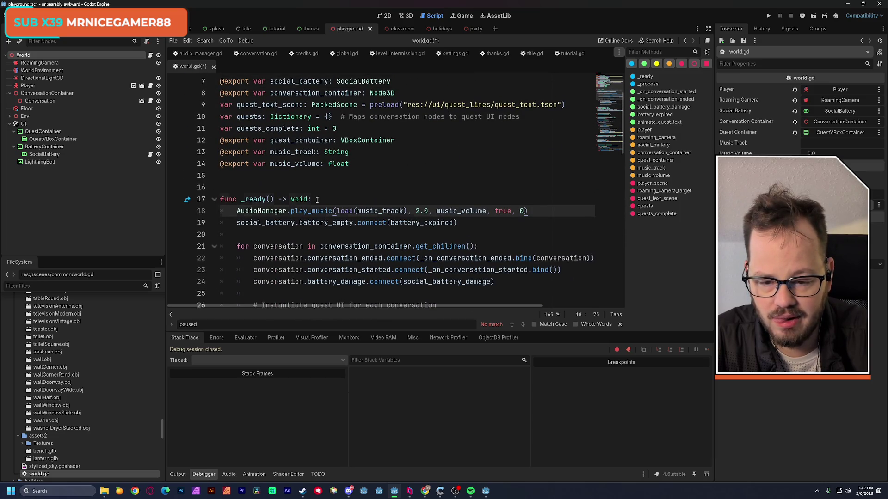
click(317, 200)
key(ctrl+s)
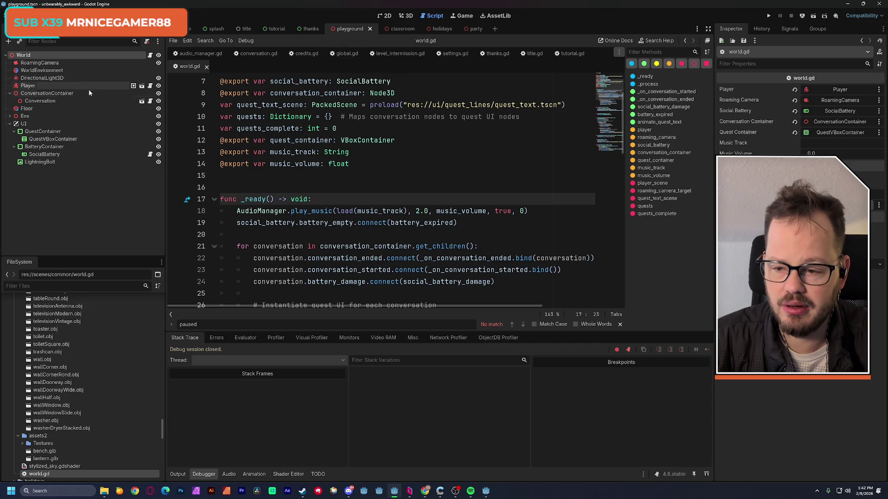
click(150, 101)
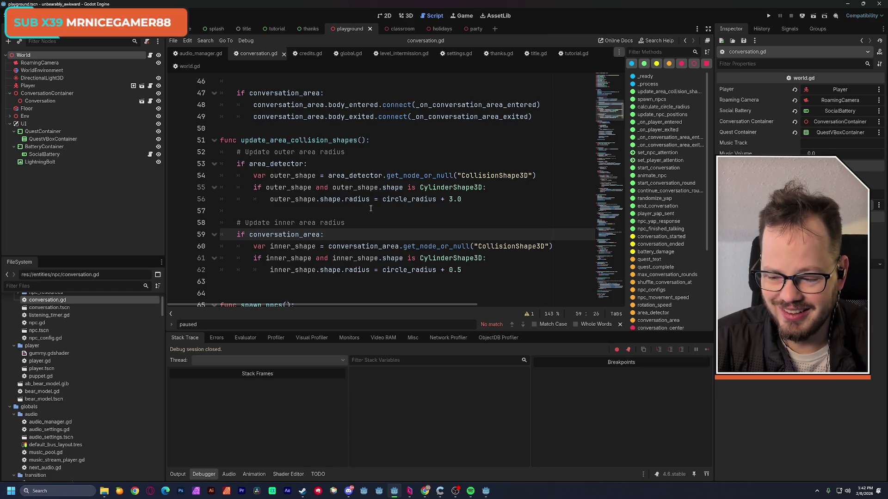
Scroll conversation.gd down to npc_yap_response and inspect its battery_damage failure branch
scroll(370, 209, down, 3)
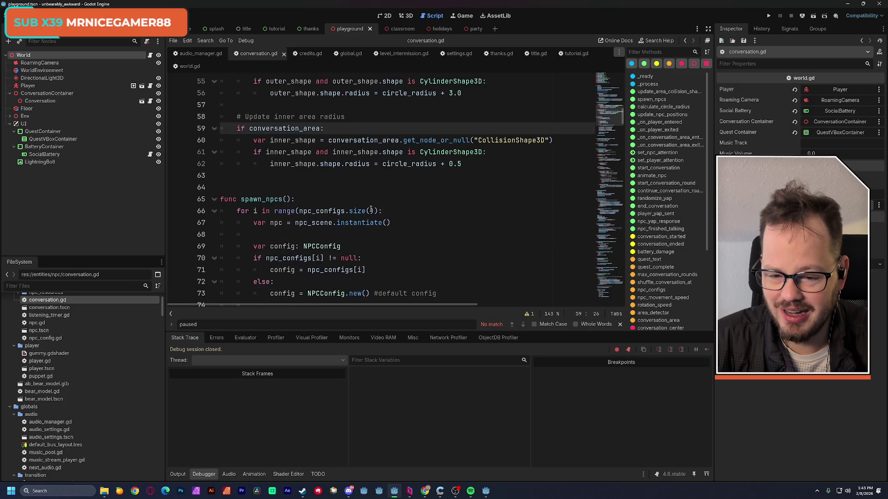
scroll(370, 209, up, 2)
mouse_move(604, 111)
mouse_down()
mouse_move(604, 100)
mouse_move(612, 264)
mouse_up()
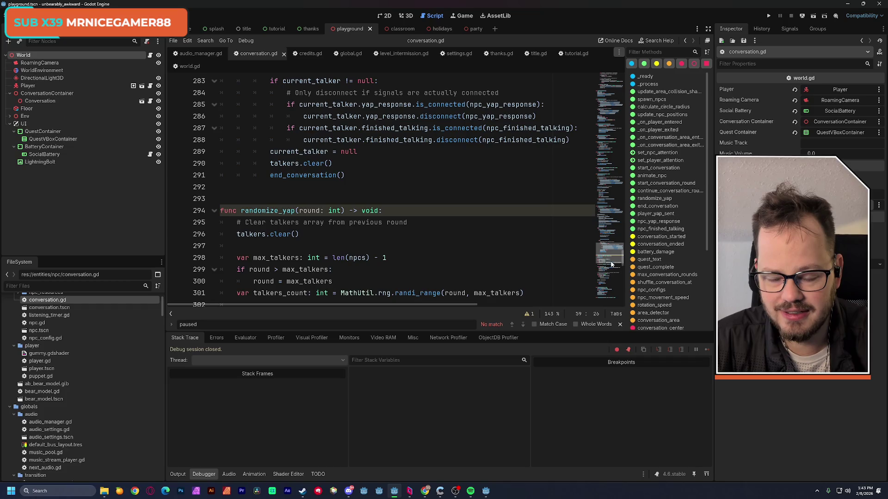
drag(611, 264, 610, 295)
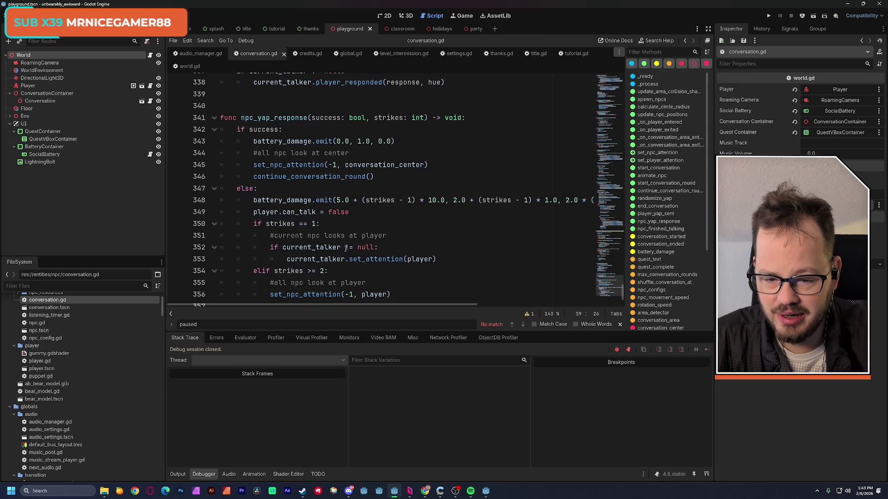
double_click(282, 200)
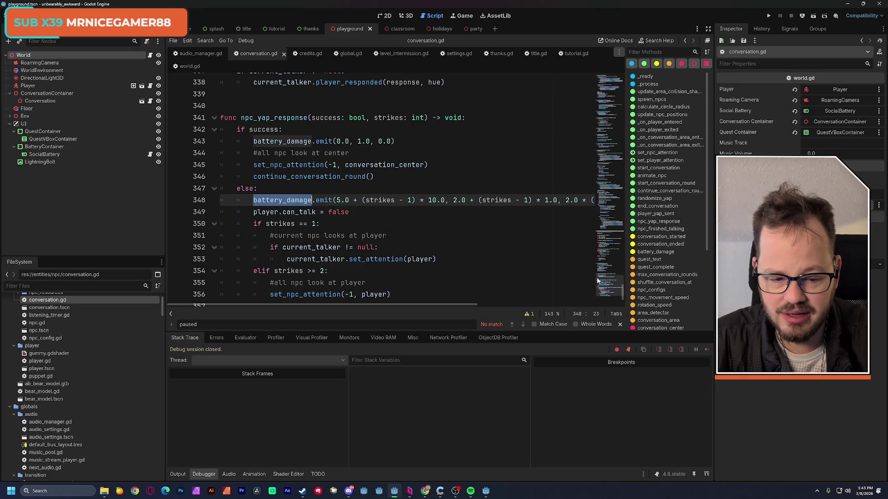
drag(597, 281, 602, 290)
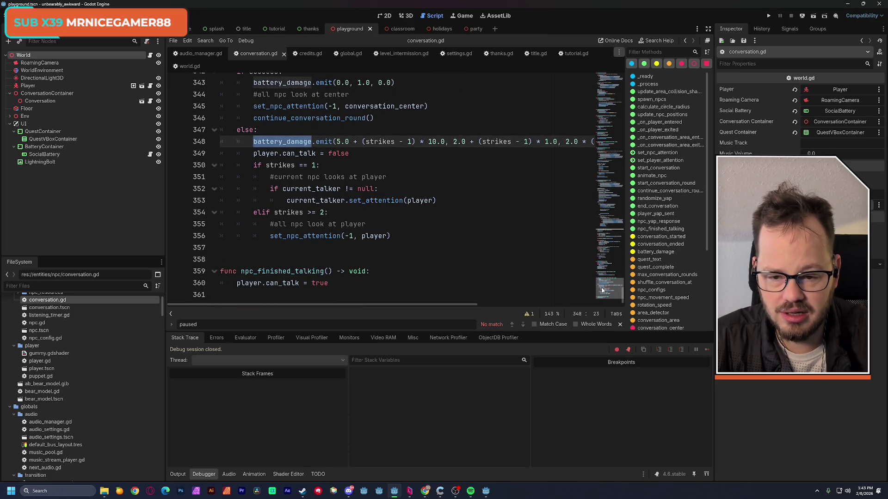
Put an 'asdf' placeholder line under if success: in npc_yap_response
click(272, 130)
scroll(276, 140, up, 3)
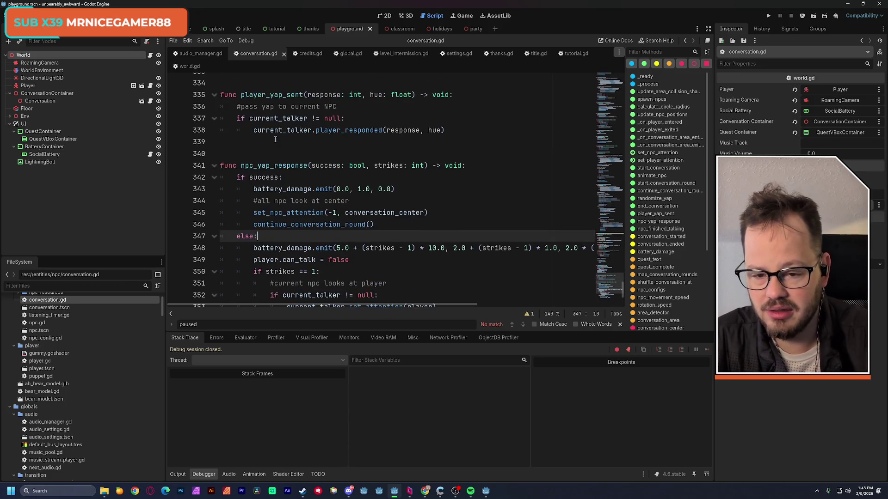
click(287, 177)
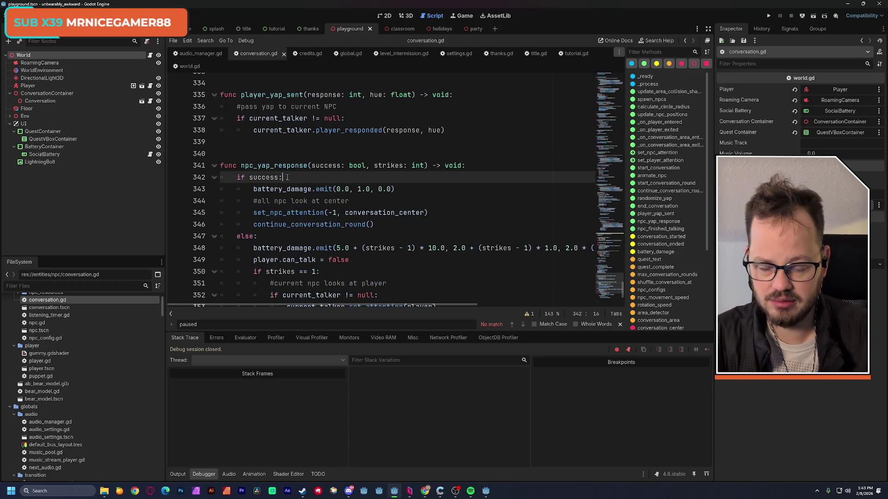
key(Return)
key(ctrl+v)
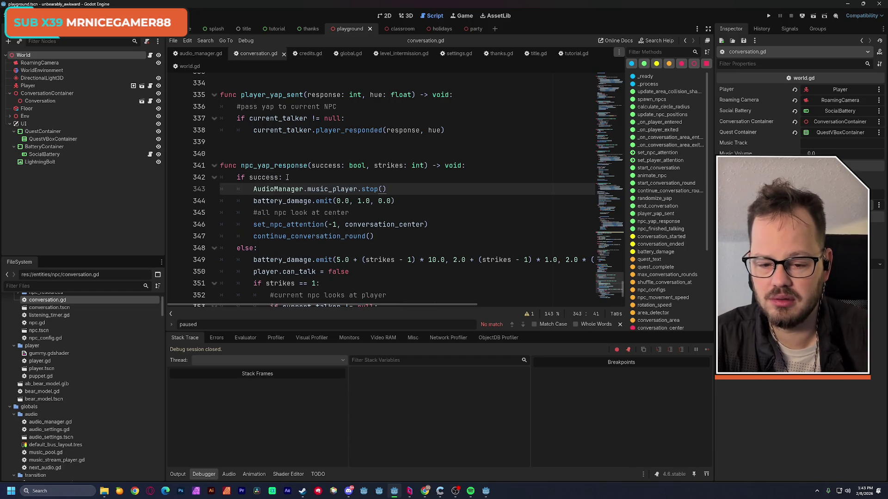
key(ctrl+z)
text(asdf)
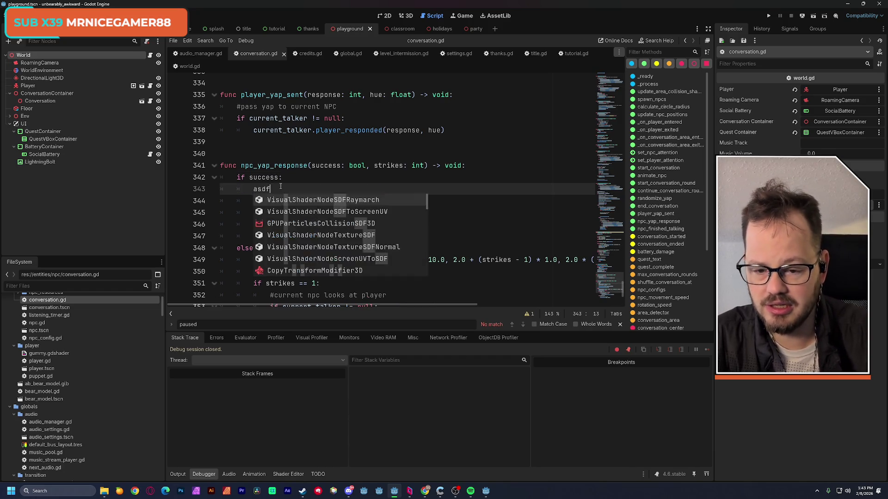
click(302, 153)
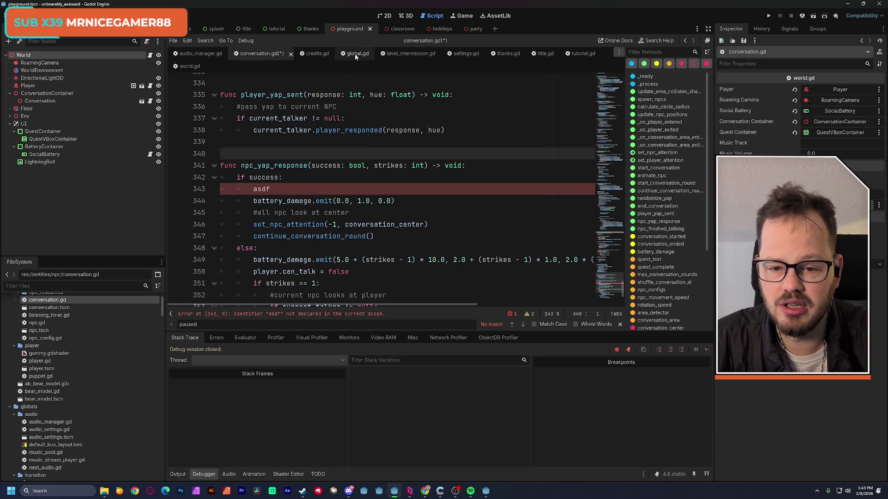
click(356, 54)
scroll(342, 182, down, 4)
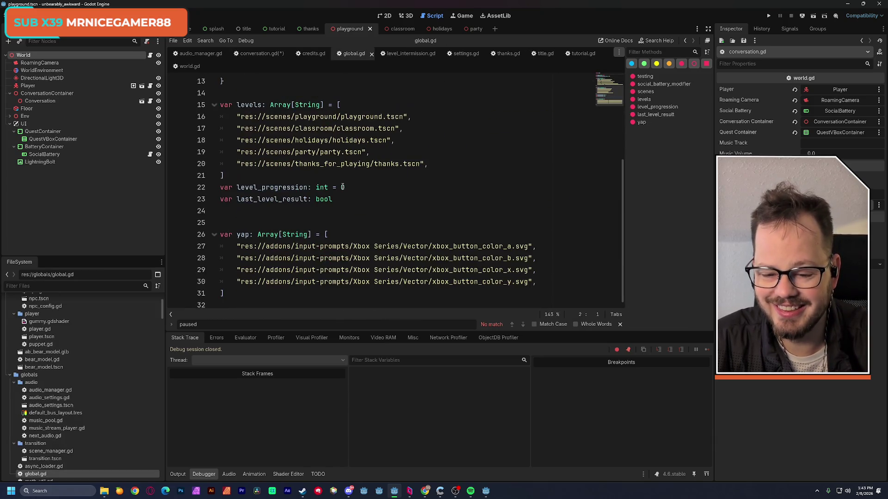
Declare var music_paused: bool = false below last_level_result in global.gd and save
click(337, 200)
key(Return)
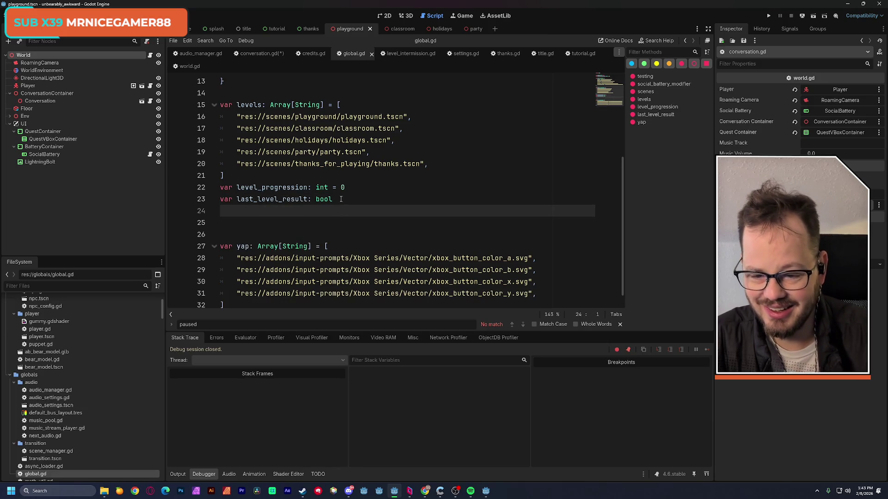
text(var)
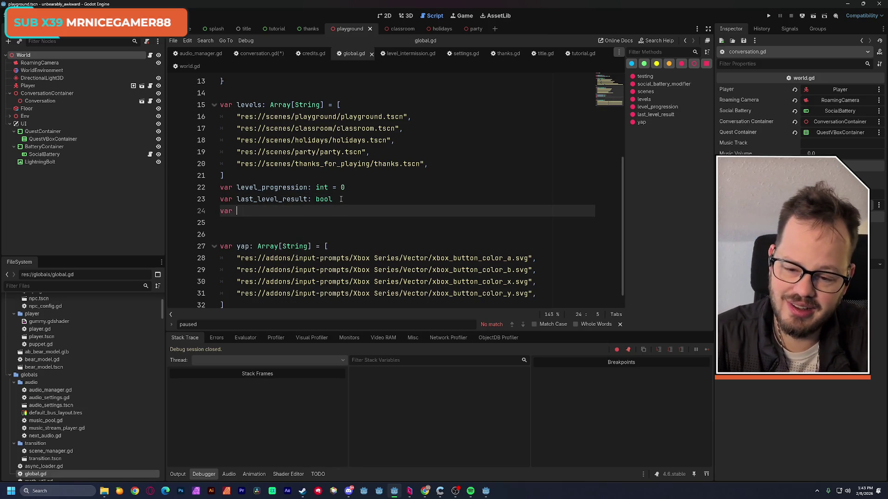
text( music_)
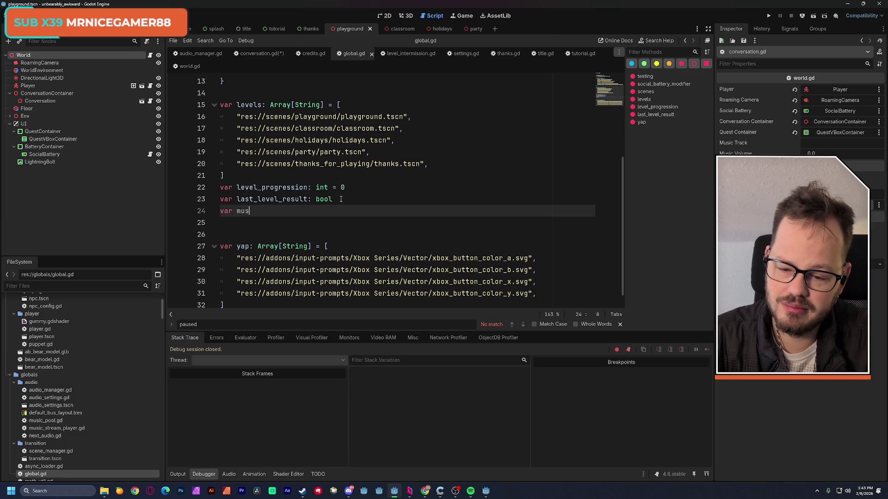
text(paused: boo)
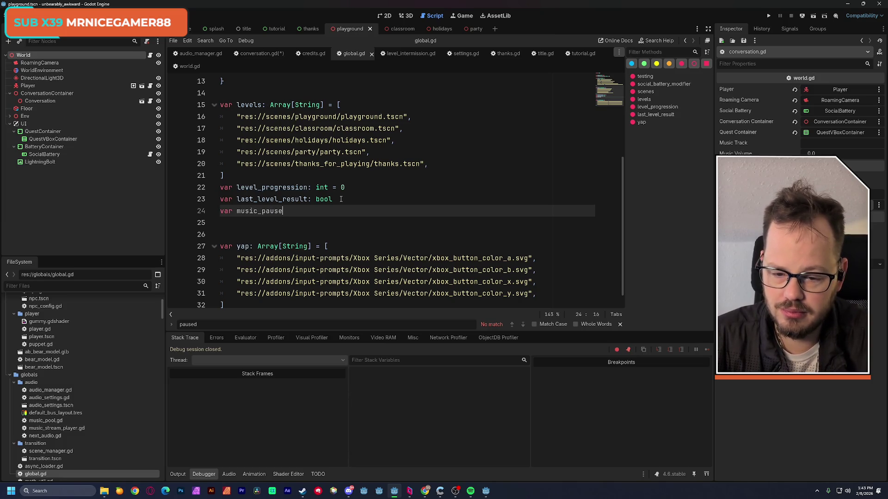
text(l)
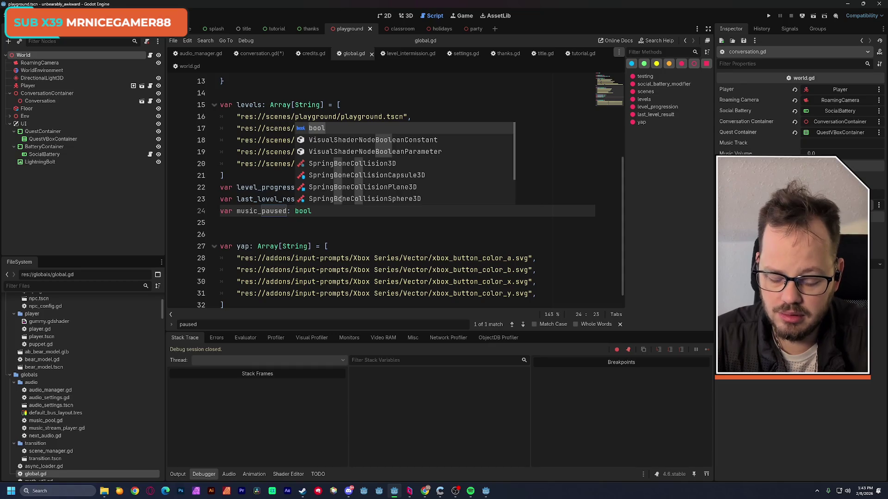
text( = false)
key(Return)
click(403, 177)
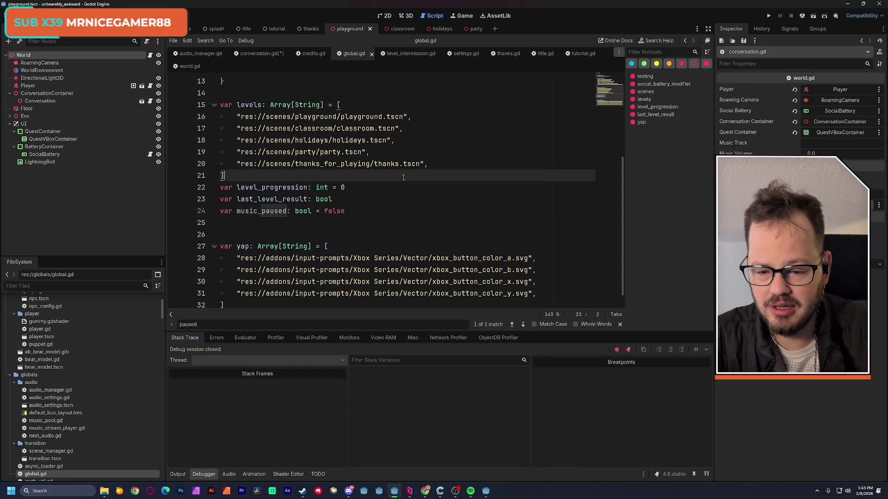
key(ctrl+s)
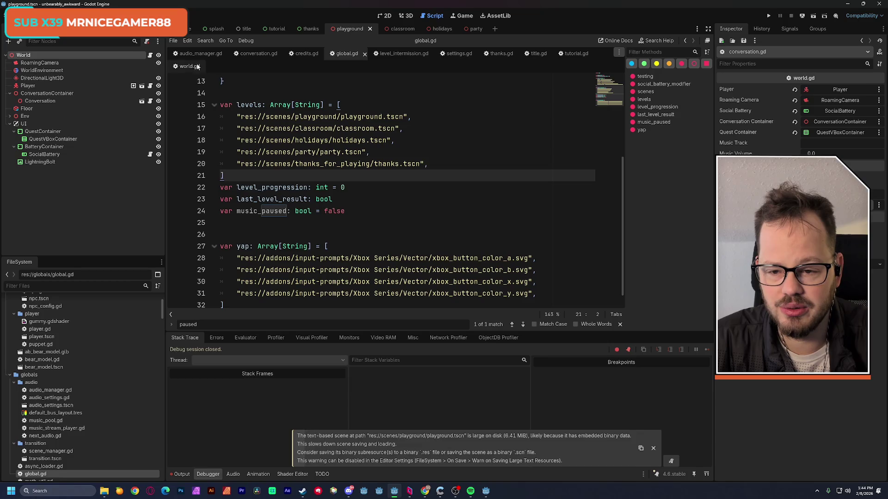
click(259, 53)
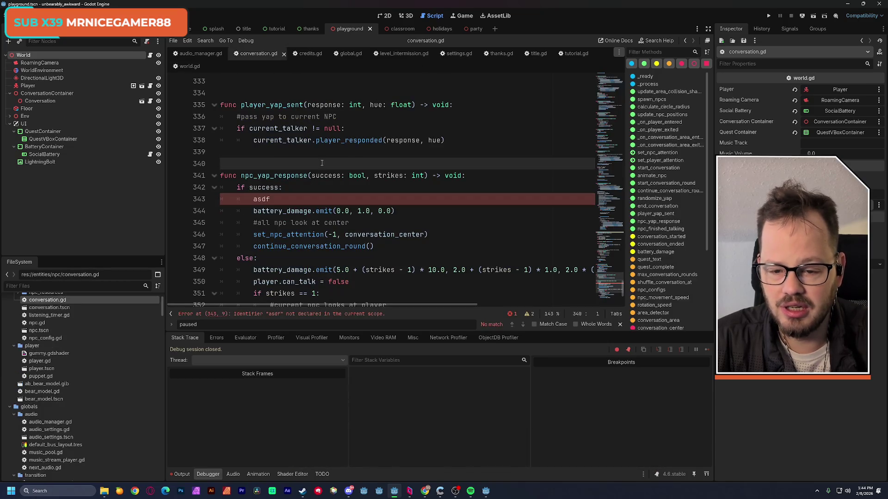
Replace asdf with an if Global.music_paused: block calling the music player's stop()
double_click(267, 199)
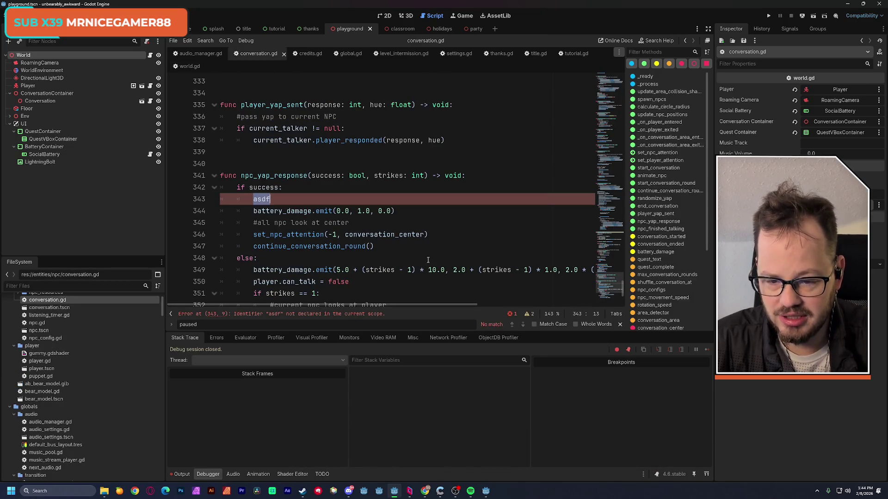
text(if mu)
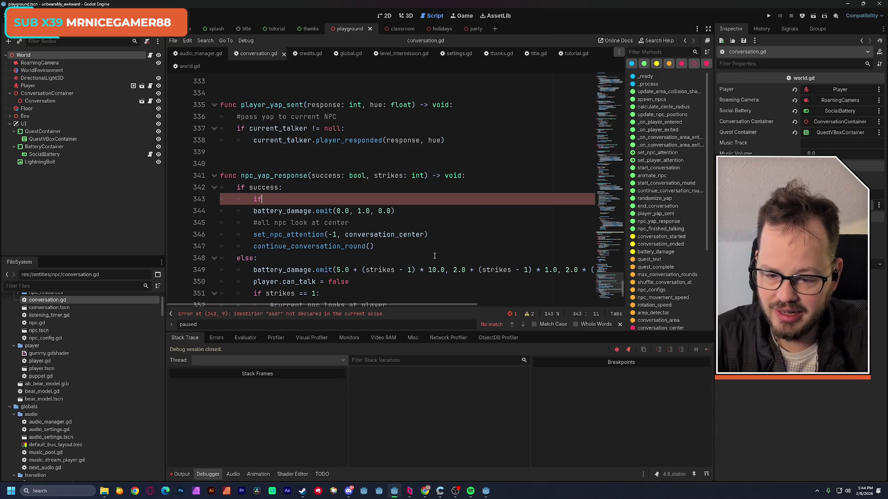
key(BackSpace)
key(BackSpace)
text(Global.m)
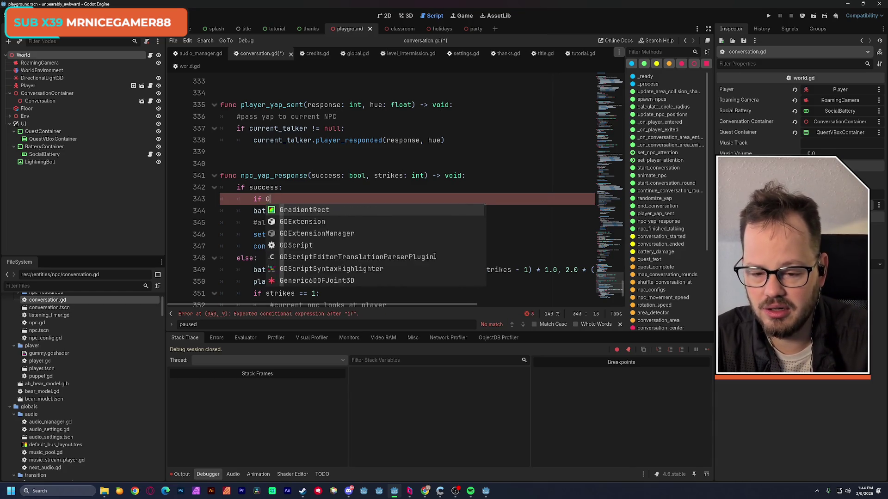
text(u)
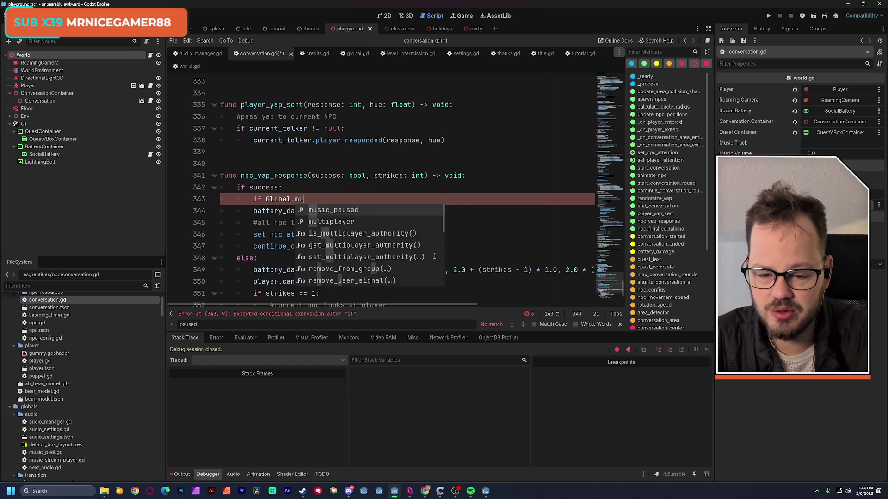
key(Return)
text(:)
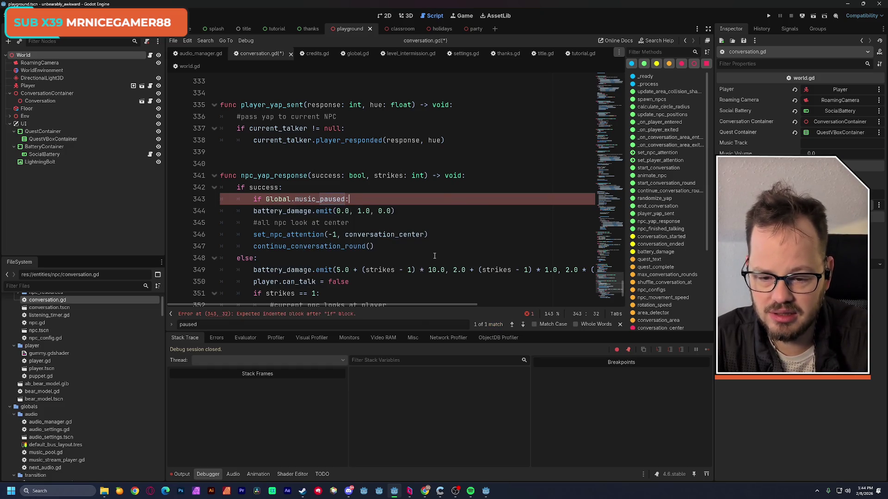
key(Return)
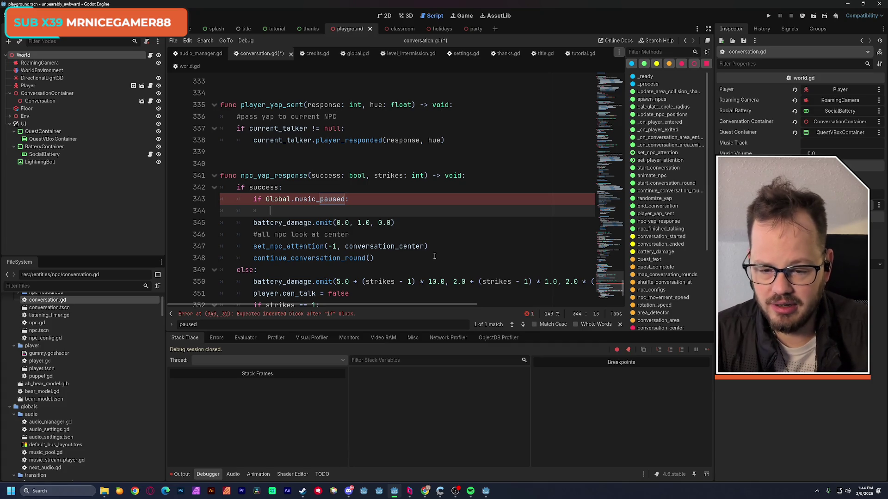
text(AudioManager.music_player.stop())
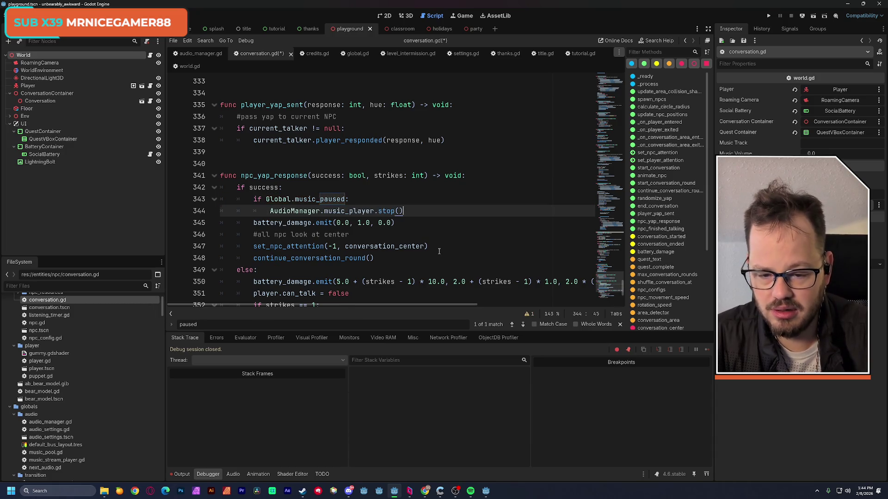
key(Return)
Make the success block call play() and set Global.music_paused = false
drag(266, 199, 346, 199)
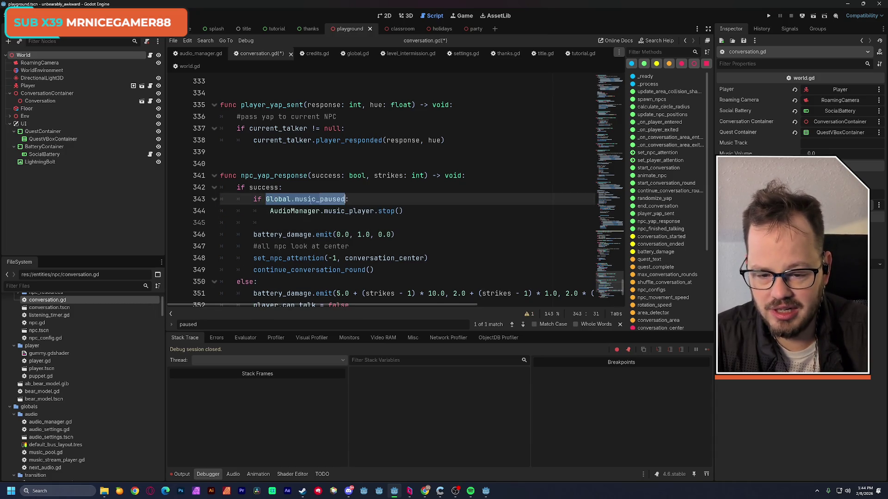
key(ctrl+c)
click(319, 221)
key(ctrl+v)
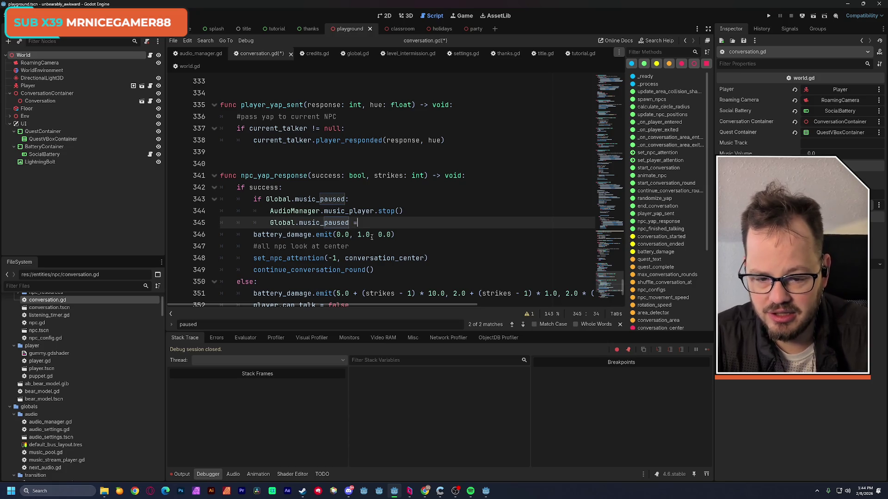
click(366, 198)
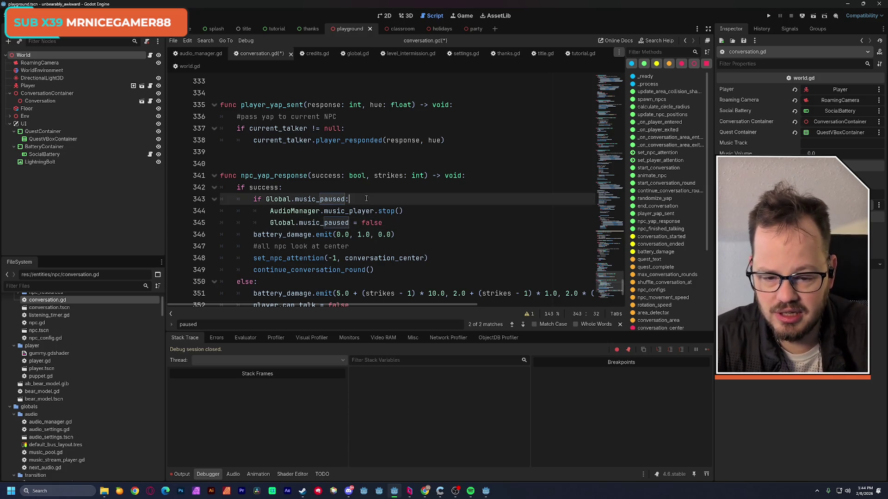
drag(378, 211, 393, 214)
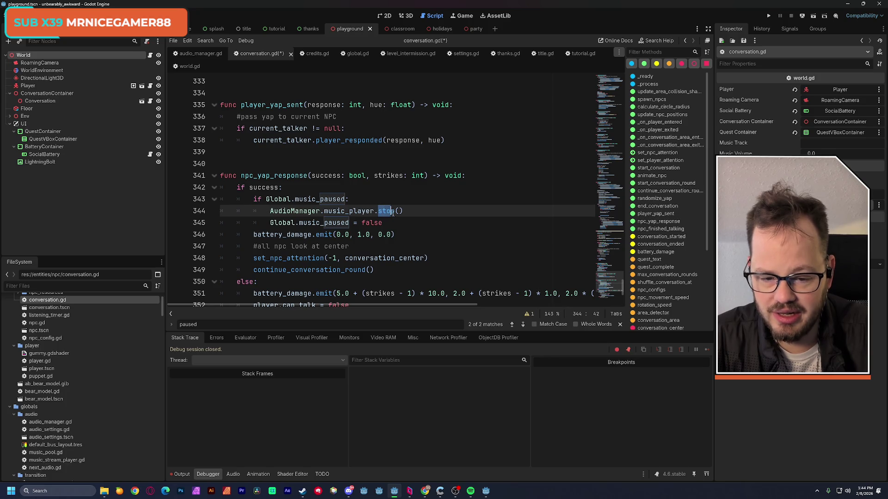
text(playp)
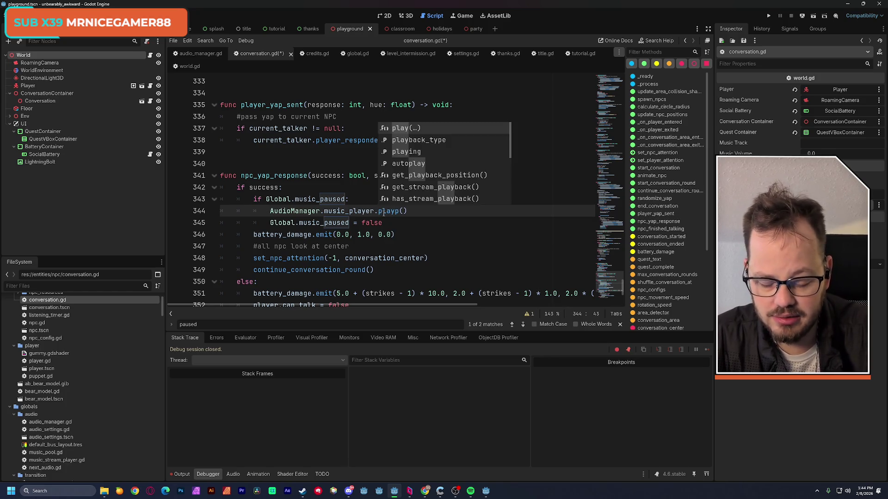
click(458, 231)
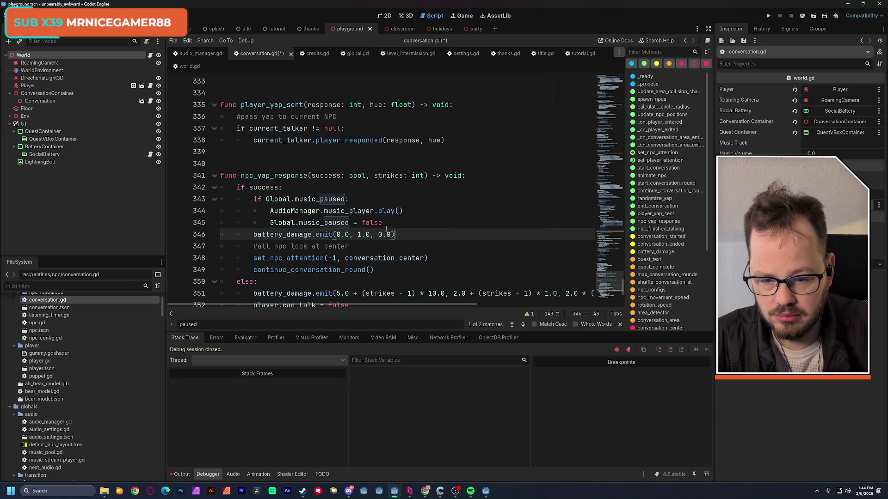
Copy the block into the else branch with stop() and music_paused = true, then save
drag(386, 223, 254, 199)
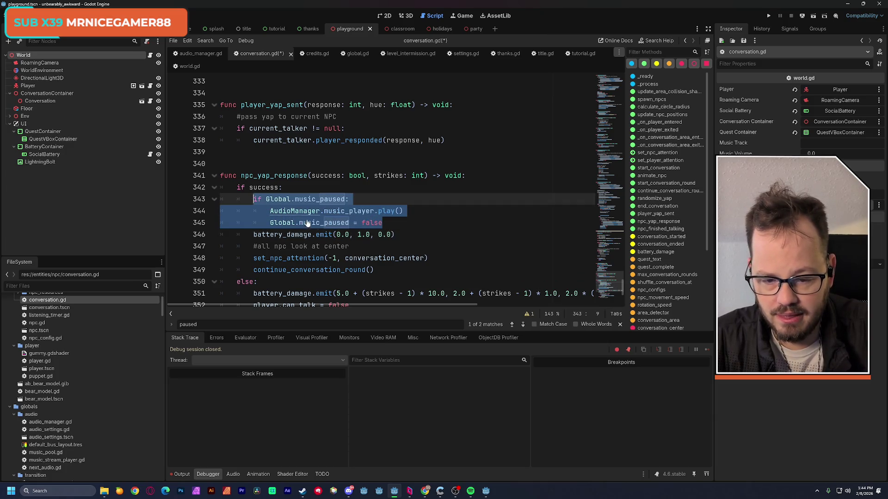
scroll(329, 244, down, 1)
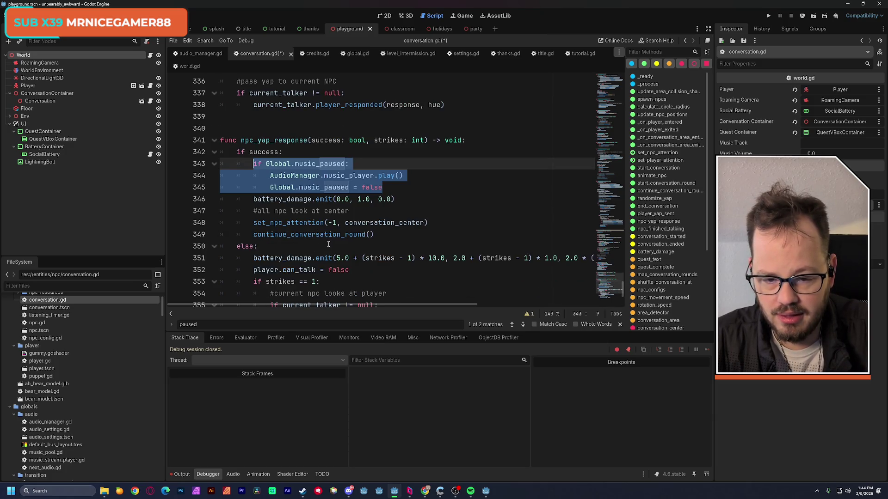
click(253, 258)
key(Return)
key(ctrl+v)
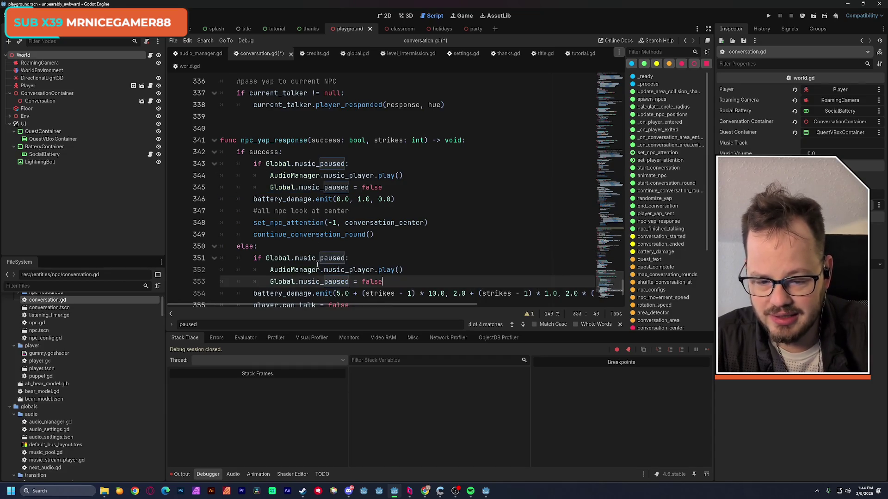
scroll(426, 233, down, 2)
double_click(387, 198)
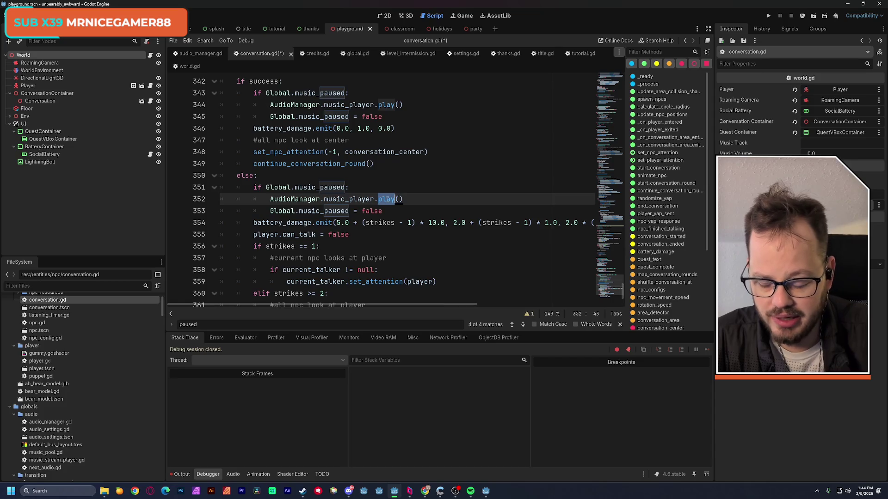
text(sto)
key(Escape)
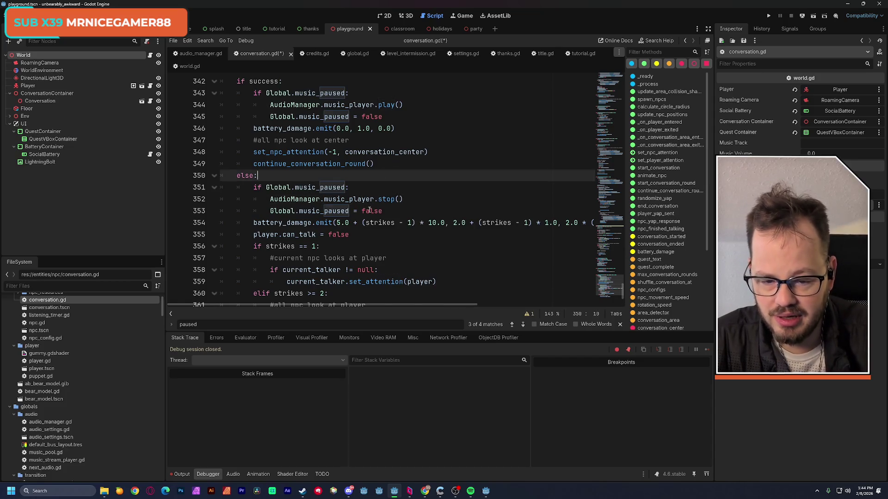
double_click(372, 211)
text(tru)
click(392, 172)
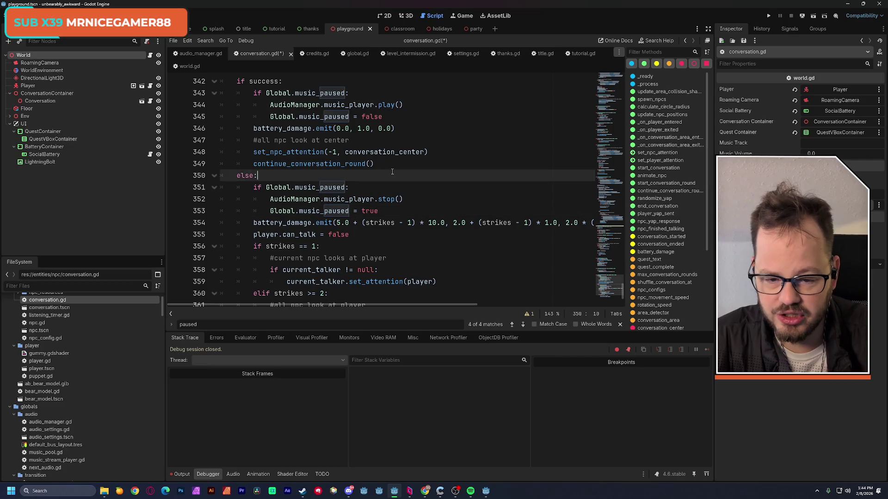
key(ctrl+s)
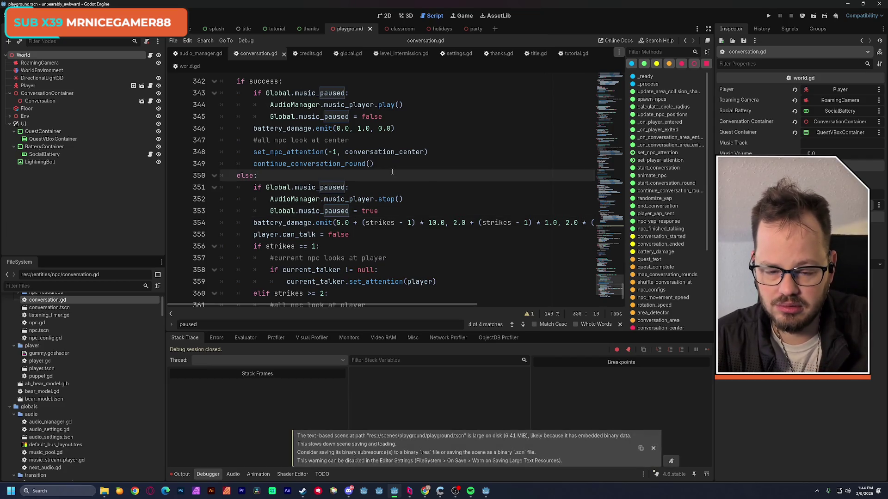
Select the Global.music_paused = false line in the success branch
double_click(287, 211)
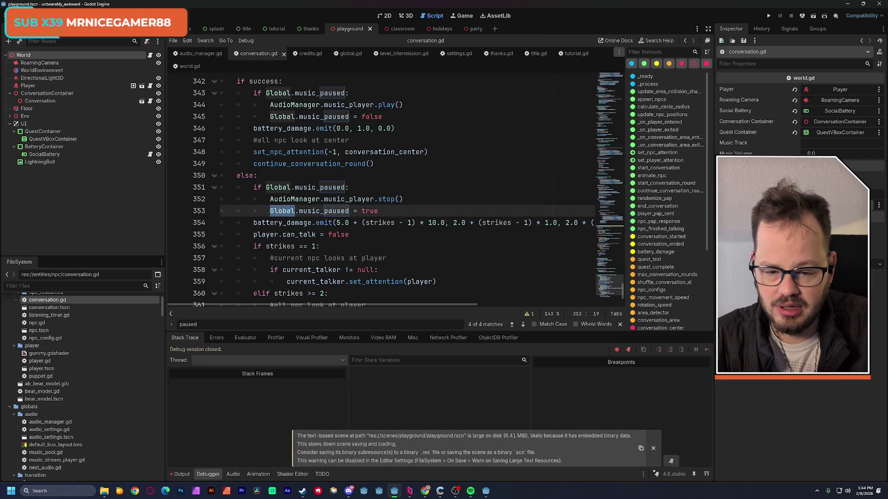
scroll(283, 160, up, 1)
drag(270, 152, 382, 153)
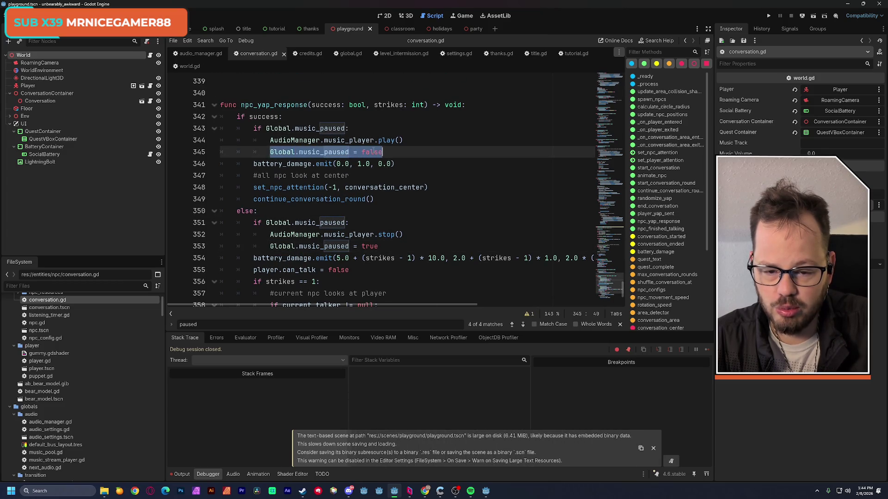
drag(607, 281, 614, 82)
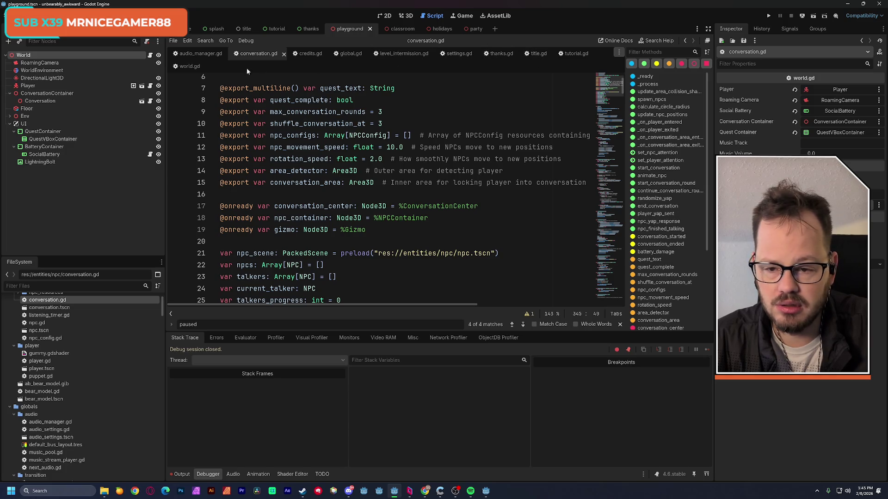
Insert Global.music_paused = false right below AudioManager.play_music in world.gd's _ready
click(188, 66)
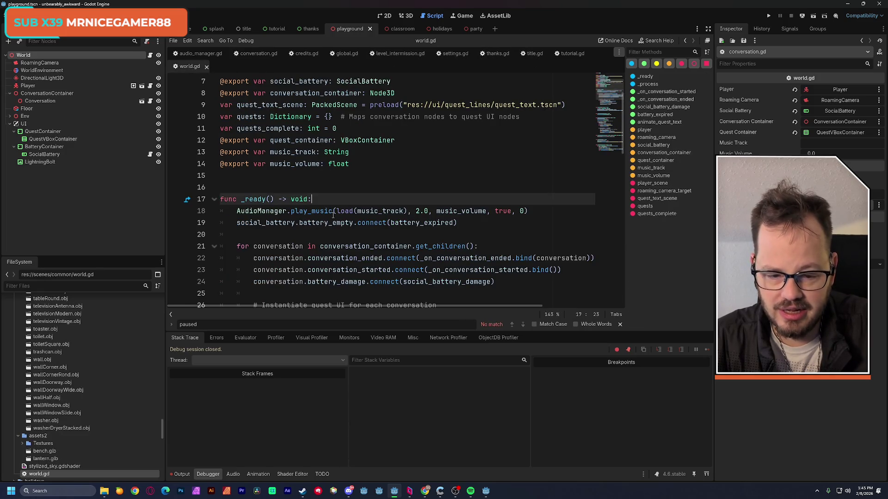
click(534, 209)
key(Return)
key(ctrl+v)
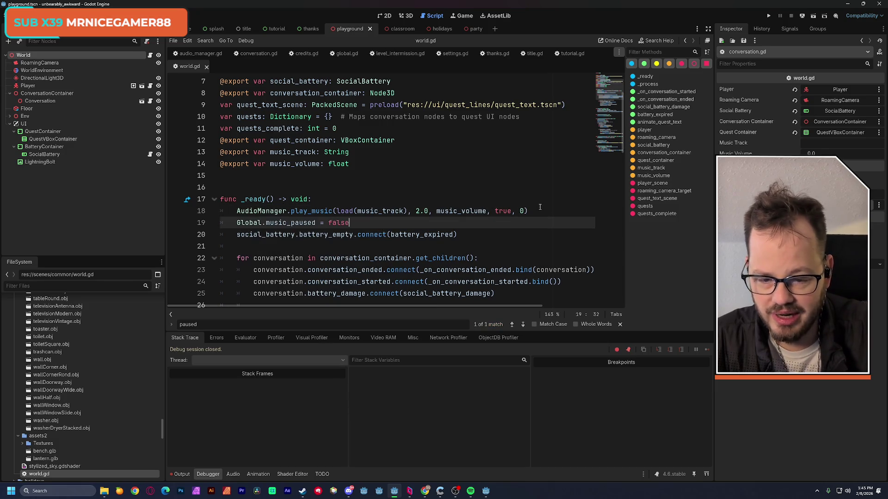
click(355, 194)
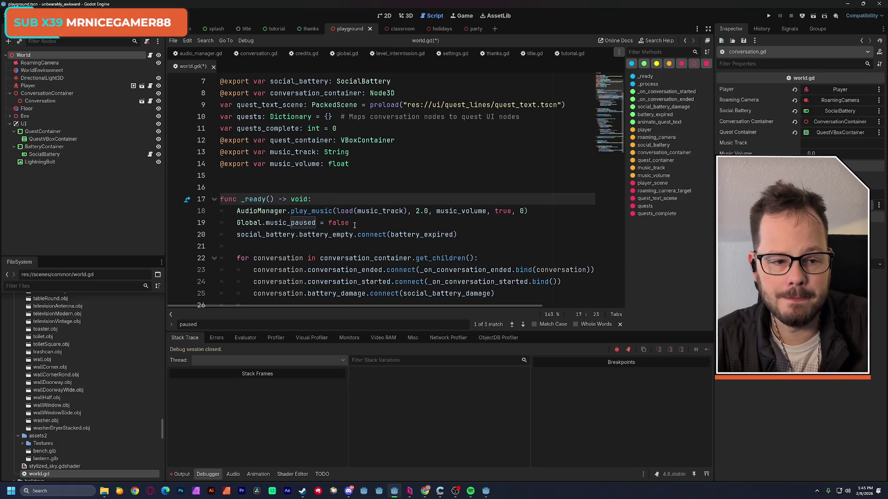
click(770, 15)
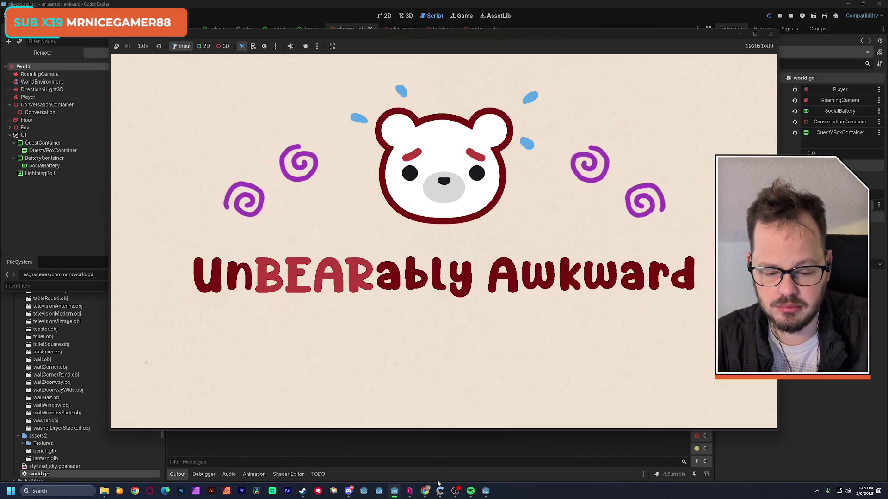
mouse_move(447, 496)
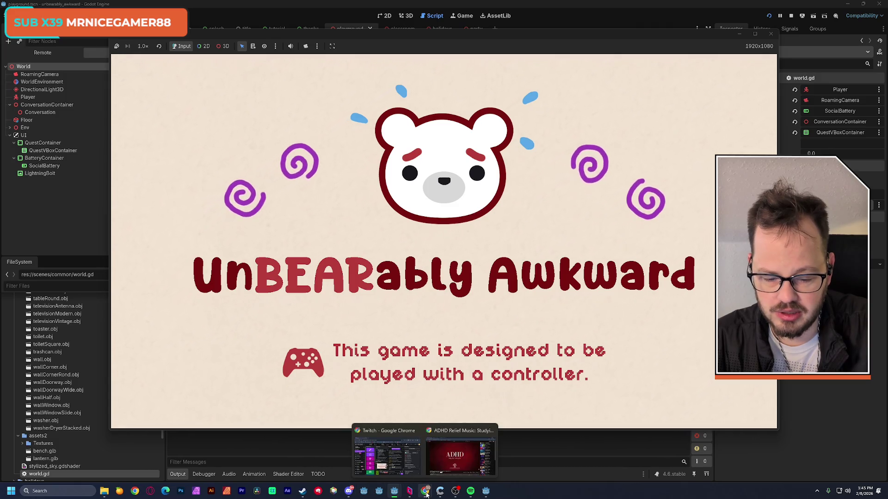
click(460, 456)
click(578, 115)
key(alt+Tab)
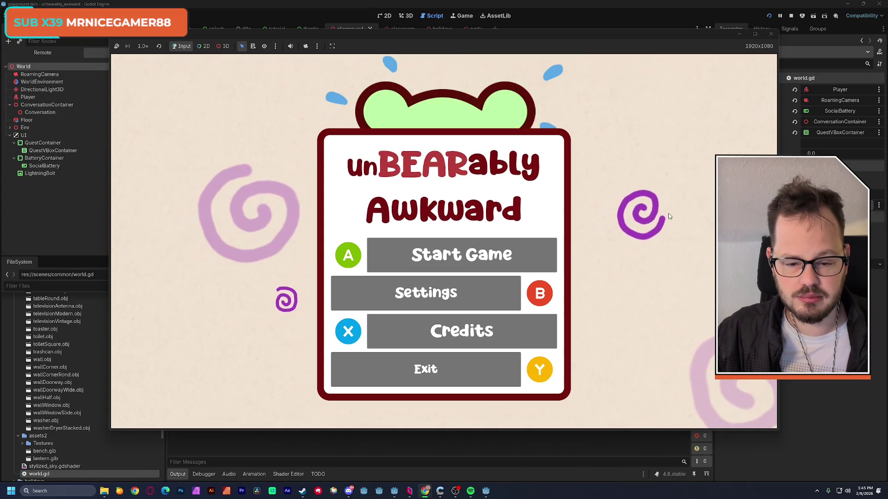
key(Return)
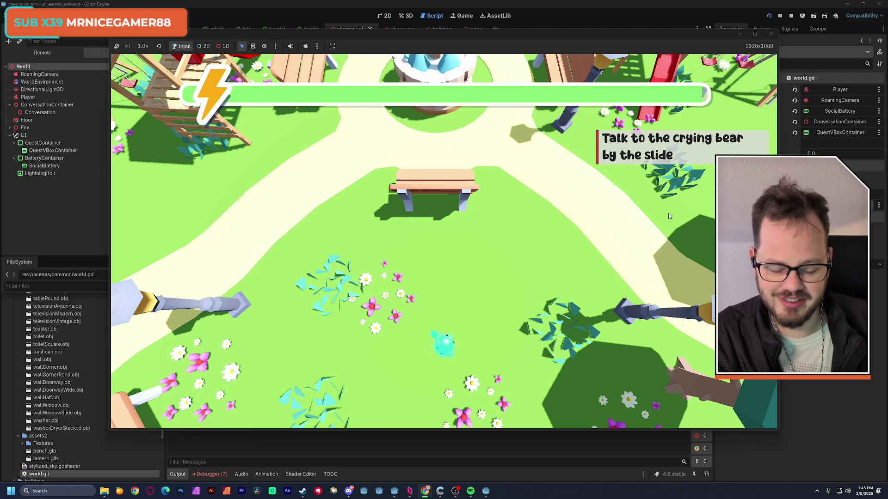
click(771, 34)
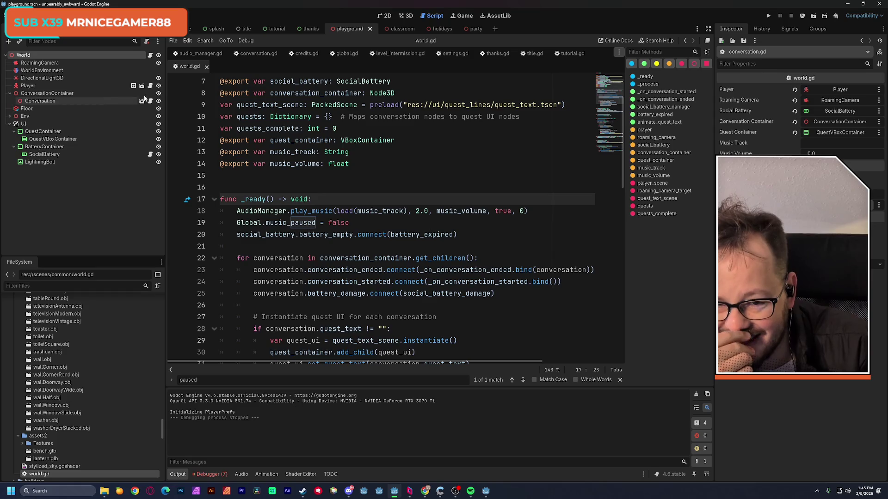
Filter FileSystem for 'music' and preview Childrens Teddy Bear Main 3084.wav in the music folder
click(42, 70)
click(41, 55)
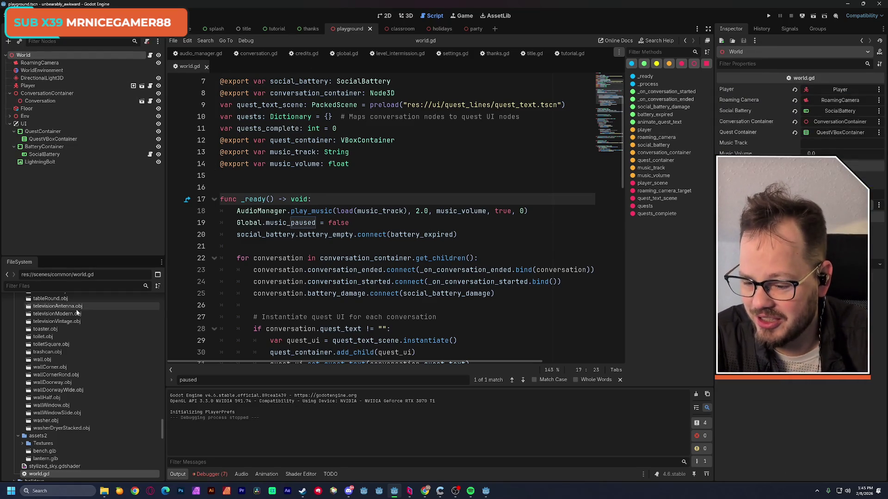
text(music)
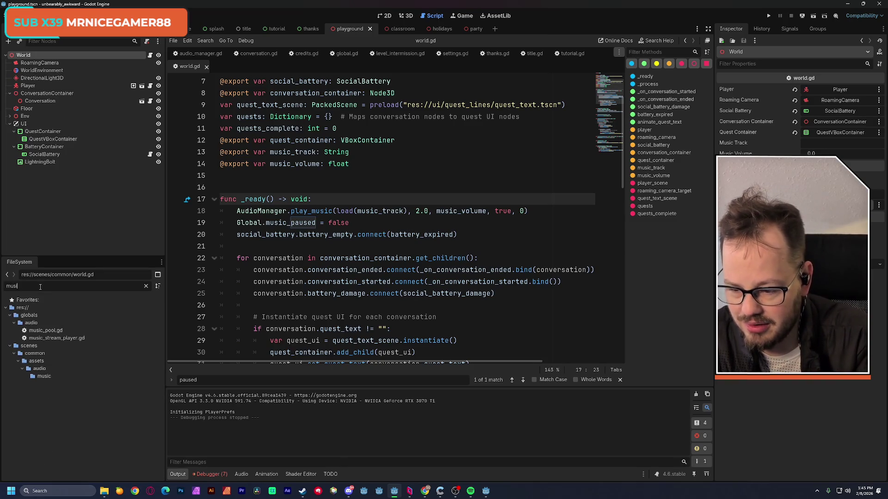
click(44, 376)
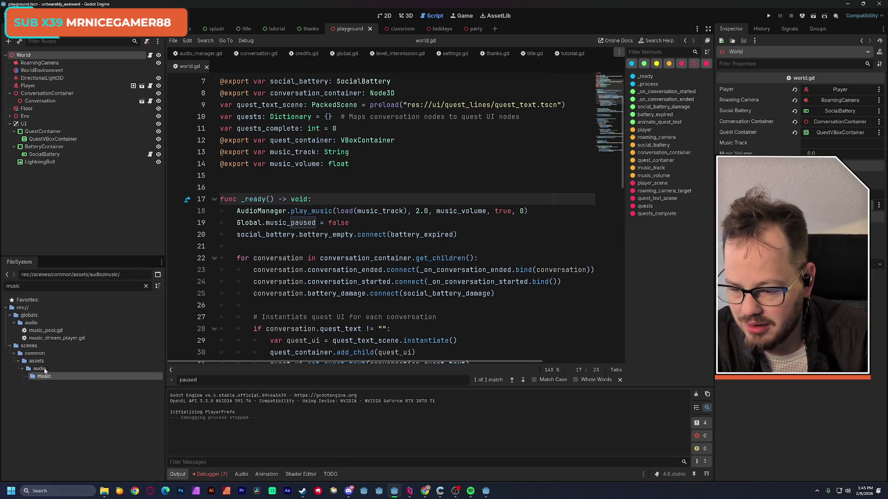
click(146, 286)
scroll(122, 381, down, 3)
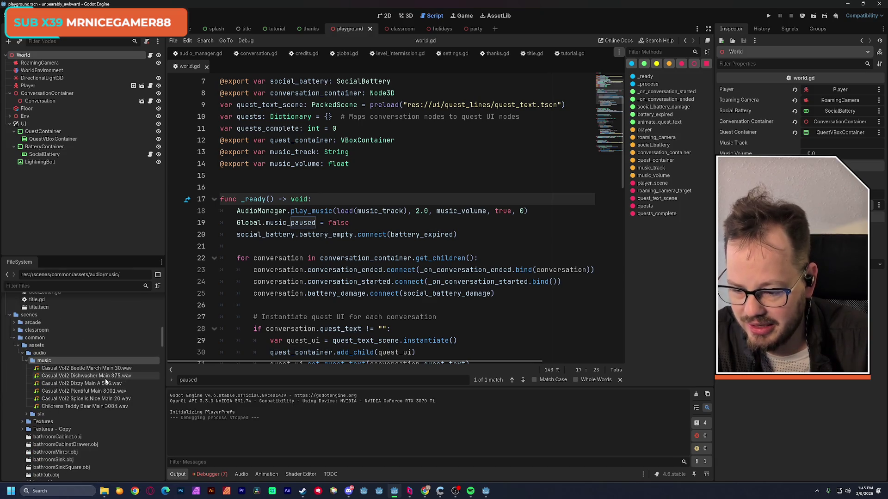
click(71, 407)
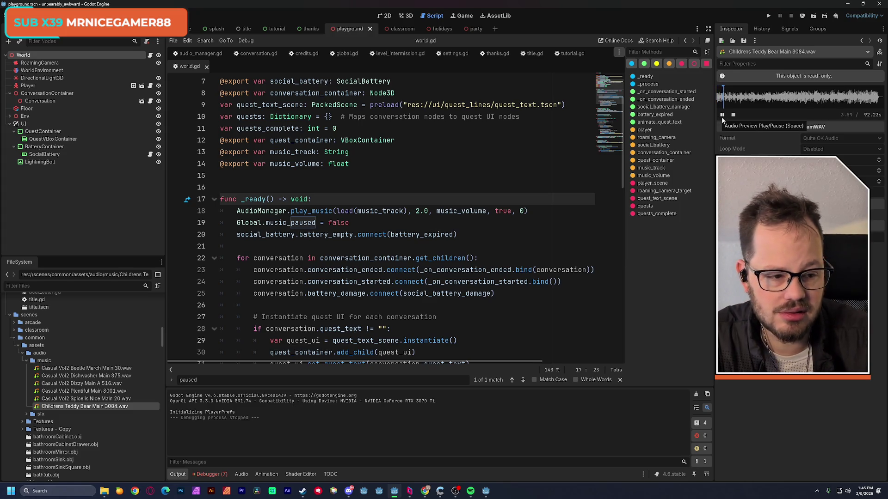
click(732, 116)
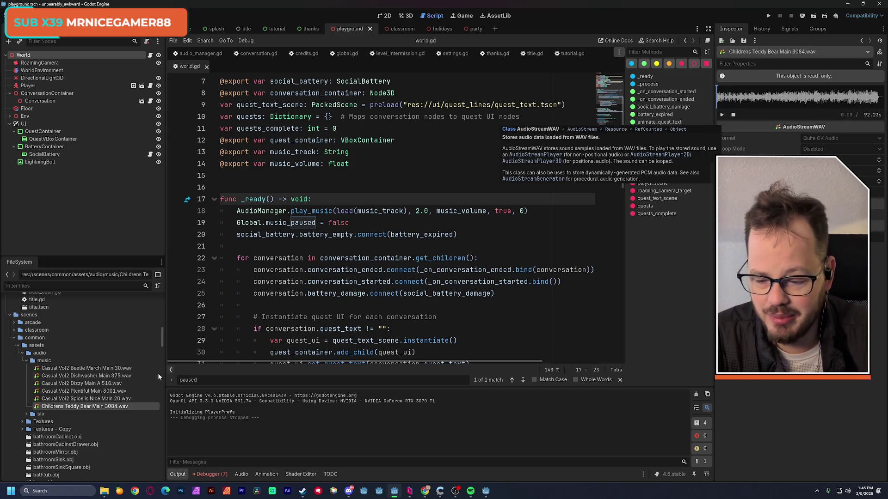
Copy the teddy bear wav's path and return to the World node's properties
right_click(80, 407)
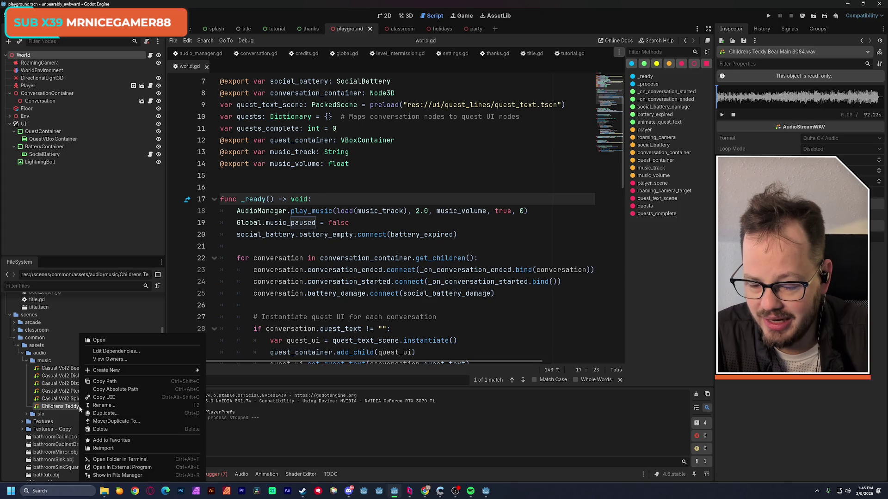
click(120, 380)
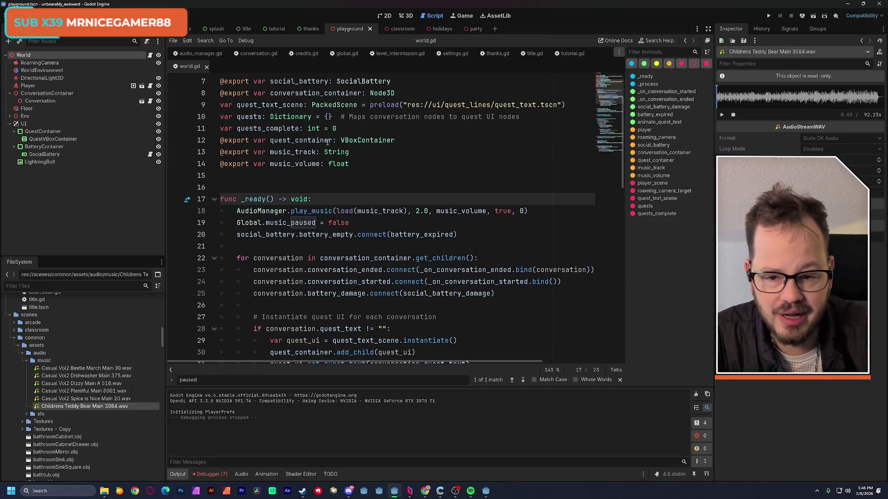
click(23, 55)
click(832, 142)
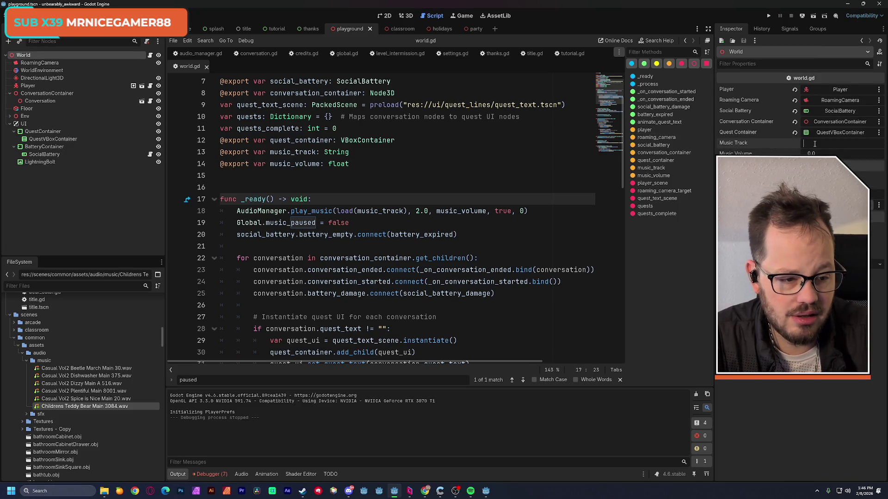
Set Music Track to Childrens Teddy Bear Main 3084.wav and Music Volume to -6, then run
key(ctrl+v)
click(818, 153)
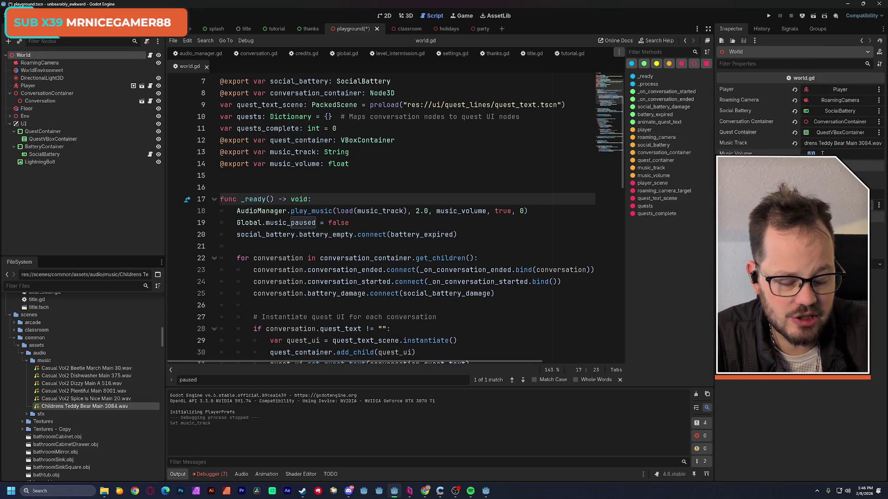
text(0.0)
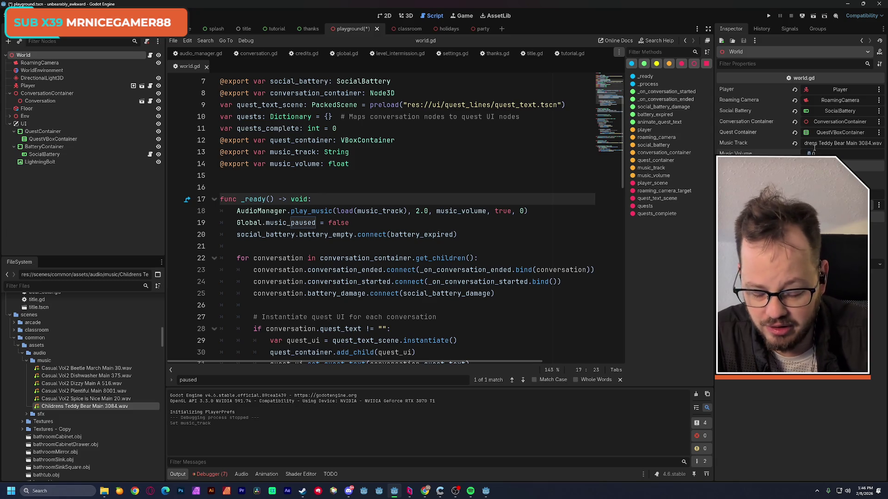
text(-6)
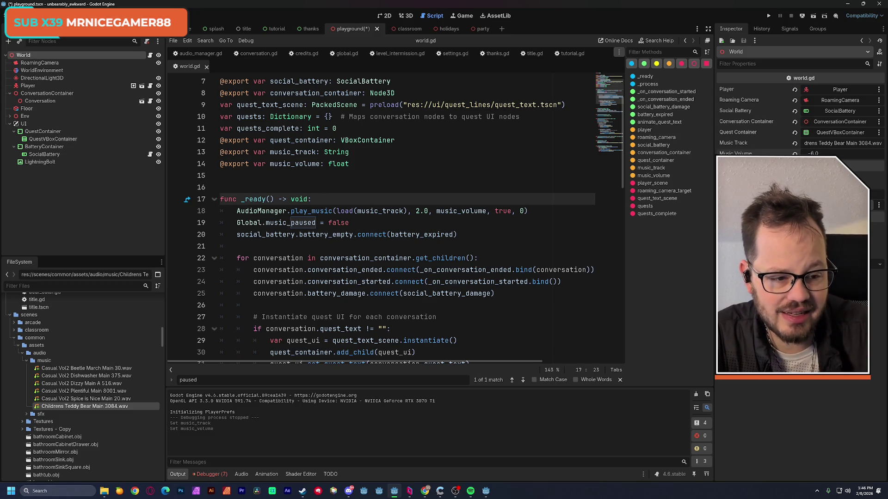
click(768, 17)
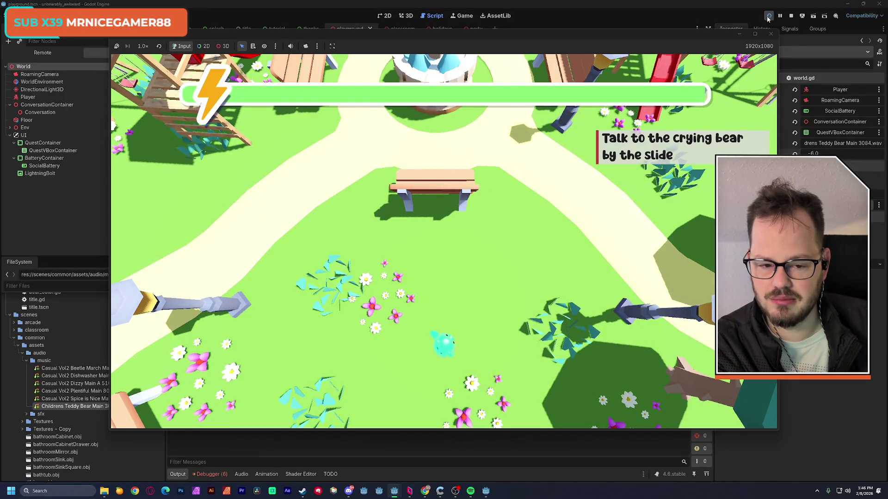
Walk the bear north past the fountain toward the slide to hear the new music
key(w)
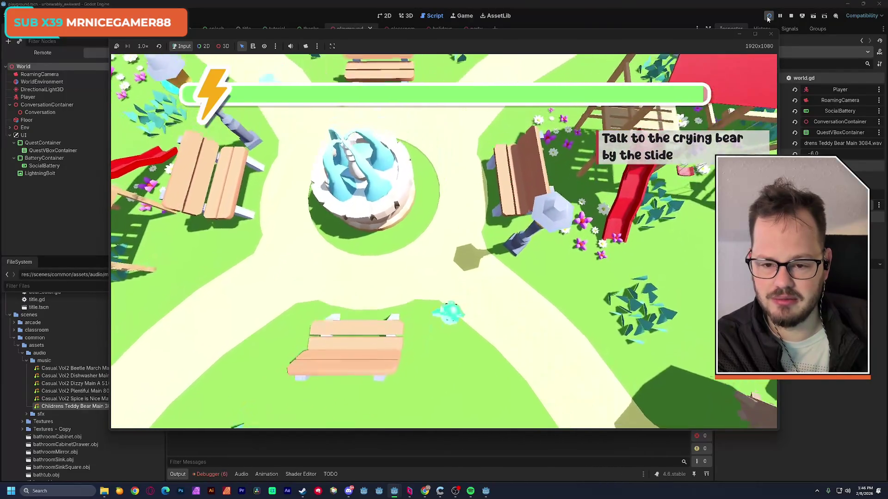
key(w)
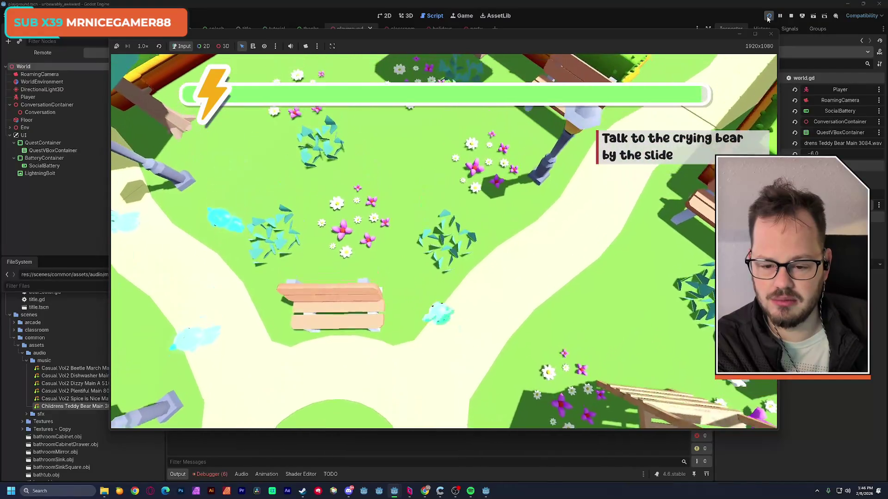
key(w)
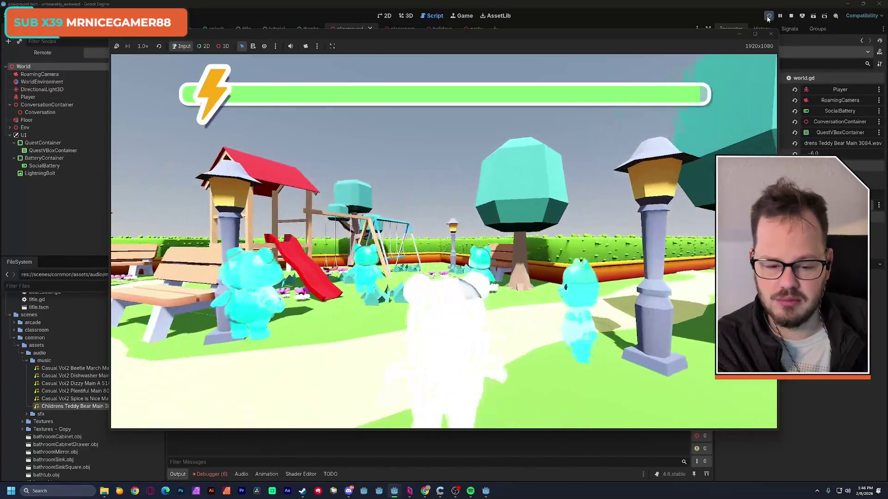
key(a)
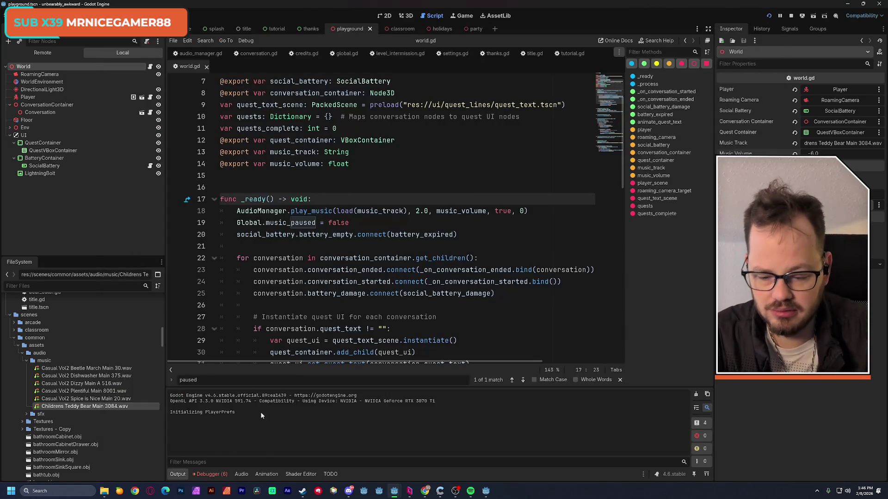
Show the six run errors, including npc.gd:112 zero-target-vector errors, in the Debugger's Errors list and stop the game
click(210, 473)
click(218, 338)
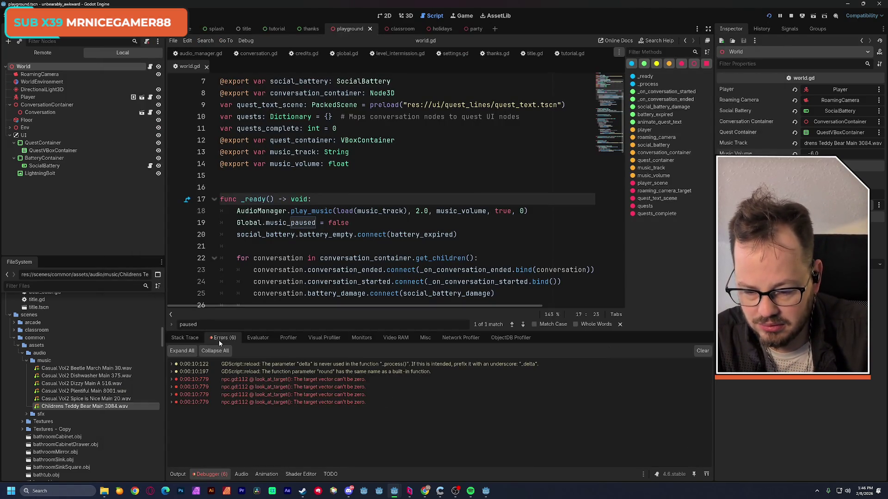
mouse_move(219, 404)
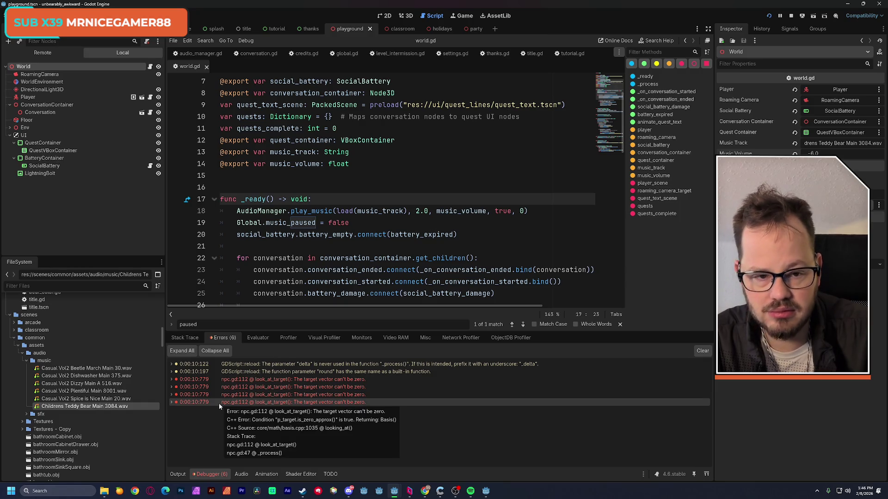
click(790, 16)
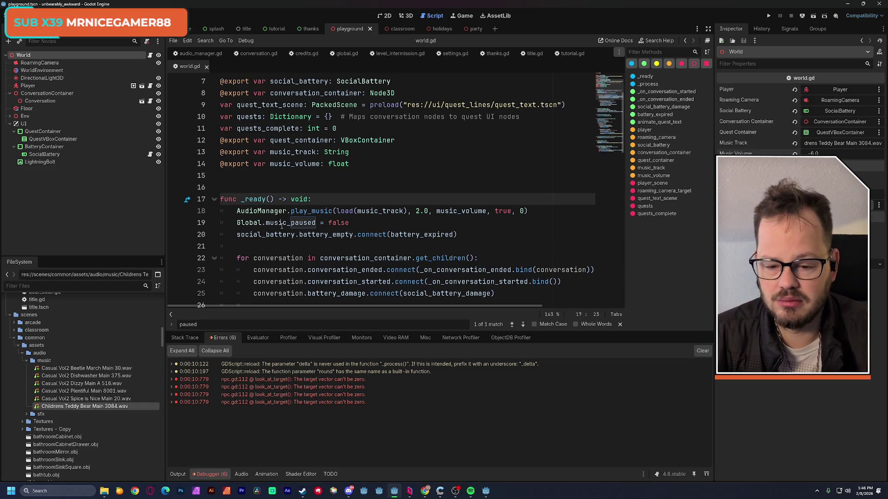
mouse_move(259, 223)
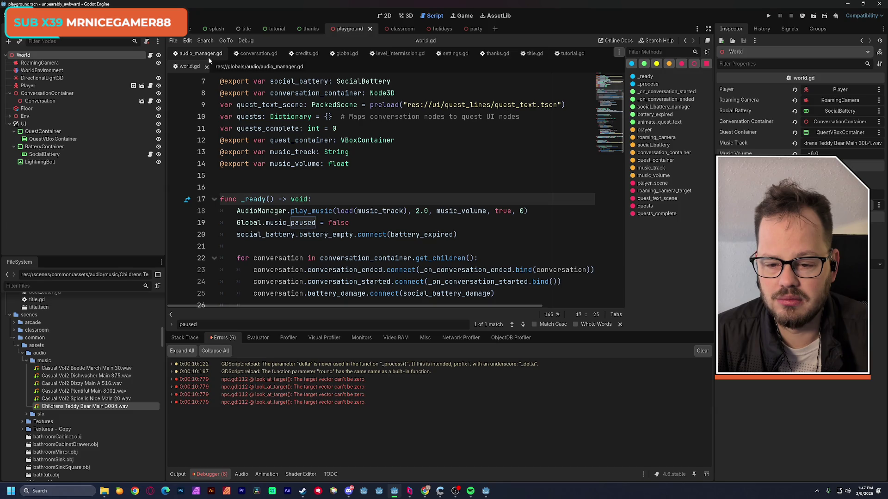
In conversation.gd, search 'musi' to locate the music pause code in npc_yap_response
click(258, 55)
drag(606, 99, 607, 249)
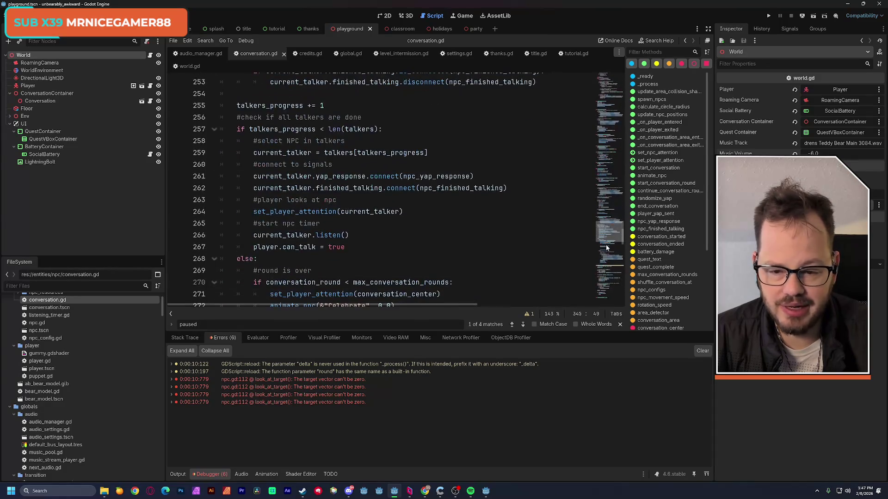
scroll(607, 249, down, 3)
key(ctrl+f)
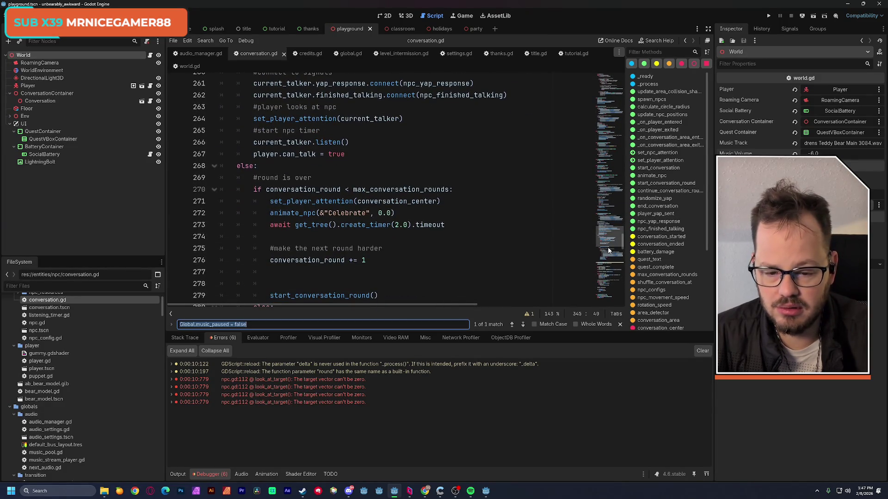
text(musi)
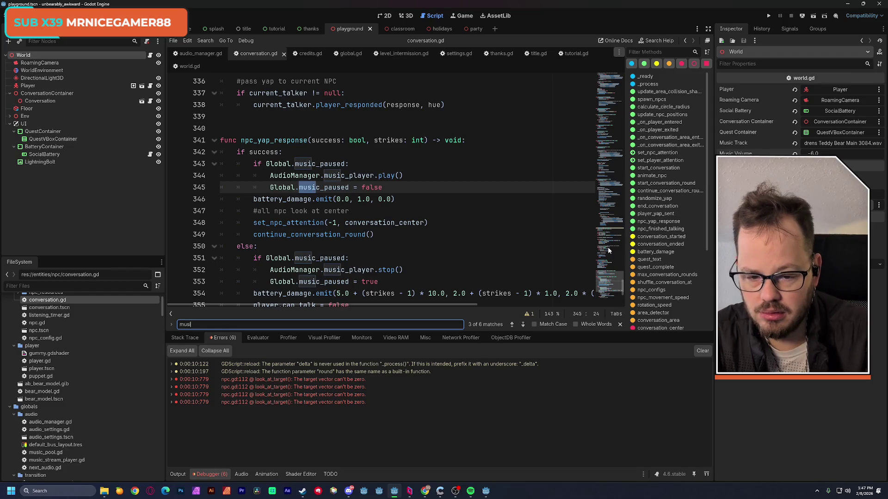
key(Escape)
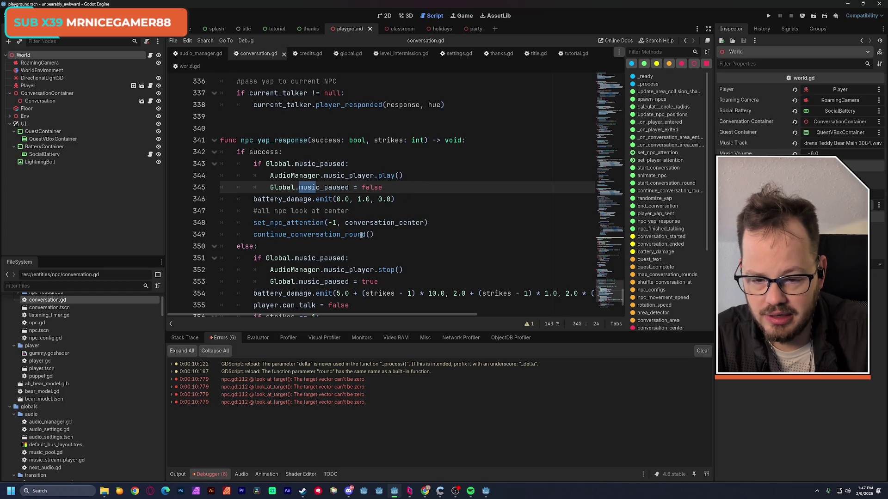
Change line 351 to check 'if !Global.music_paused', save the script, and relaunch the game
click(293, 260)
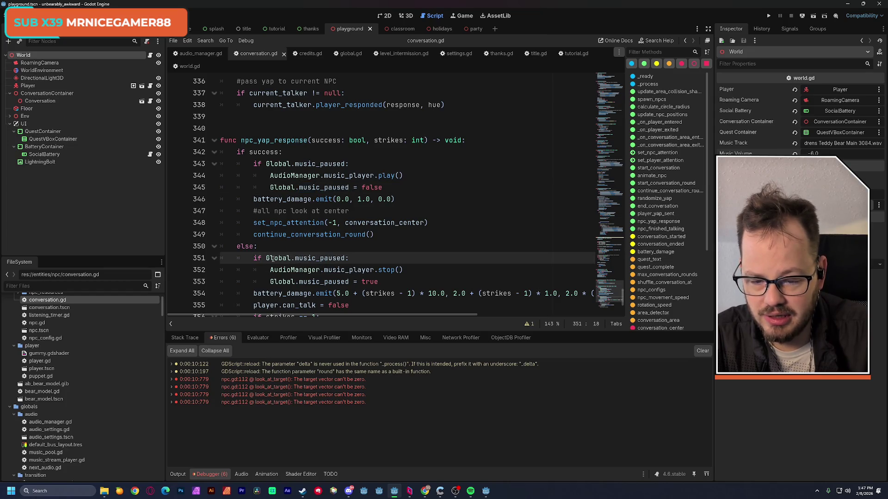
text(!)
click(471, 238)
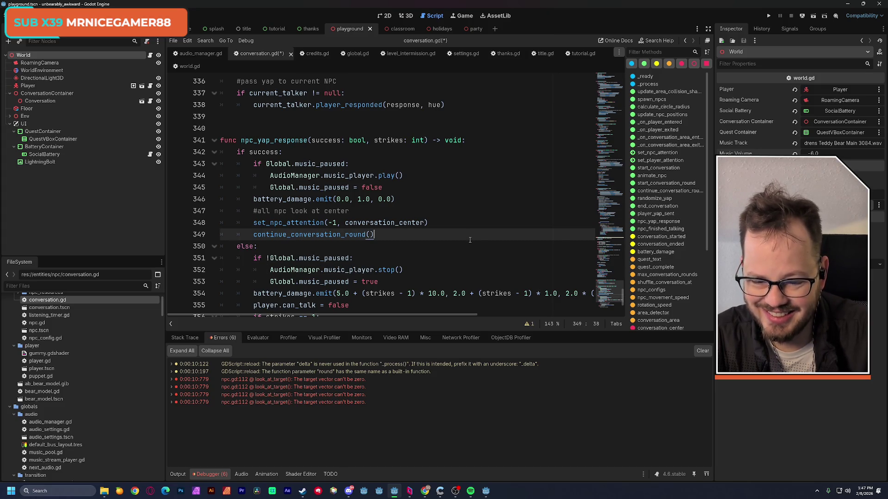
key(ctrl+s)
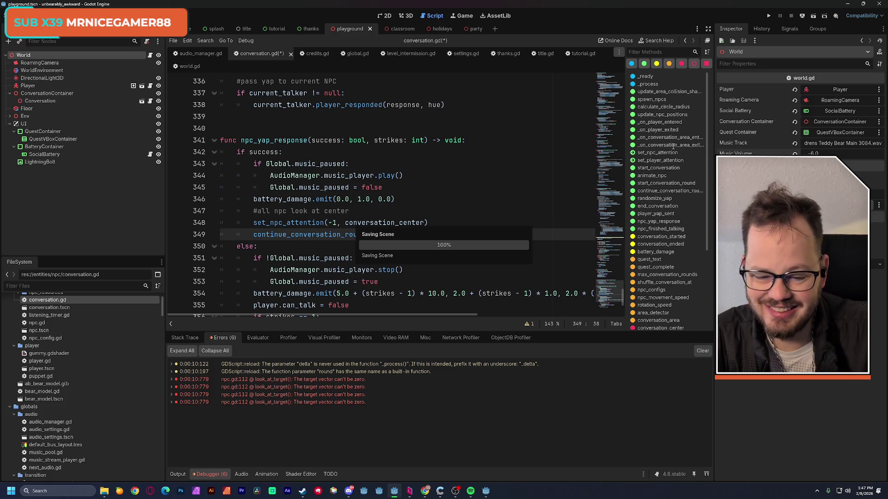
click(768, 16)
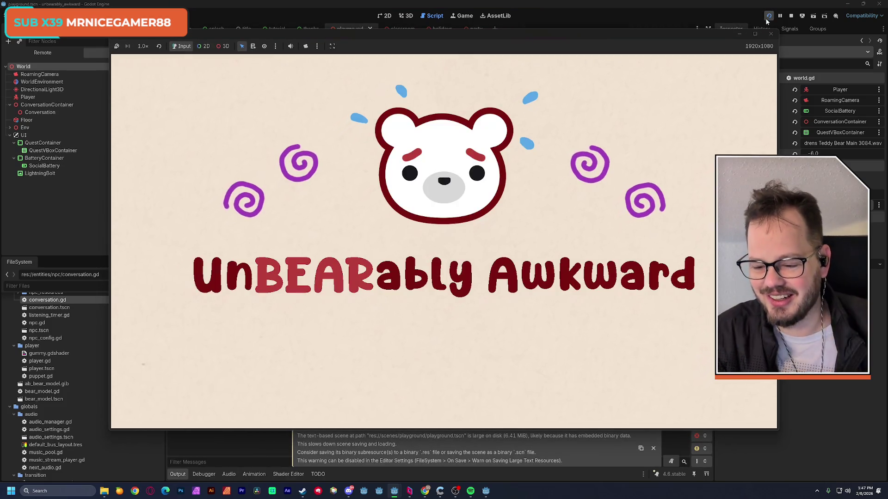
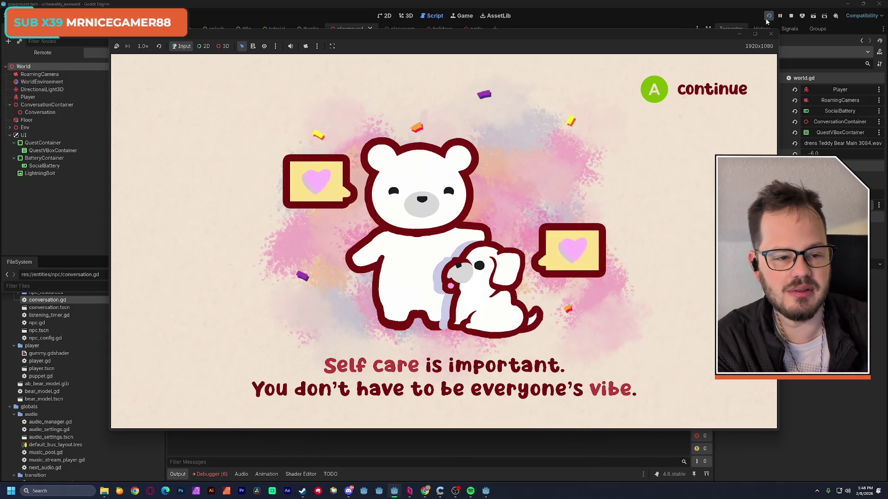
Restart the game, choose Play, walk north past the fountain, then stop the playtest
click(768, 17)
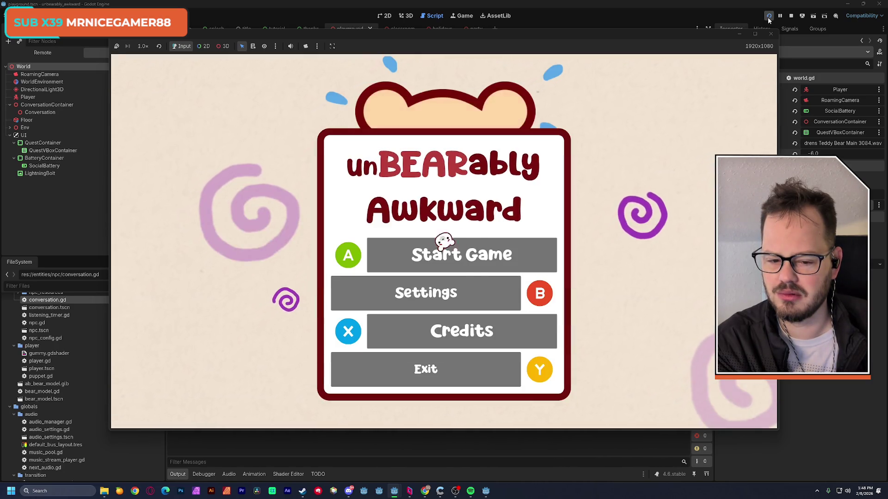
click(444, 241)
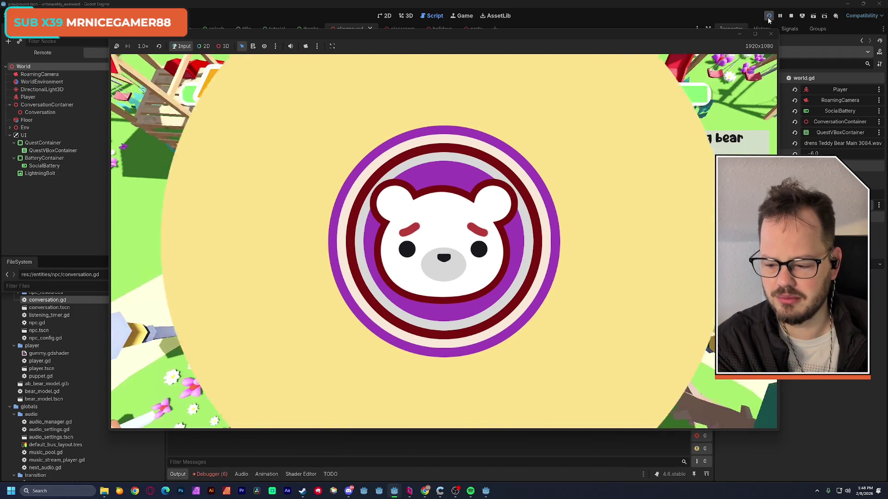
key(w)
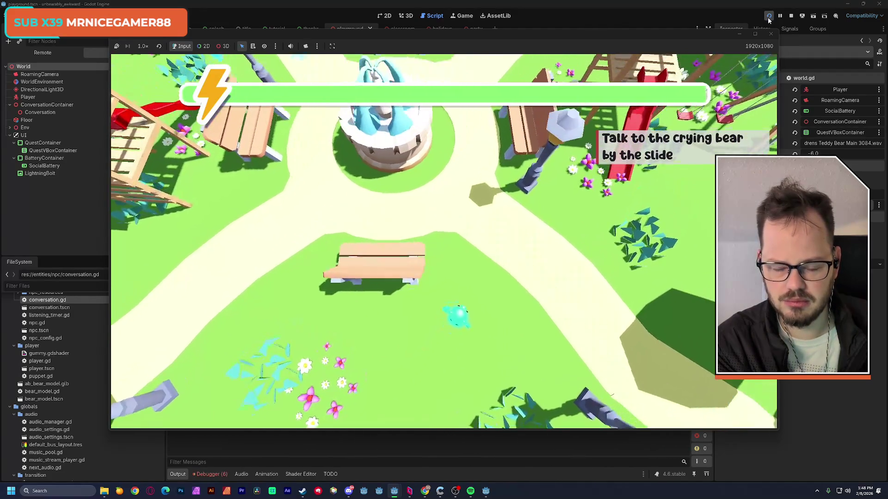
key(w)
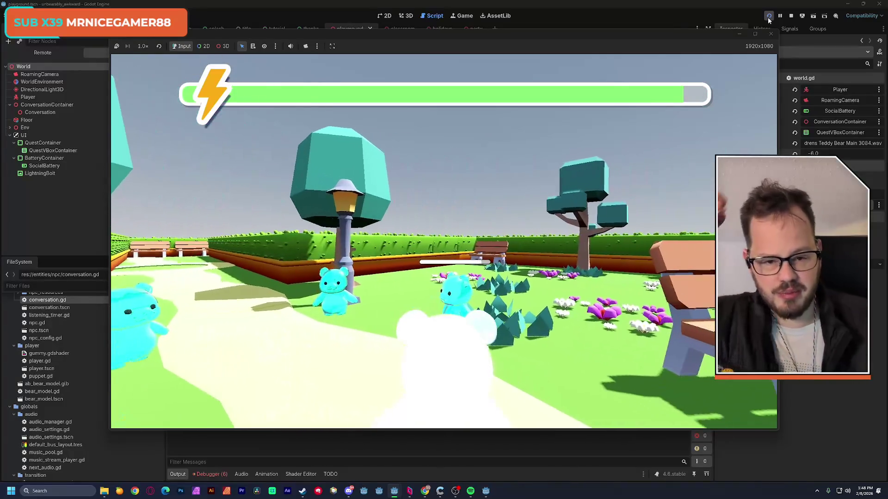
click(770, 34)
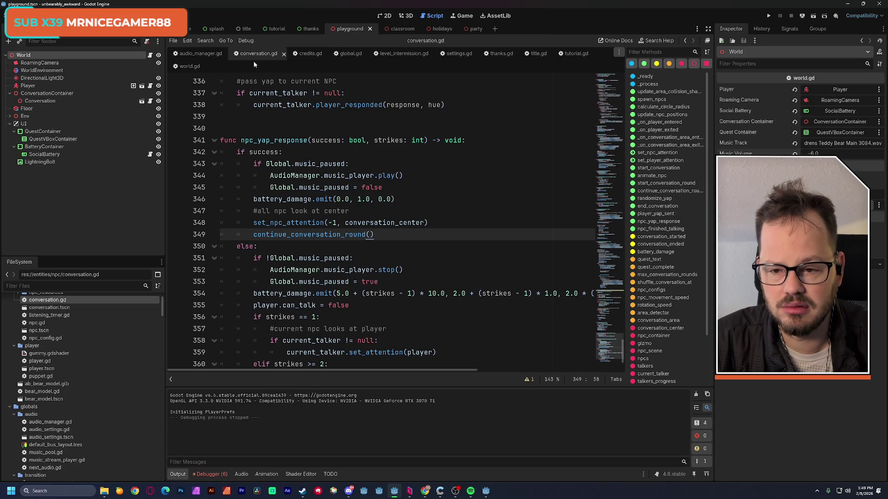
click(198, 54)
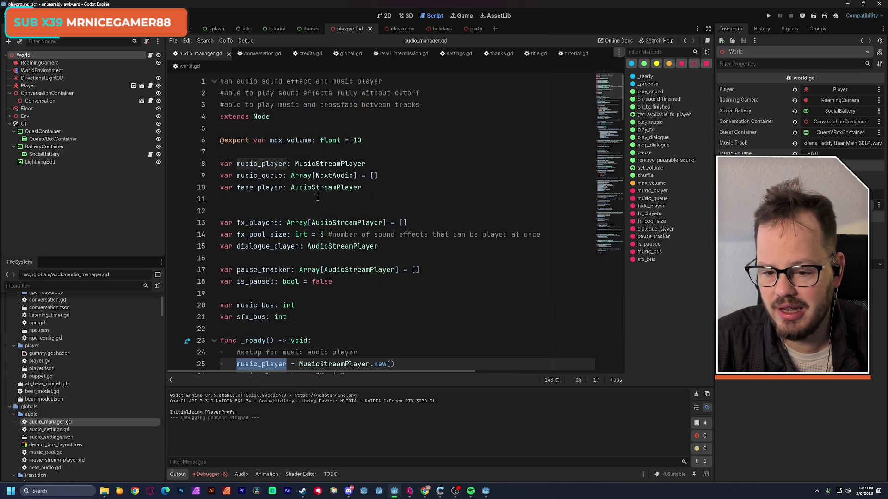
scroll(362, 217, down, 2)
scroll(362, 217, down, 2)
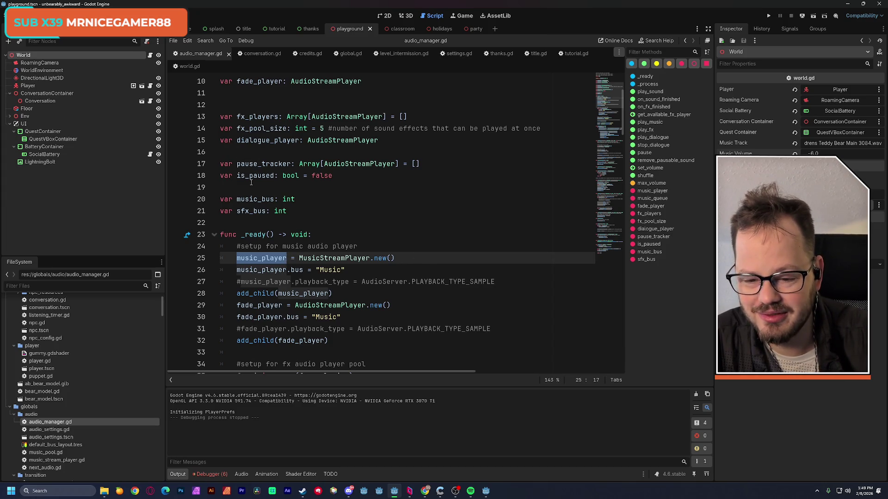
scroll(251, 199, up, 3)
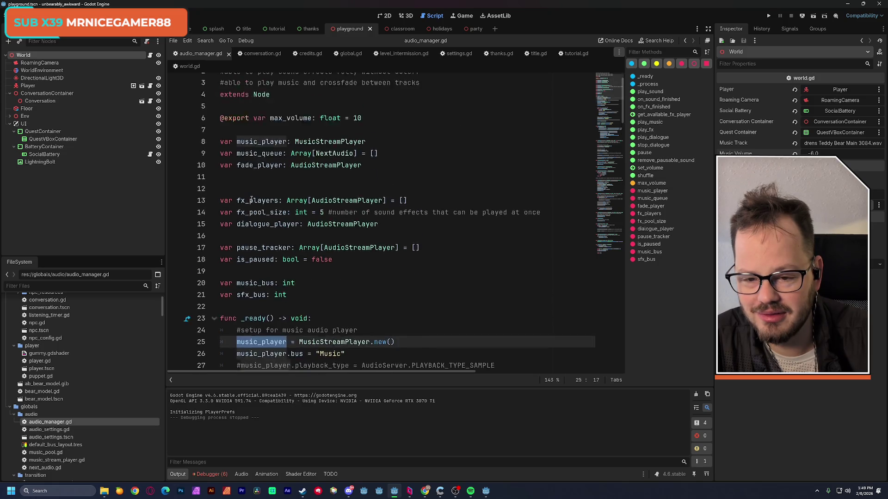
double_click(252, 163)
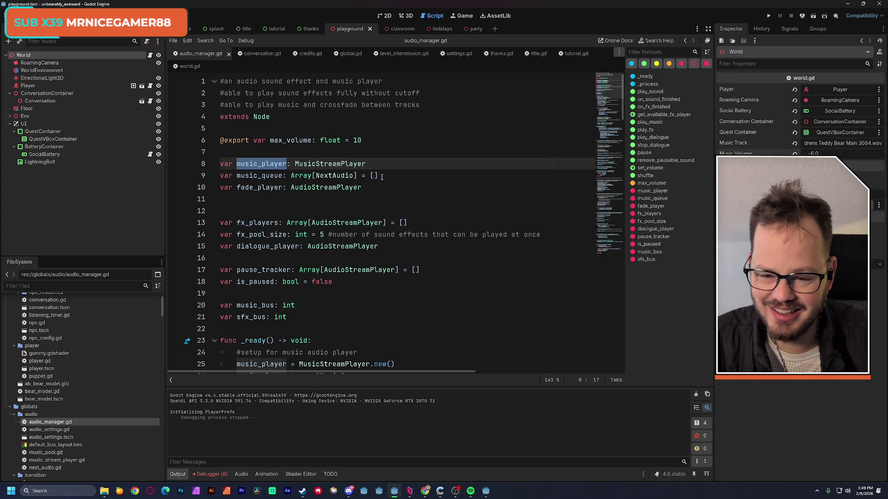
scroll(376, 191, down, 4)
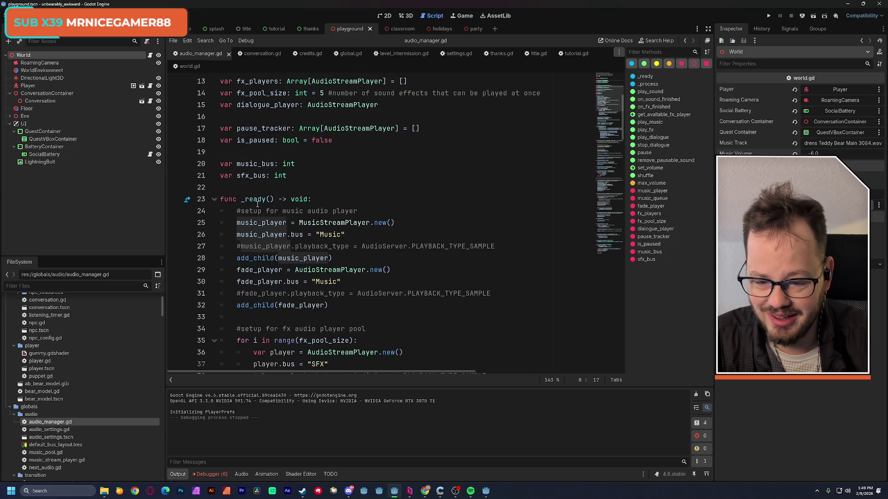
double_click(257, 220)
scroll(258, 222, down, 9)
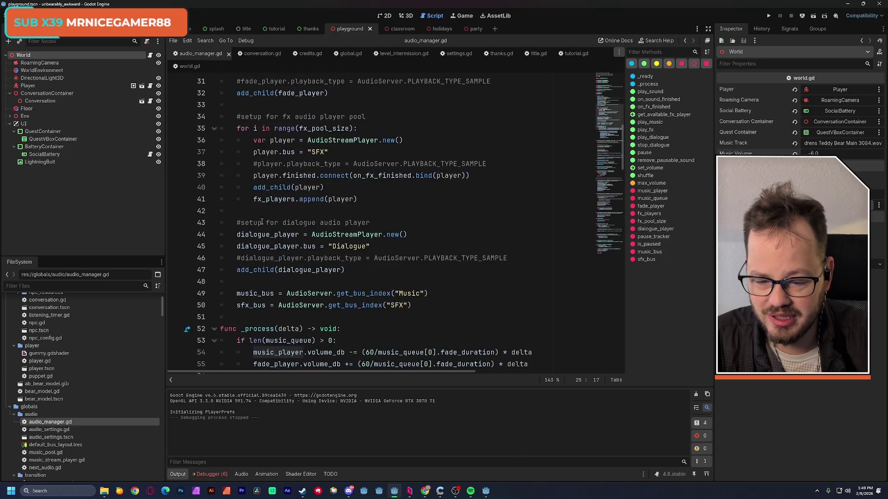
scroll(282, 225, down, 1)
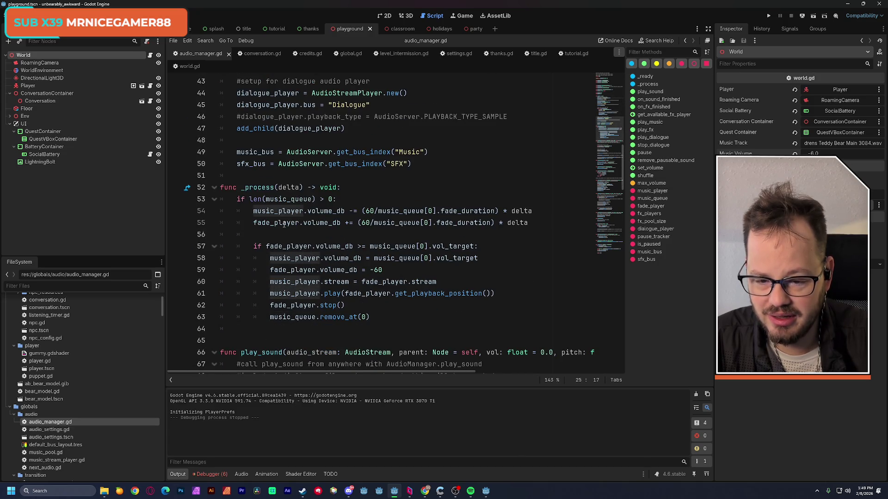
scroll(284, 224, down, 1)
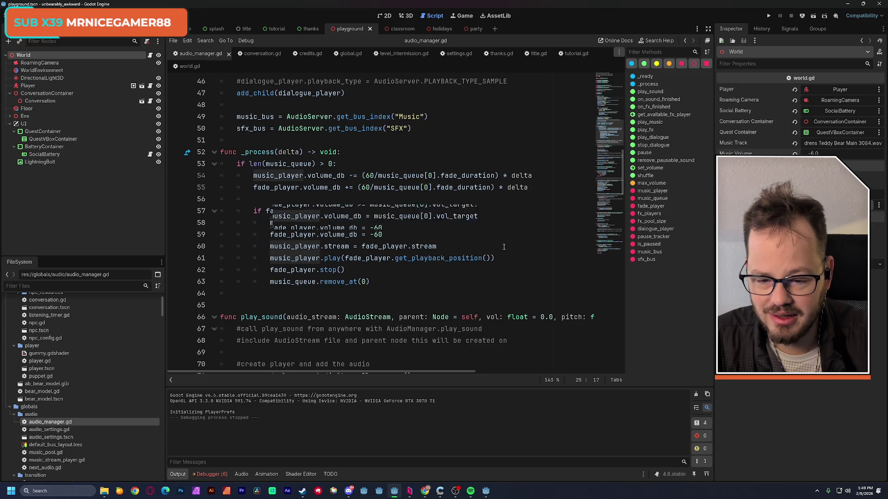
scroll(287, 211, down, 8)
scroll(505, 249, down, 2)
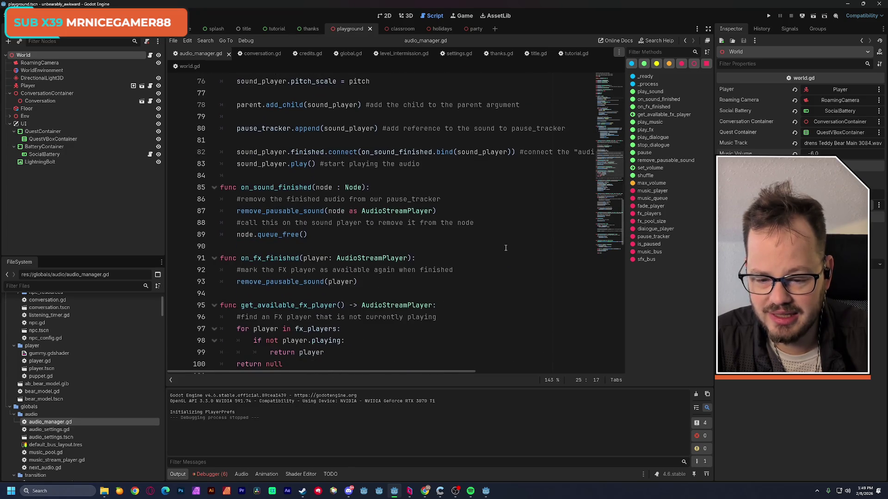
scroll(506, 248, down, 7)
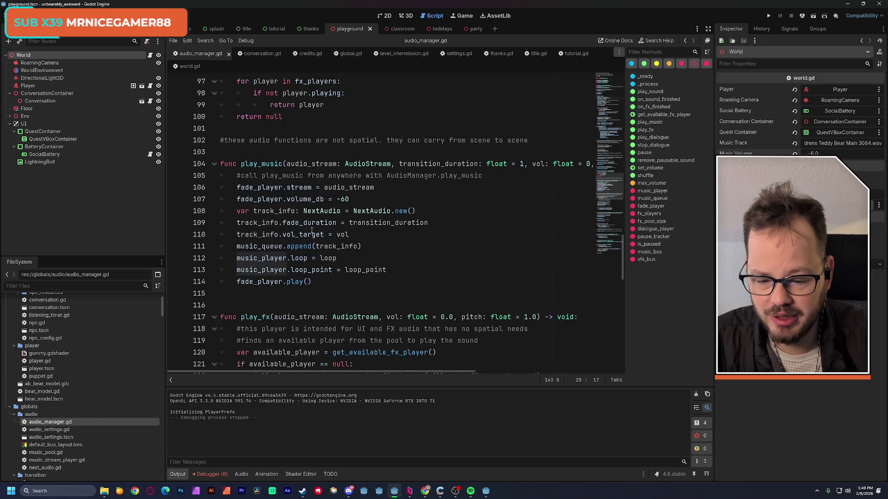
scroll(336, 272, down, 10)
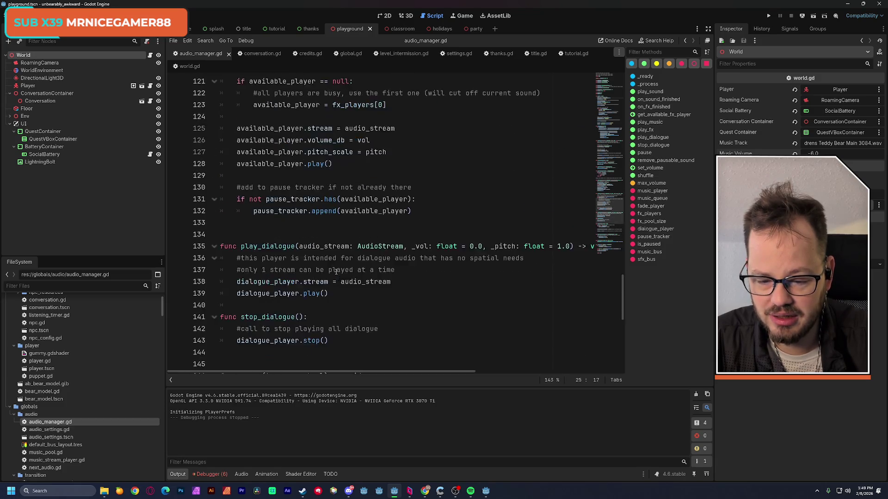
scroll(442, 274, down, 2)
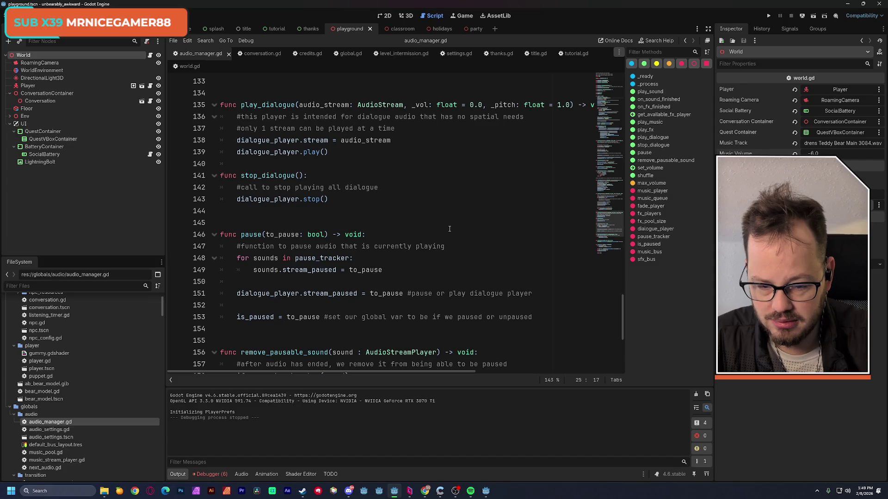
double_click(246, 234)
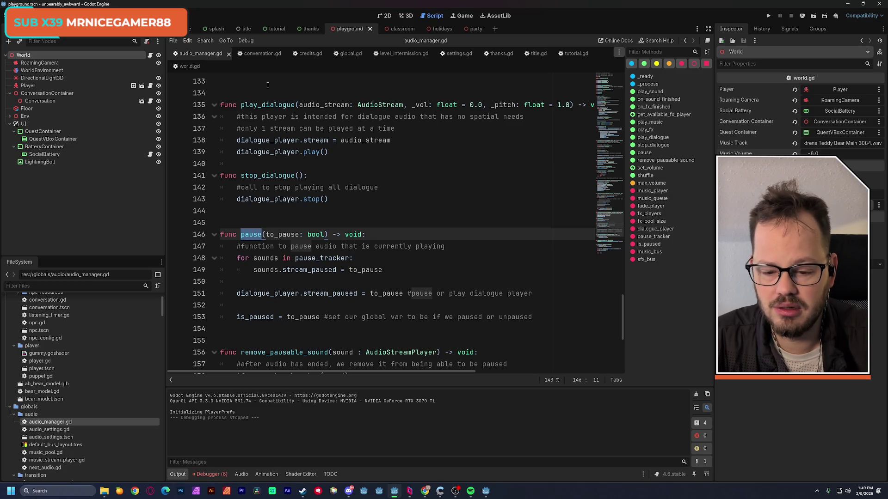
click(254, 53)
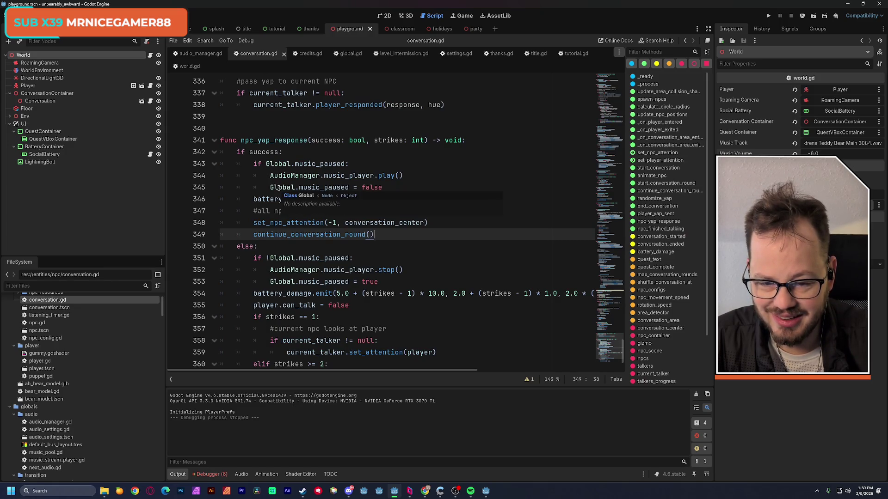
Replace music_player.play() on line 344 with the pause(false) call
double_click(330, 176)
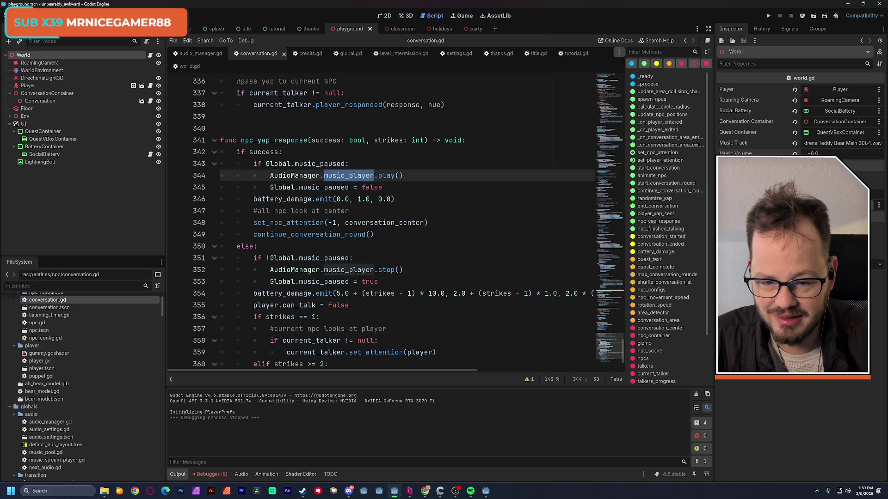
shift+click(432, 180)
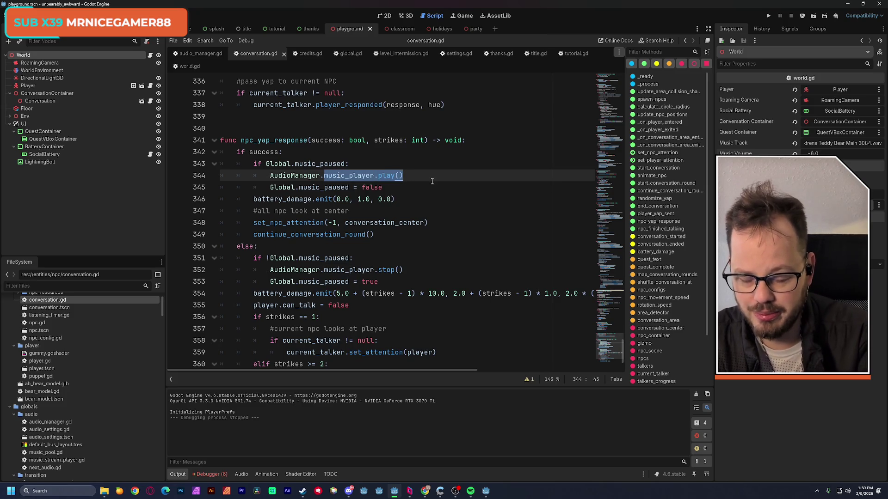
text(pause(fals)
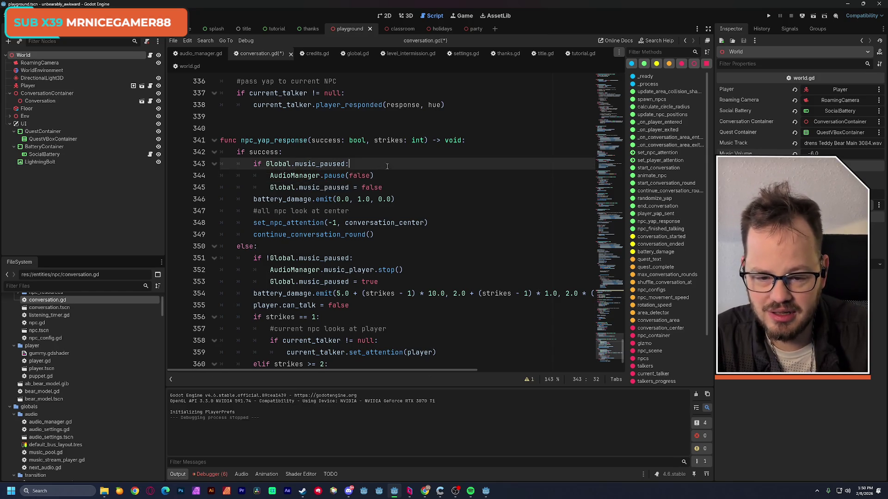
Replace music_player.stop() on line 352 with pause(true), then save and run the project
drag(374, 175, 270, 176)
key(ctrl+c)
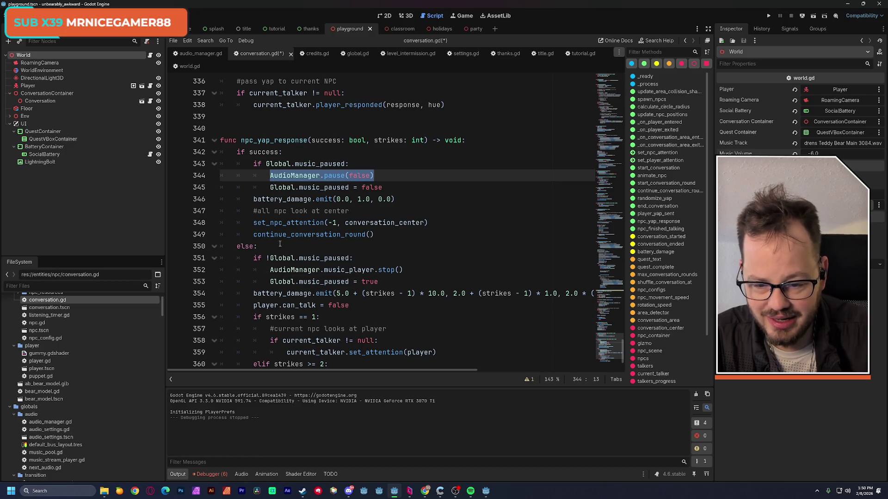
drag(270, 270, 403, 269)
key(ctrl+v)
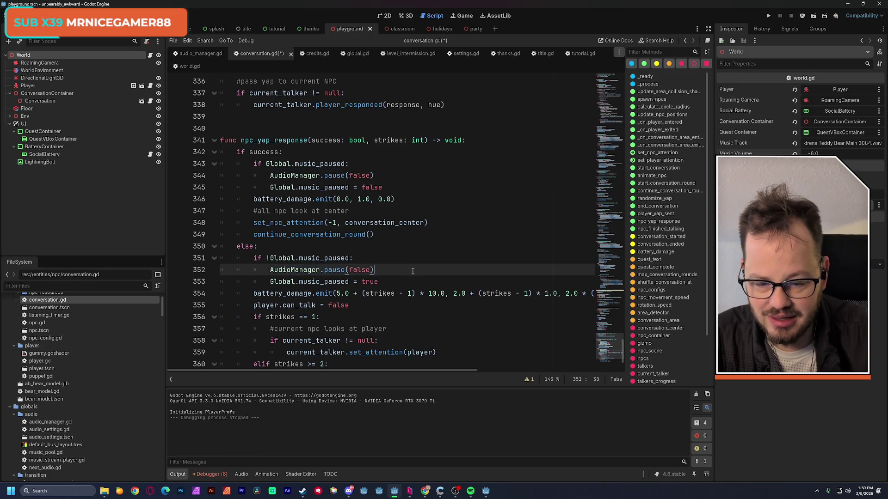
double_click(359, 269)
text(true)
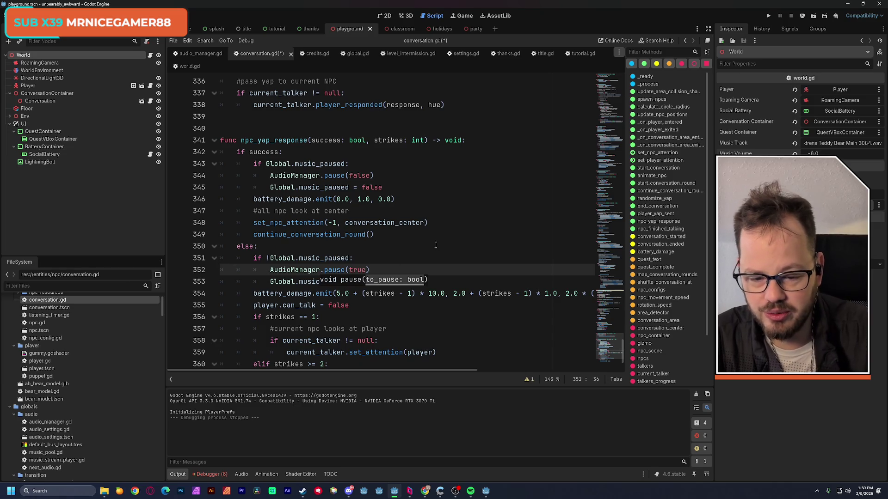
click(444, 248)
key(ctrl+s)
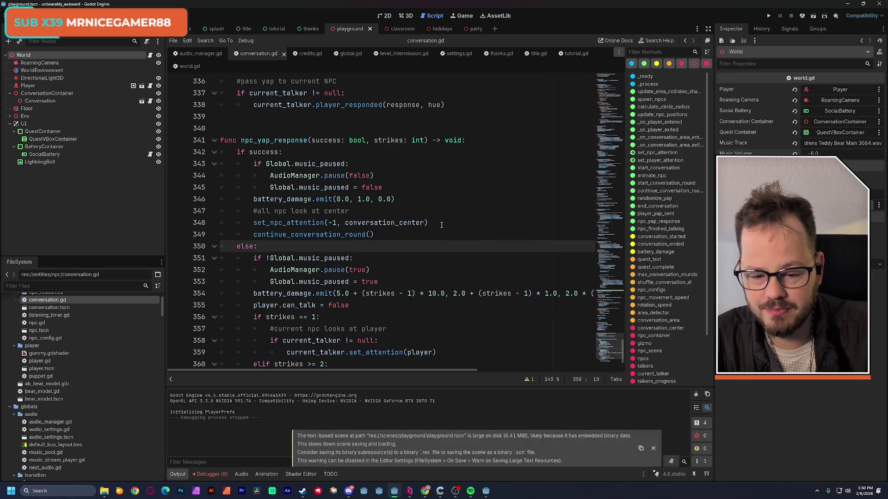
click(768, 17)
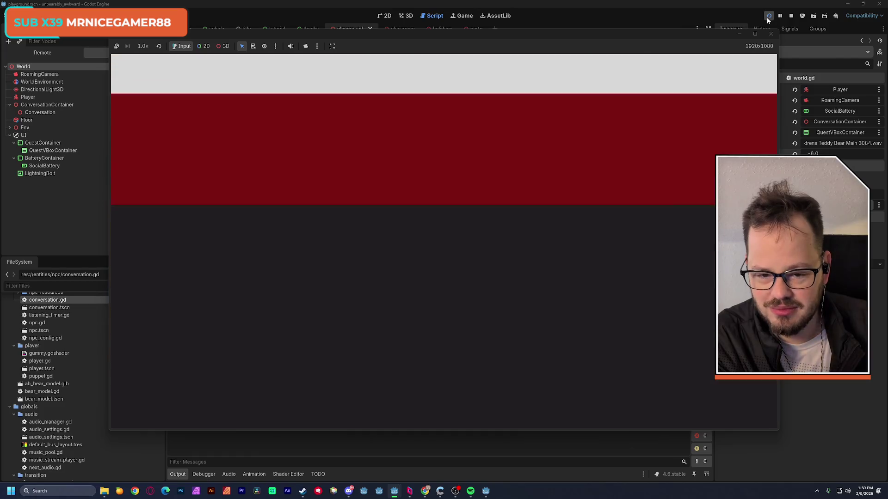
Start the game, walk north past the fountain, talk with the bears, then stop the playtest
key(Return)
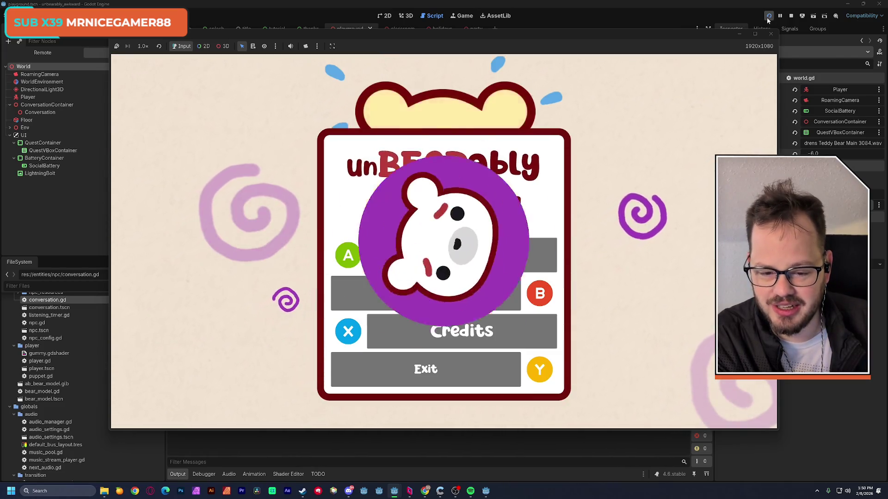
key(w)
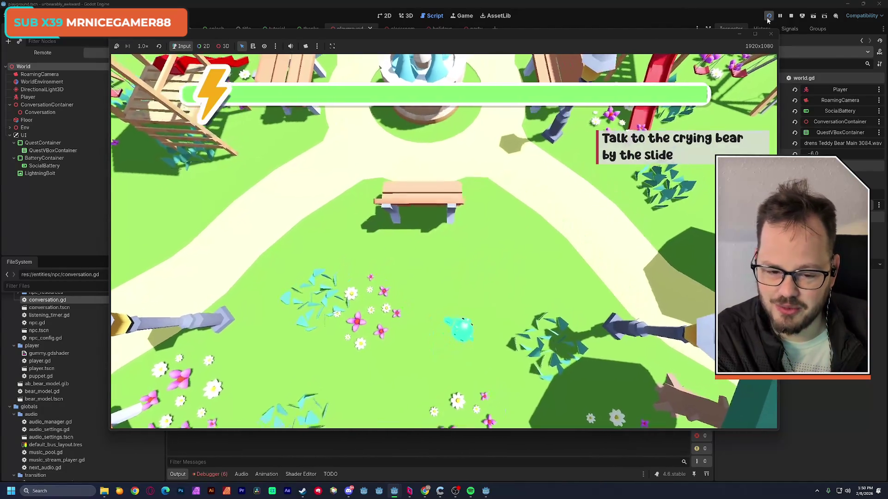
key(w)
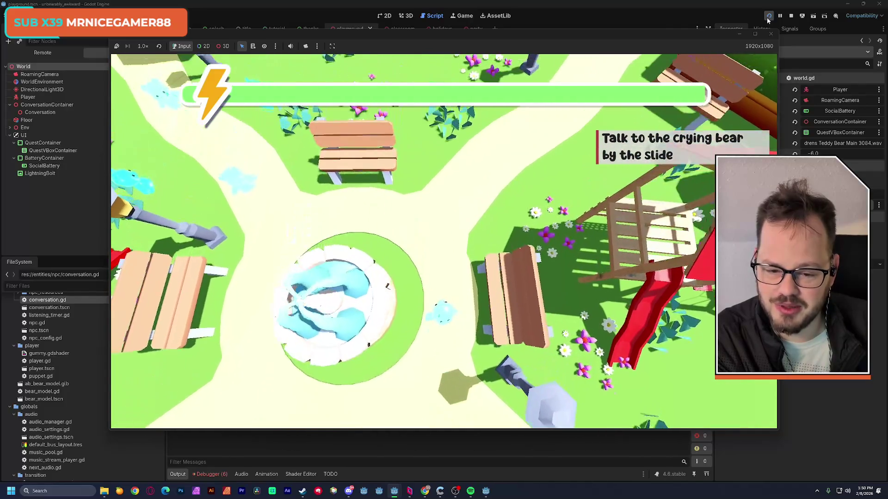
key(w)
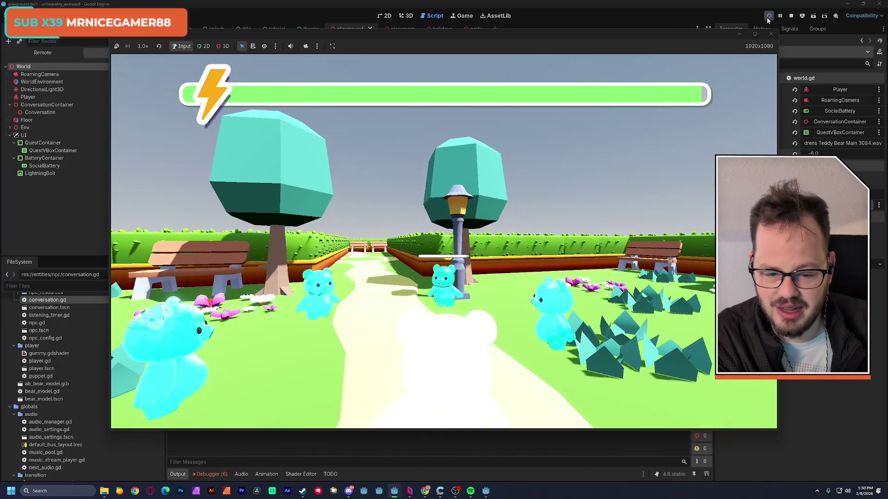
key(e)
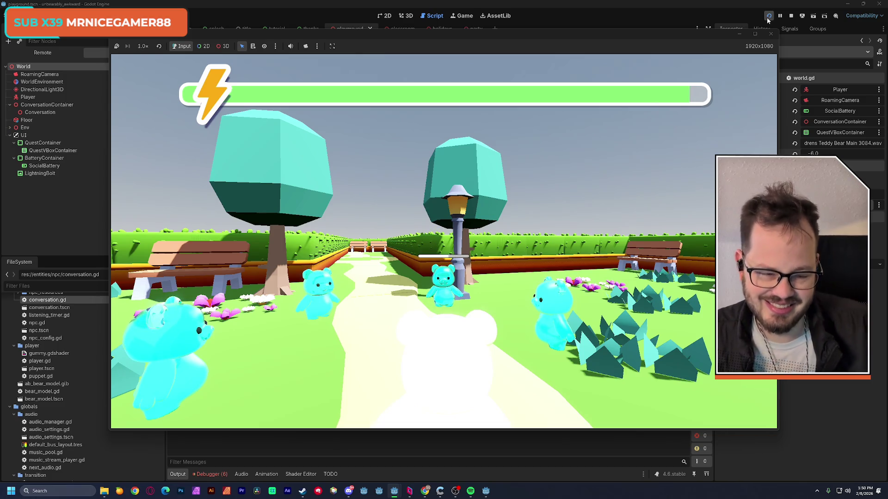
click(767, 19)
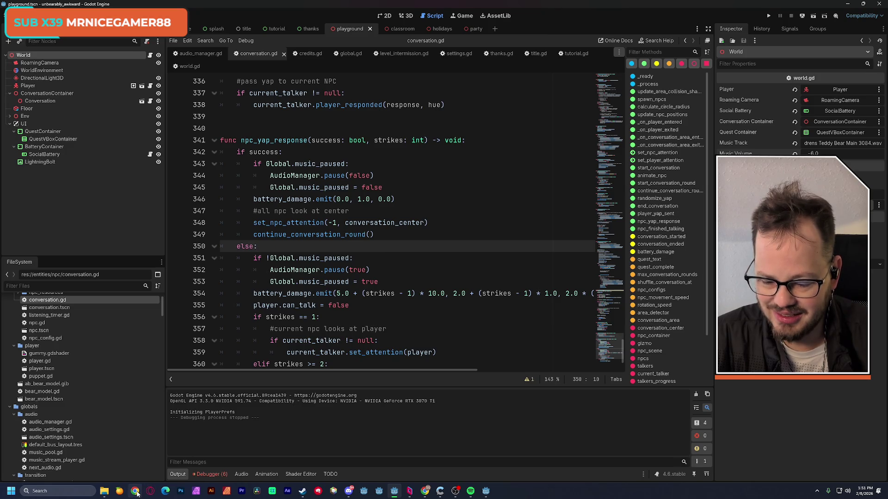
Search 'godot 4 pause audiostream' and follow the Reddit thread's link to the stream_paused docs
mouse_move(425, 490)
click(463, 455)
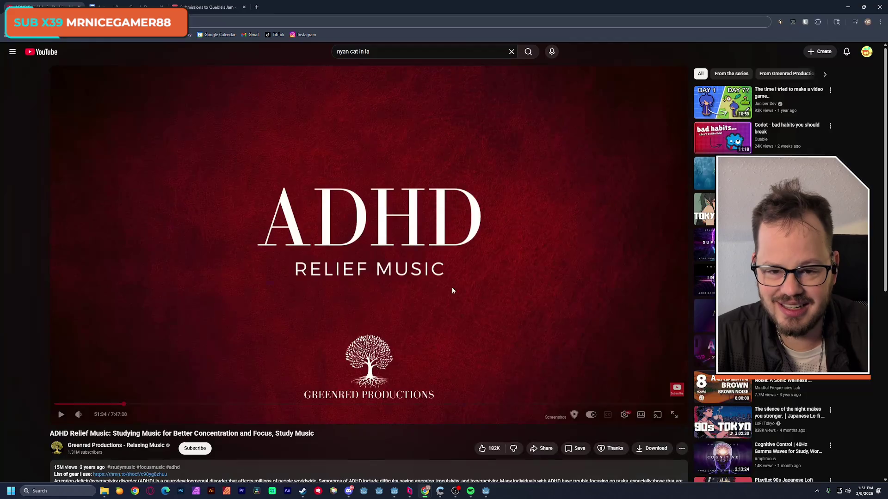
click(254, 7)
text(godot)
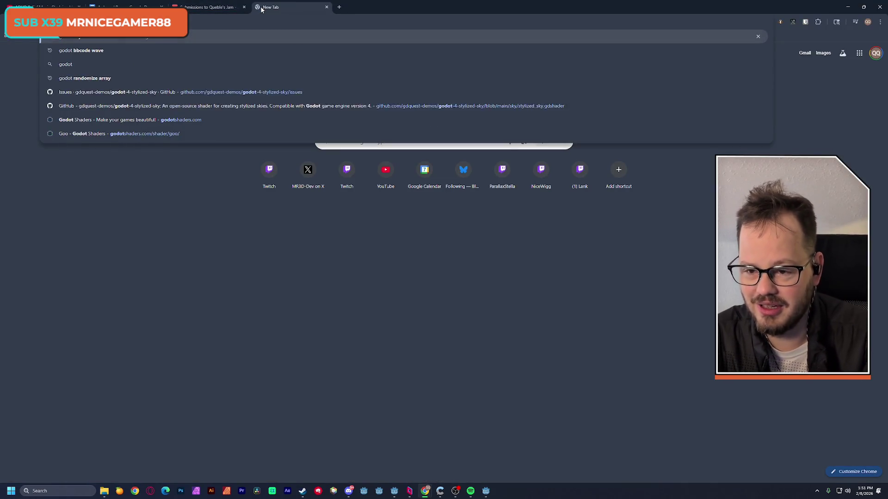
text( 4 mu)
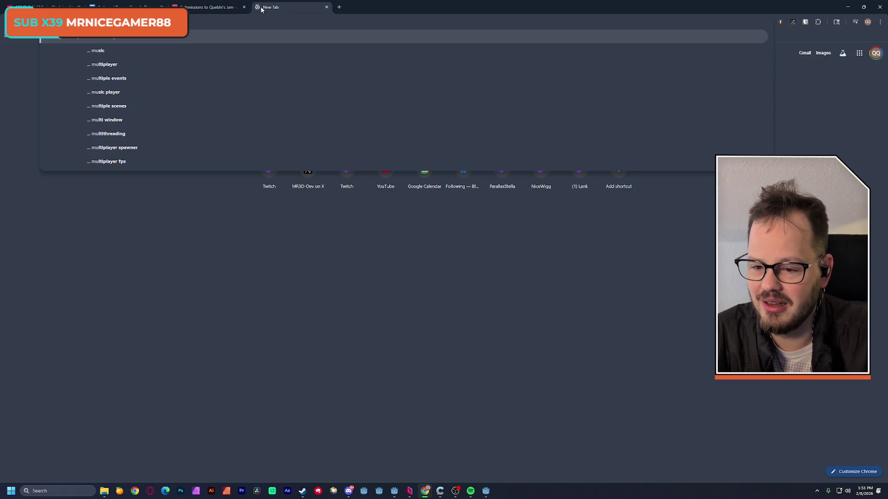
key(BackSpace)
key(BackSpace)
text(aud)
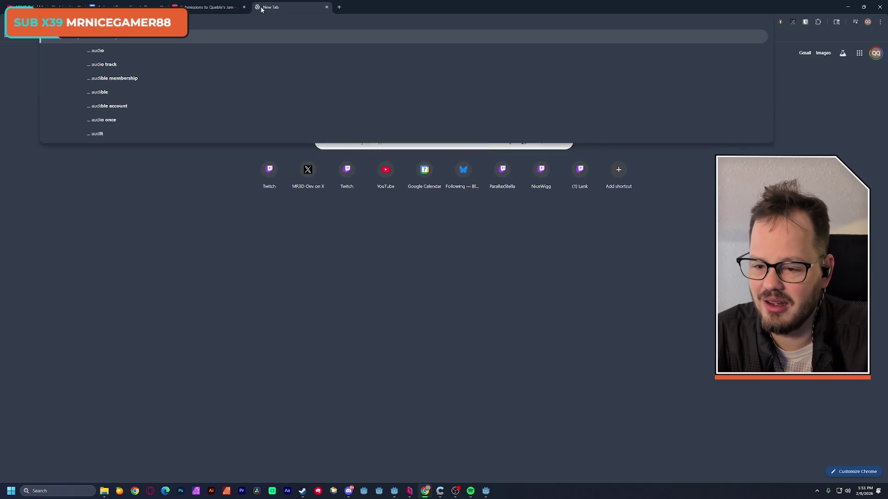
text(iostream)
key(Return)
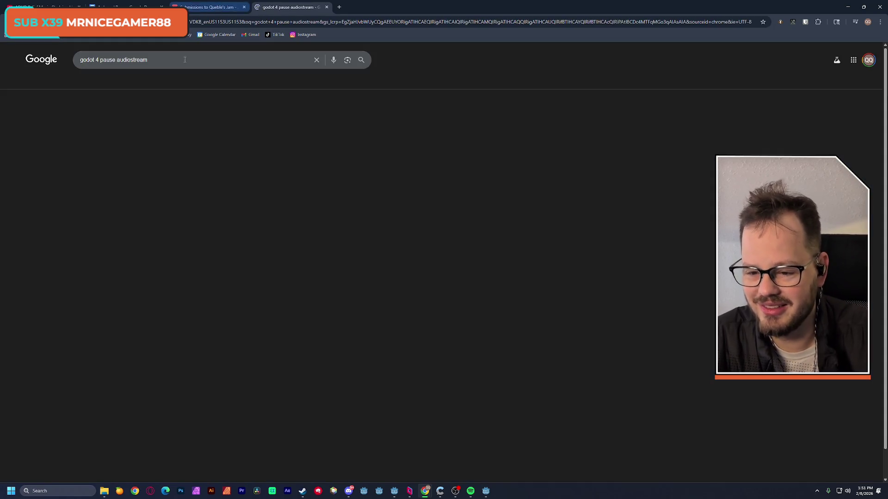
click(162, 269)
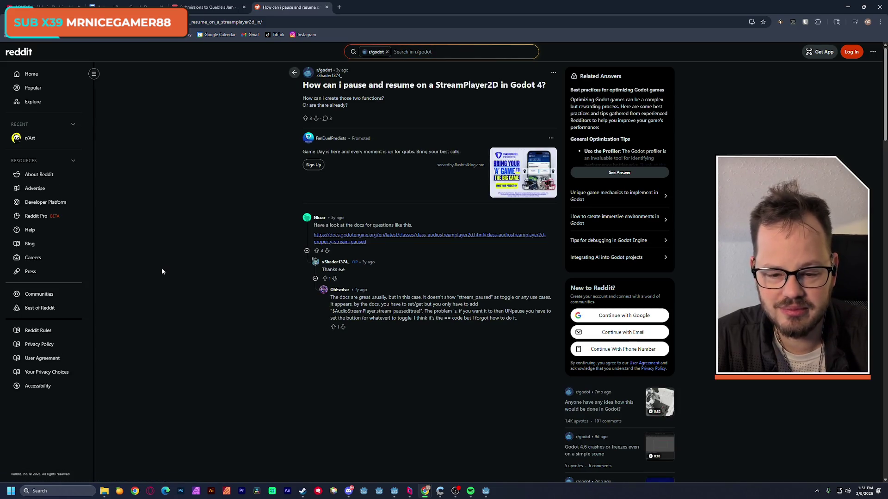
click(353, 242)
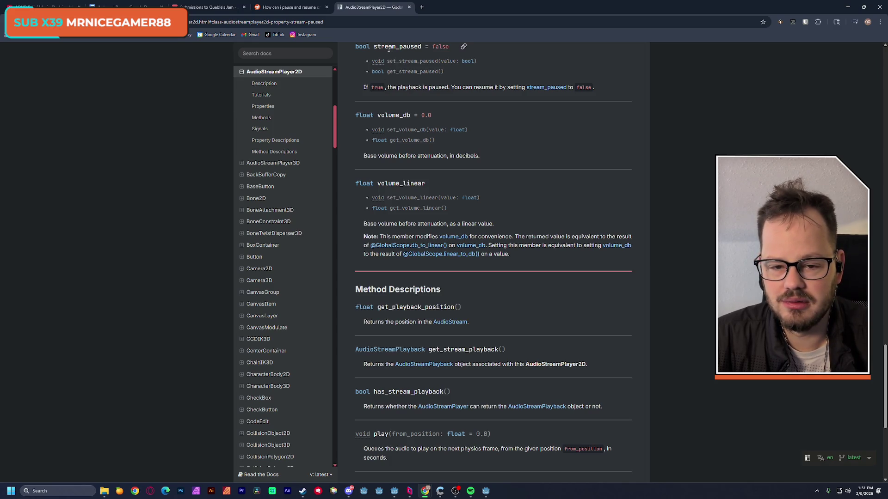
Read the stream_paused description in the AudioStreamPlayer2D docs, then return to the Reddit thread
double_click(389, 48)
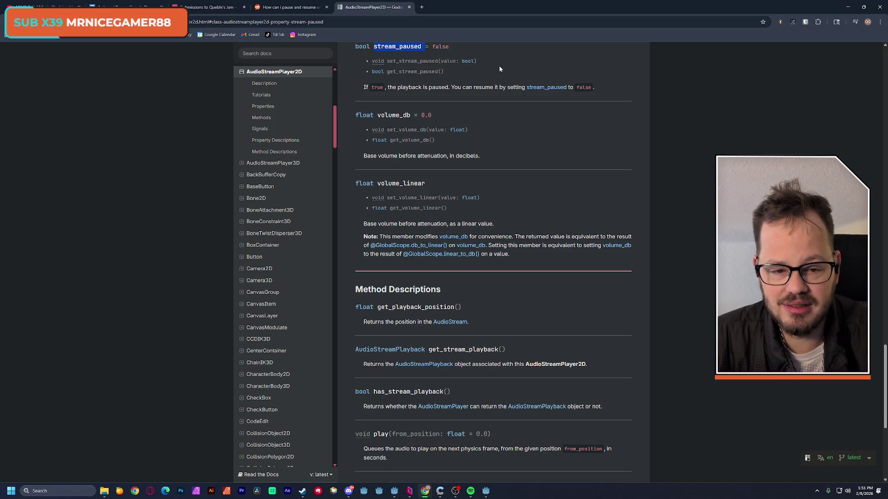
scroll(578, 76, up, 1)
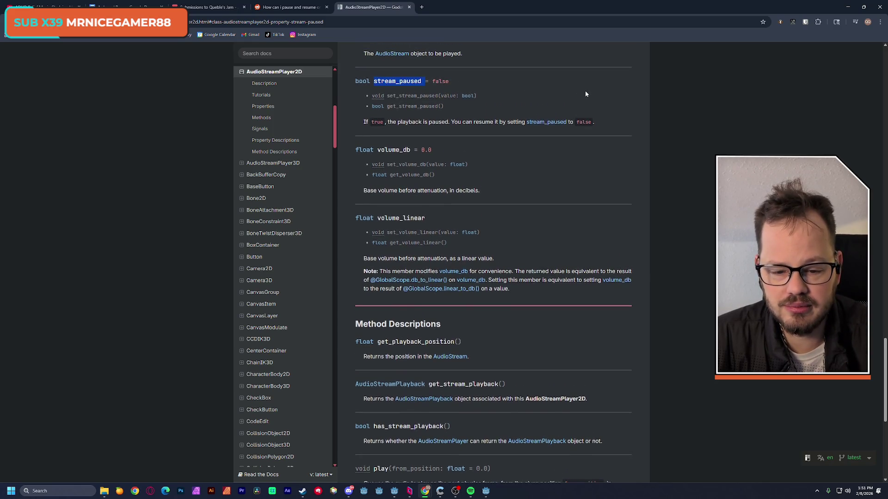
scroll(585, 94, down, 1)
click(288, 8)
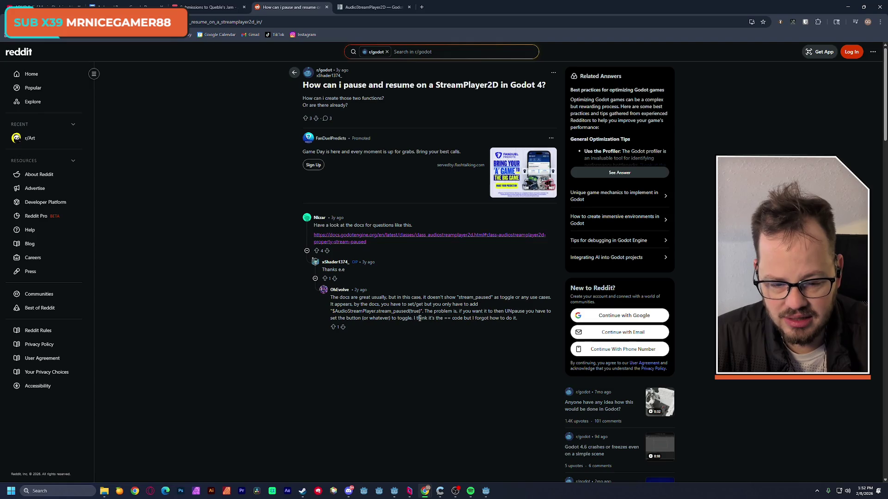
Close the docs tab, return to Google, and briefly watch the Godot 4 Pause Menu Tutorial video
drag(426, 318, 469, 318)
click(479, 318)
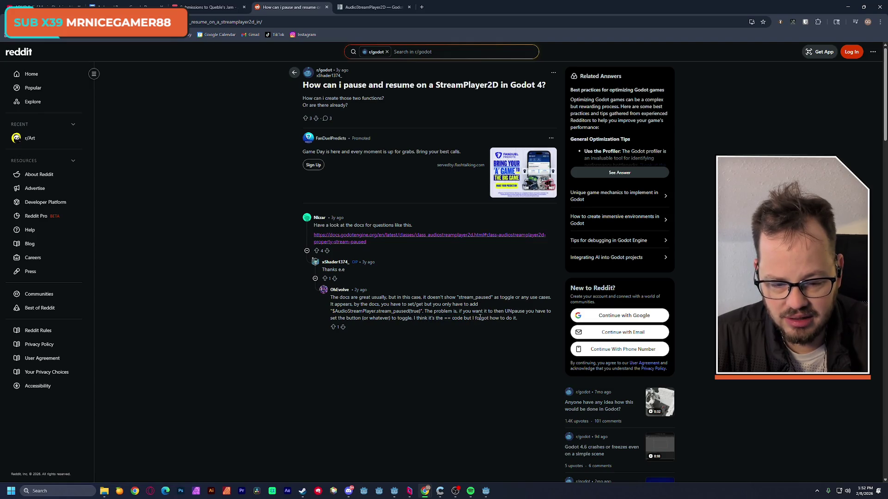
click(368, 6)
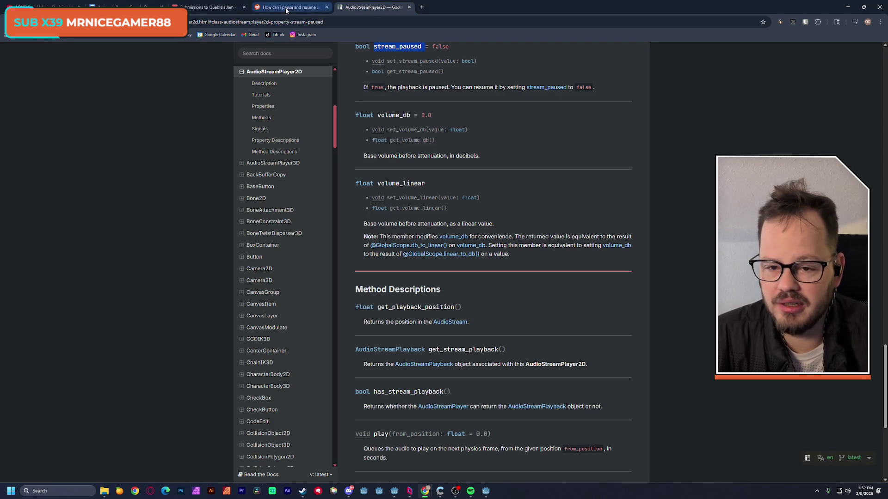
click(409, 7)
key(alt+Left)
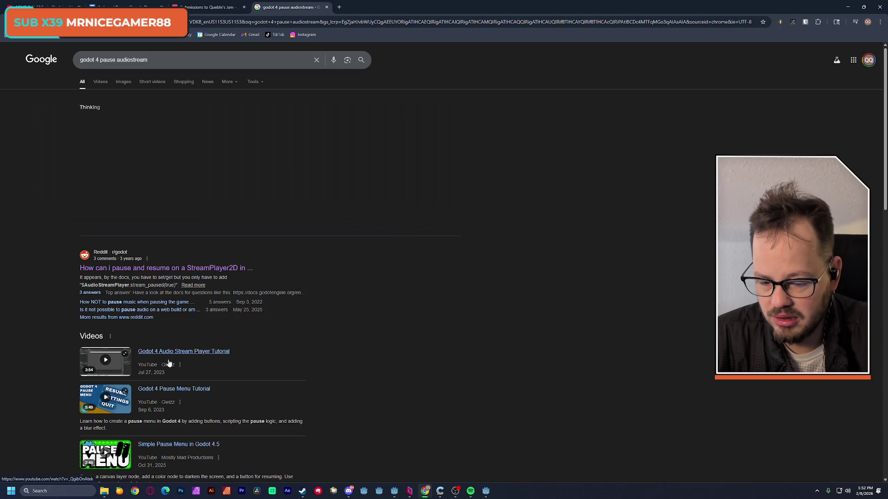
click(175, 391)
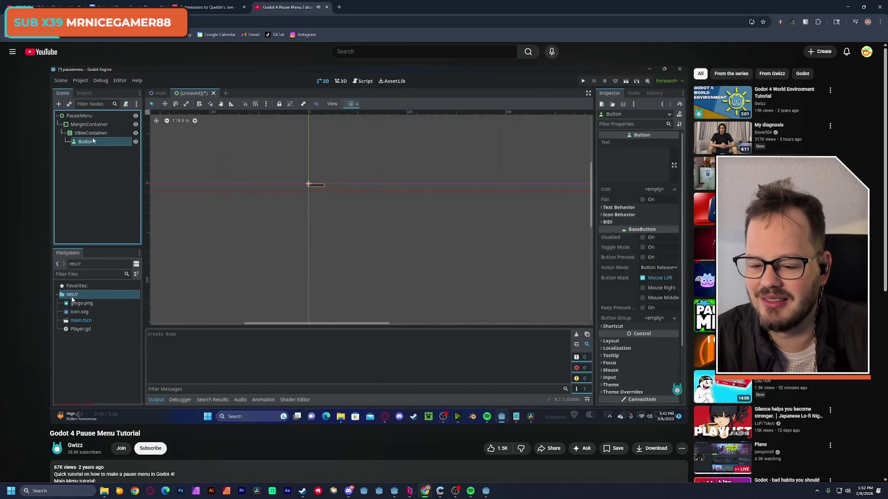
click(174, 279)
key(Return)
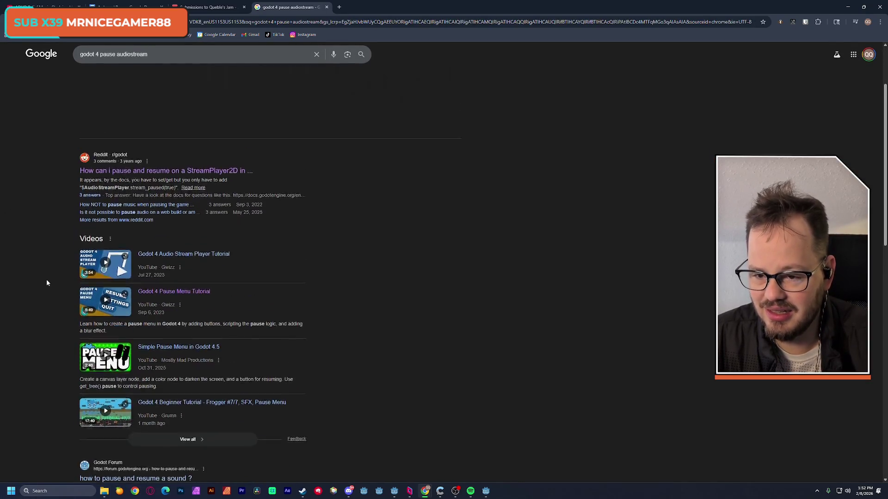
Replace the Google query with 'godot 4 pause music' and search
click(134, 54)
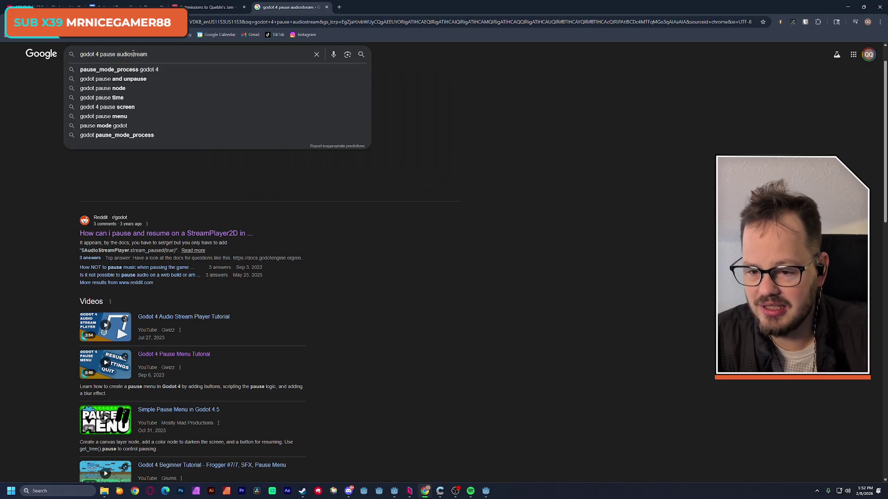
key(ctrl+a)
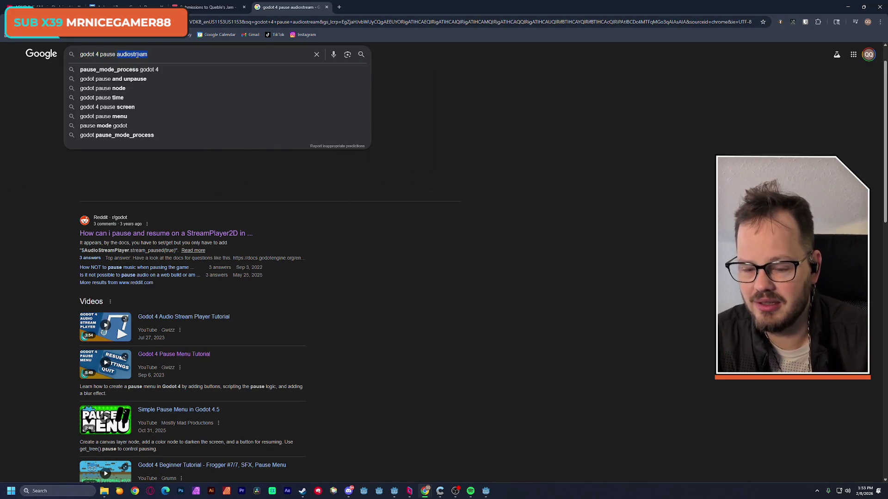
text(godot 4 pause music)
key(Return)
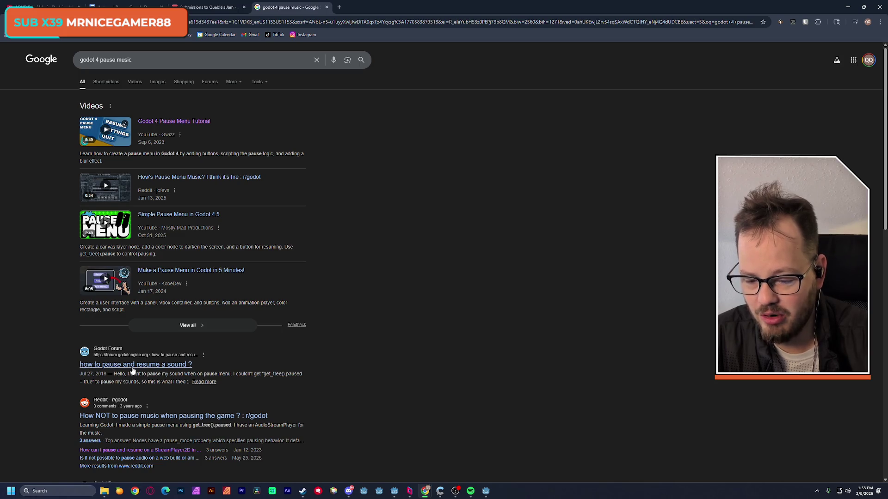
Open the Godot Forum thread 'how to pause and resume a sound ?' and read the restart complaint
click(131, 367)
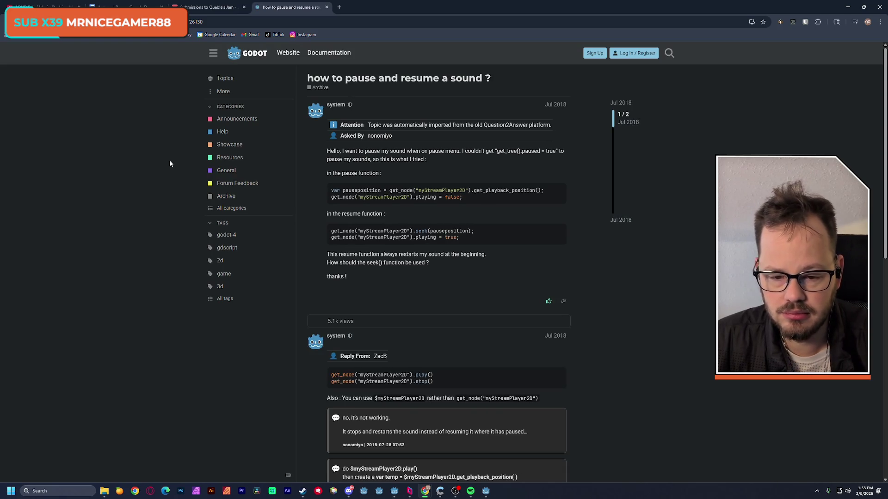
scroll(167, 164, down, 3)
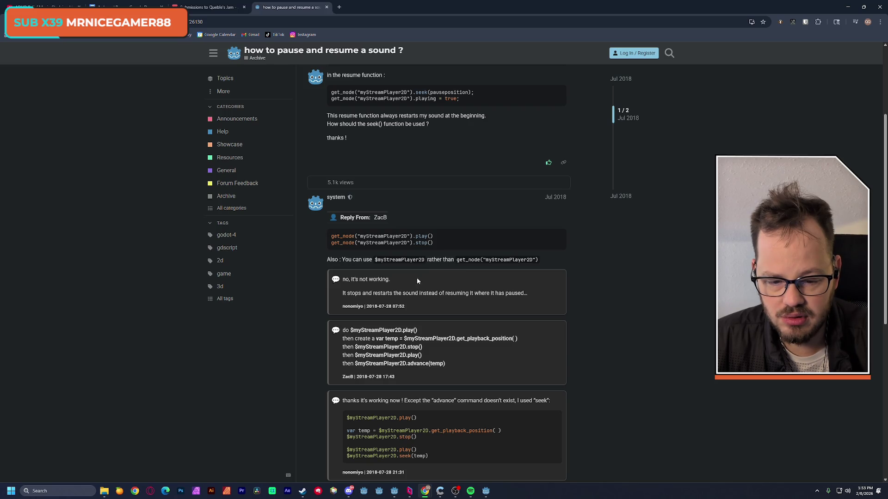
drag(354, 293, 440, 294)
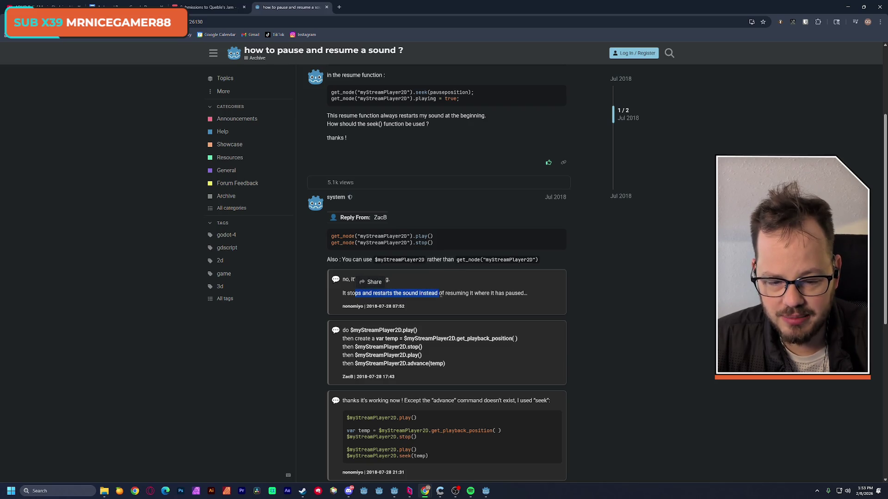
click(399, 293)
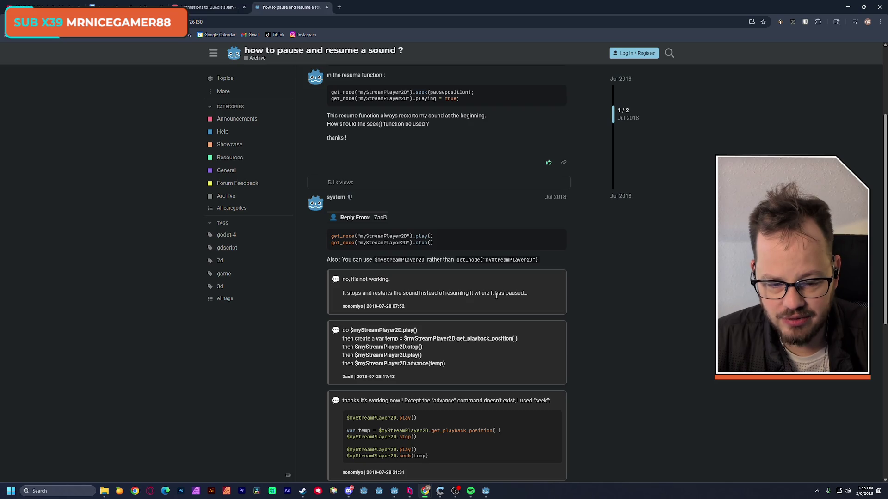
Review the suggested play/stop/seek steps and the seek-based code snippet, then switch back to Godot
scroll(515, 295, down, 3)
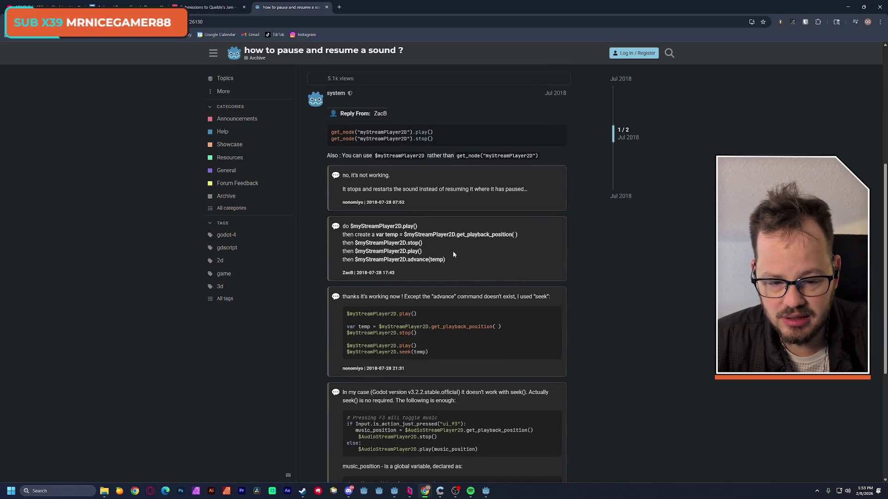
drag(344, 236, 447, 261)
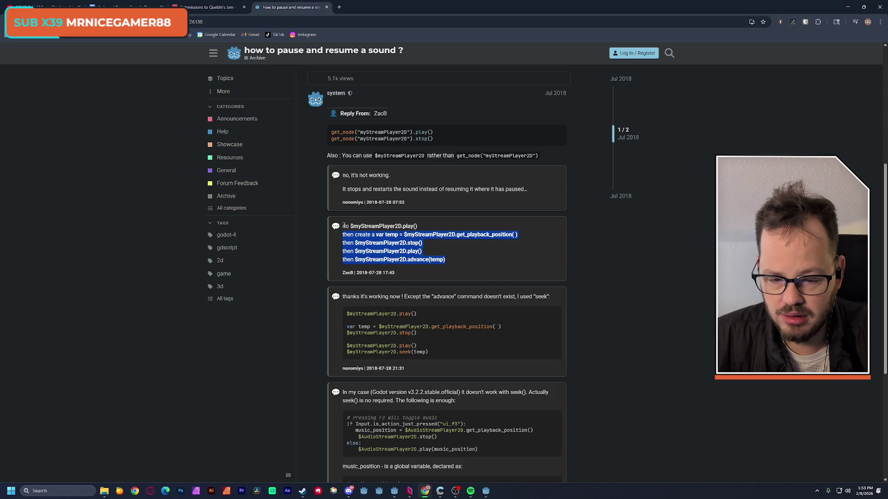
mouse_move(344, 226)
mouse_down()
mouse_move(437, 237)
mouse_move(447, 261)
mouse_up()
click(459, 245)
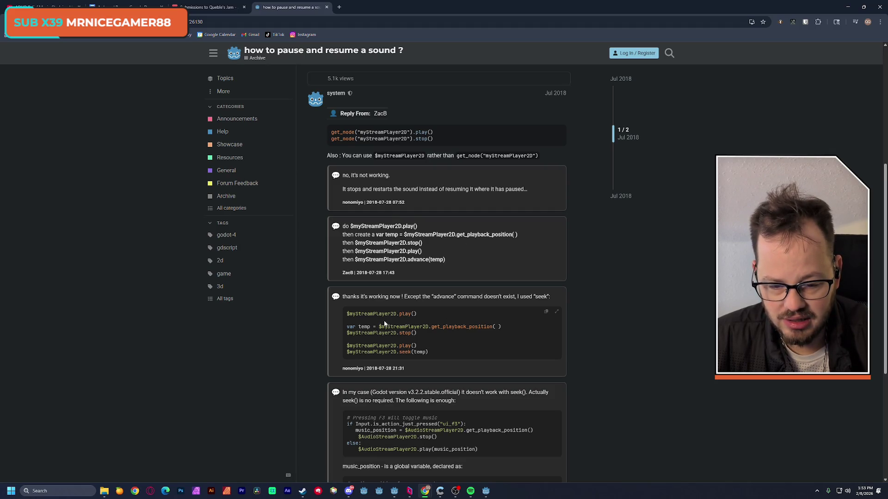
mouse_move(347, 314)
mouse_down()
mouse_move(368, 314)
mouse_move(431, 353)
mouse_up()
key(ctrl+c)
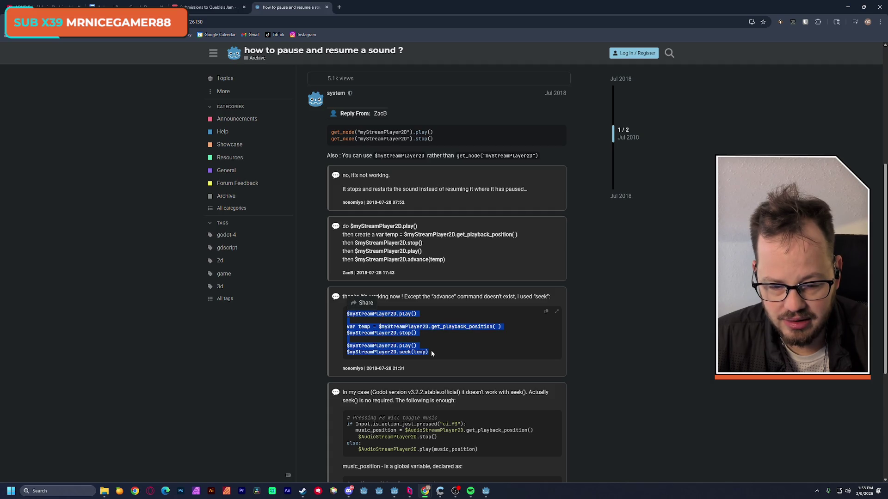
click(440, 343)
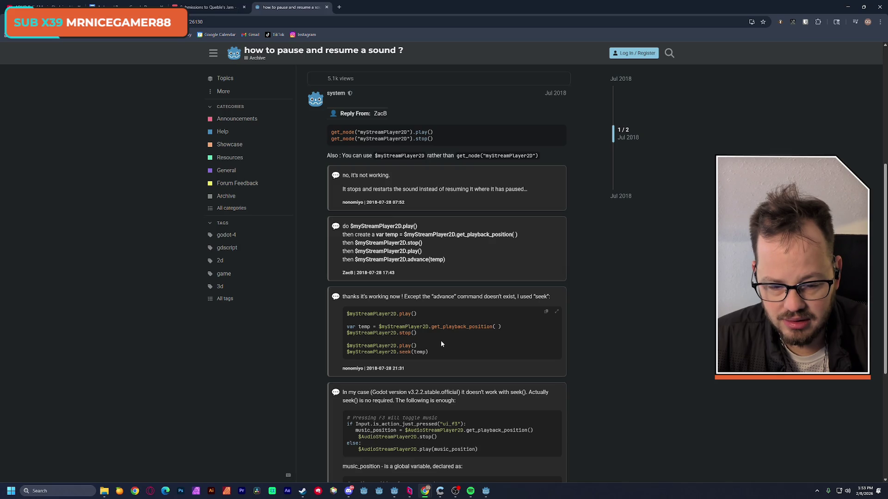
mouse_move(428, 351)
mouse_down()
mouse_move(347, 326)
mouse_move(348, 314)
mouse_up()
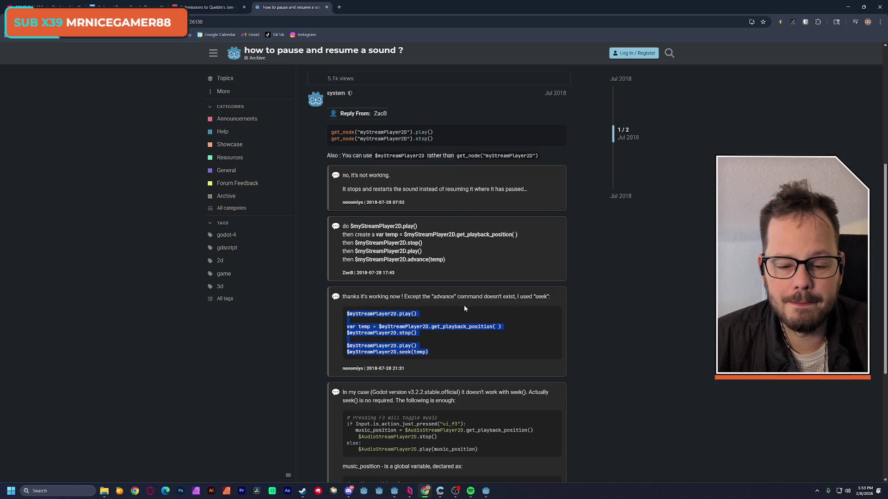
click(462, 306)
key(alt+Tab)
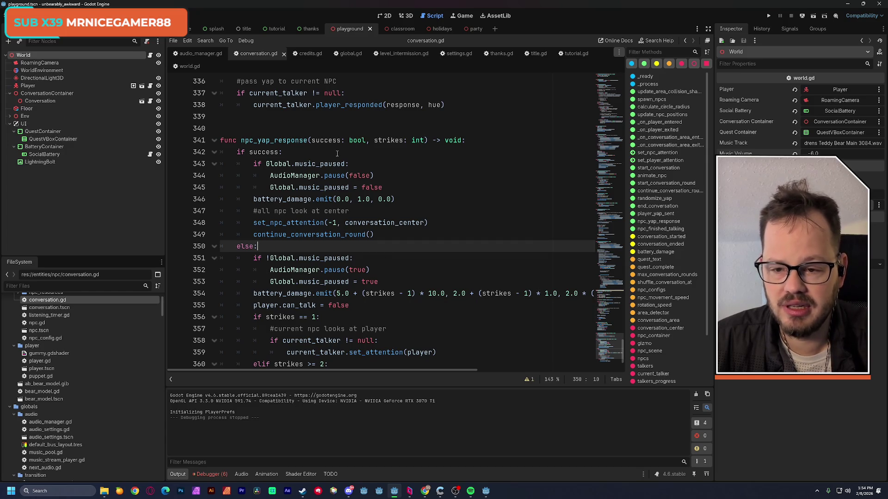
In audio_manager.gd, declare func pause_music(to_pause: bool) -> void above pause and paste the forum snippet into it
click(202, 54)
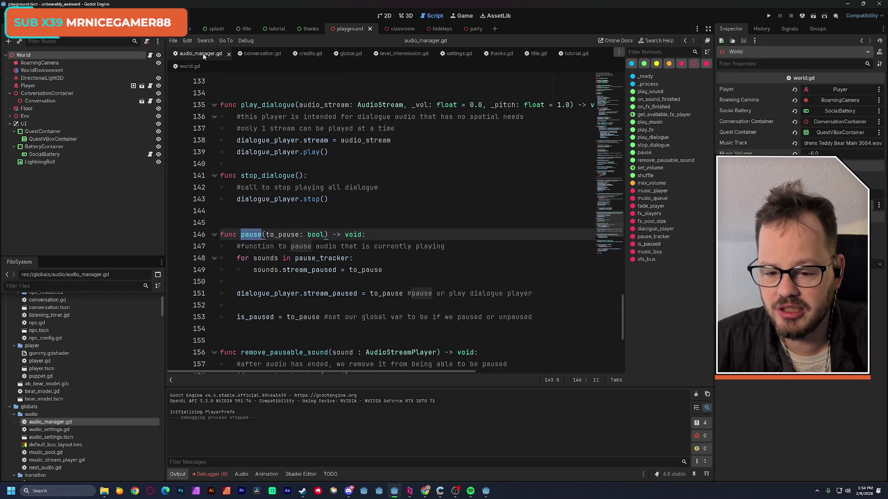
click(221, 234)
key(Return)
key(Return)
key(Return)
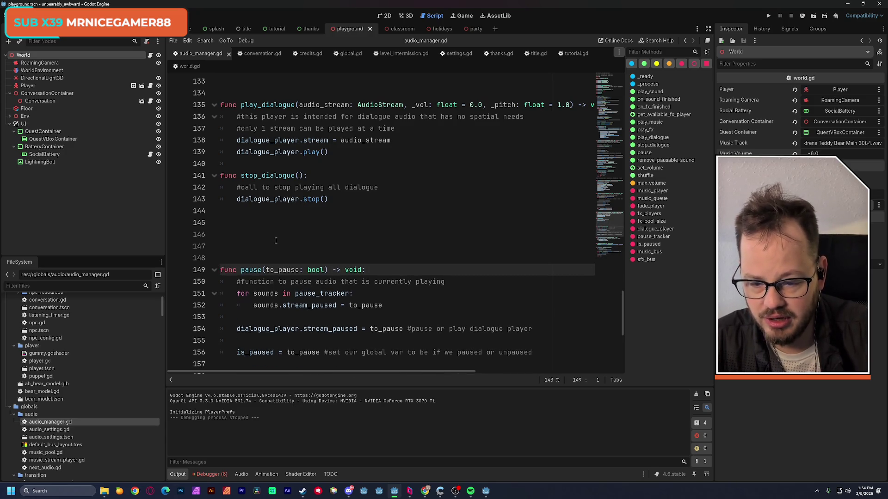
key(Up)
key(Up)
key(Up)
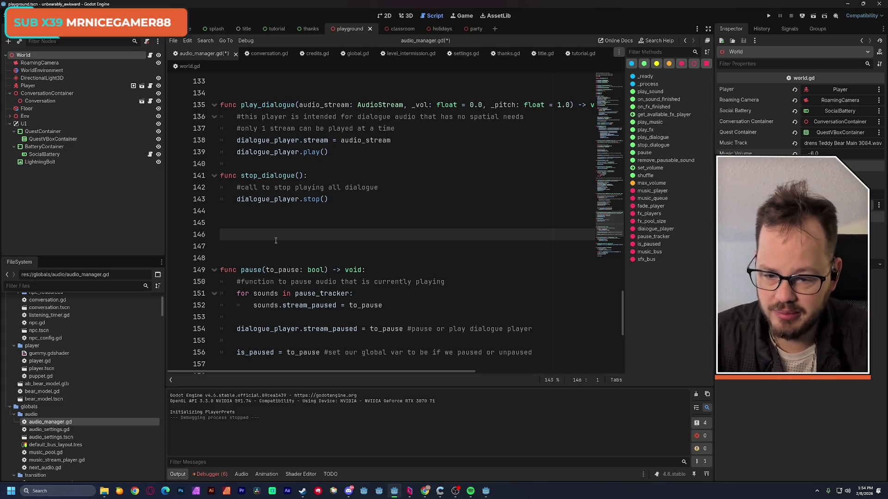
text(func pause)
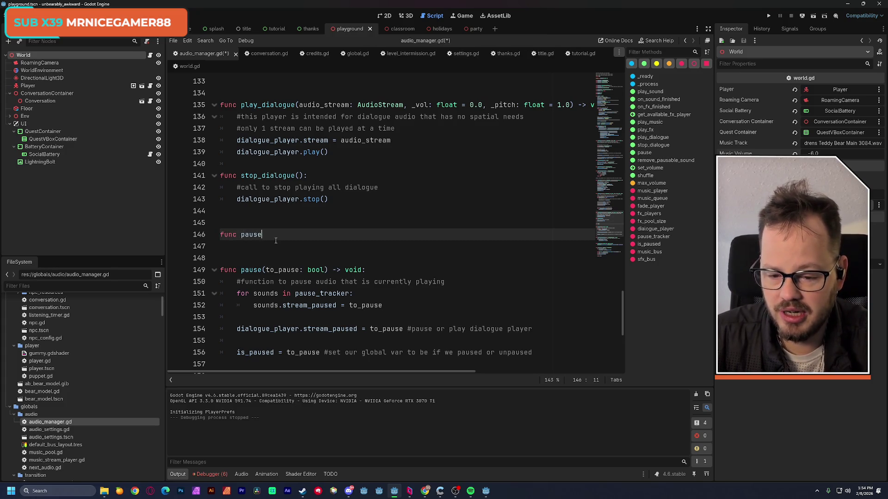
text(_music)
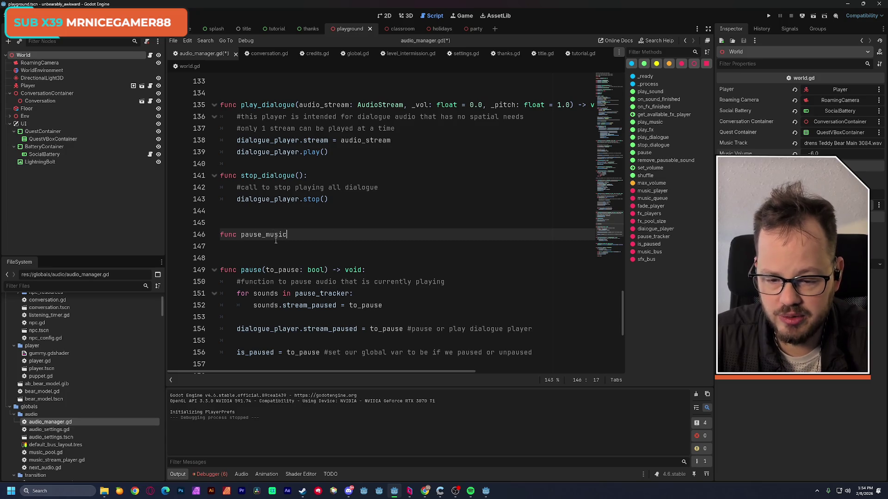
text( -> void)
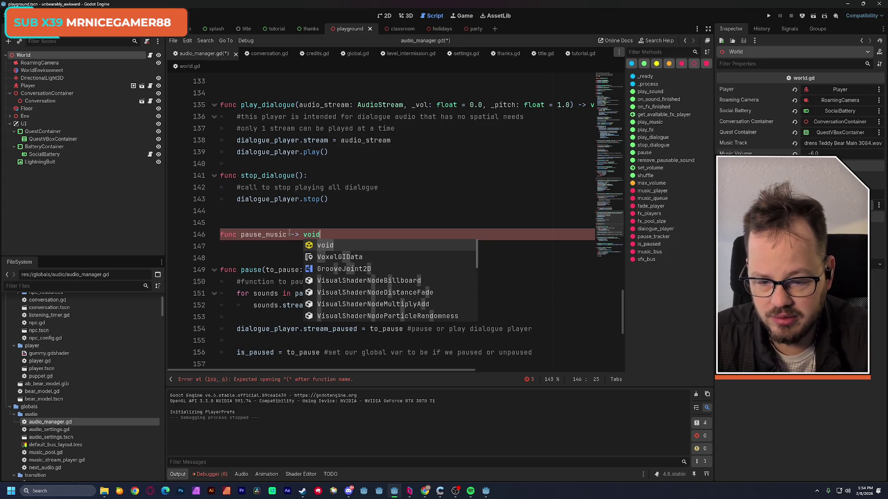
click(289, 234)
text(()
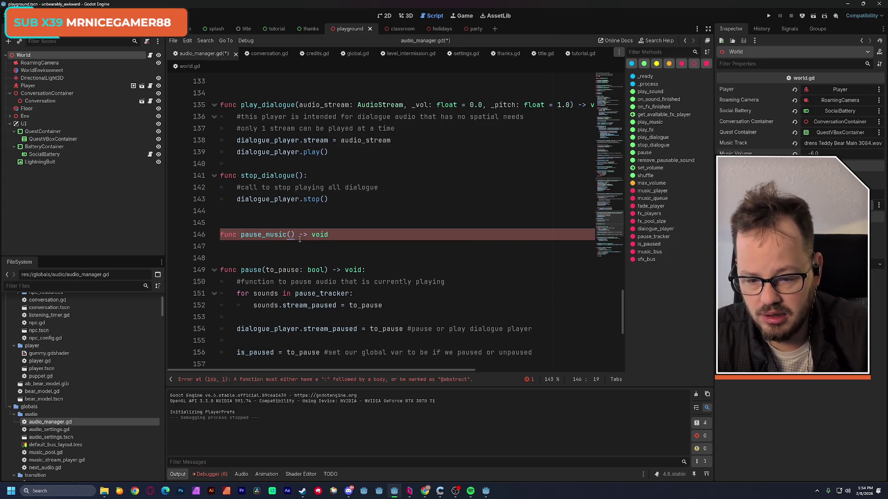
text(to)
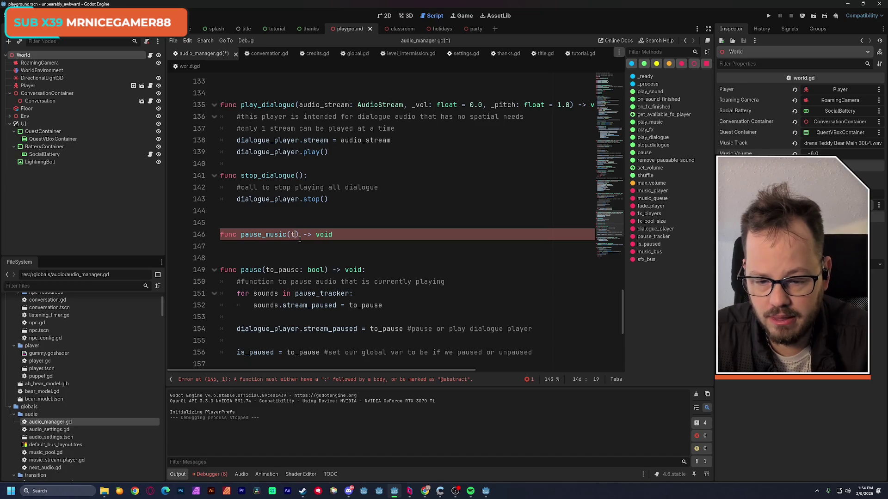
text(_)
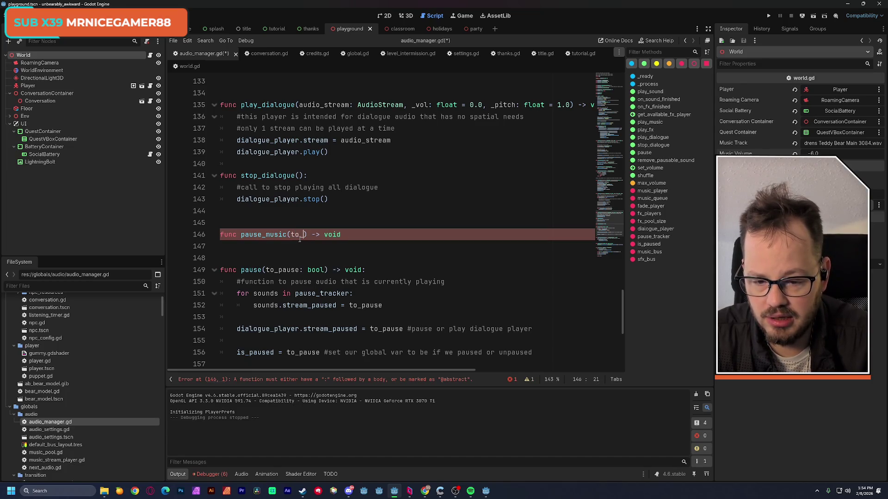
text(pause)
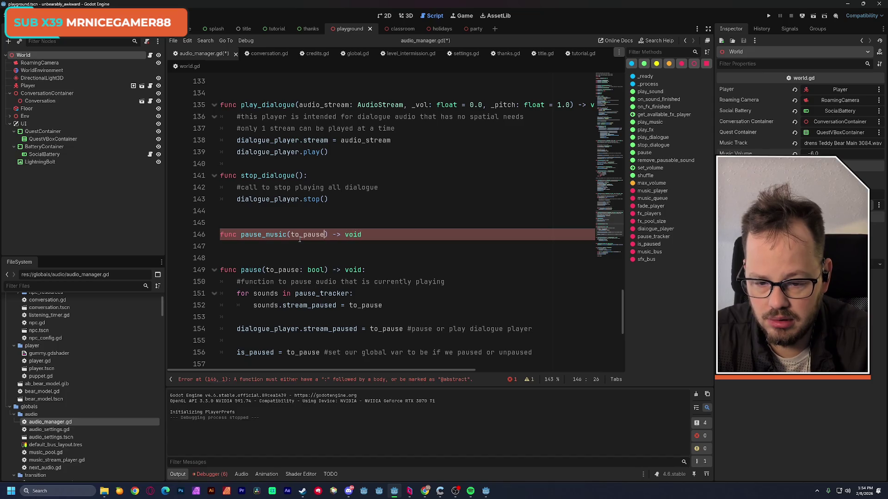
text(: bool)
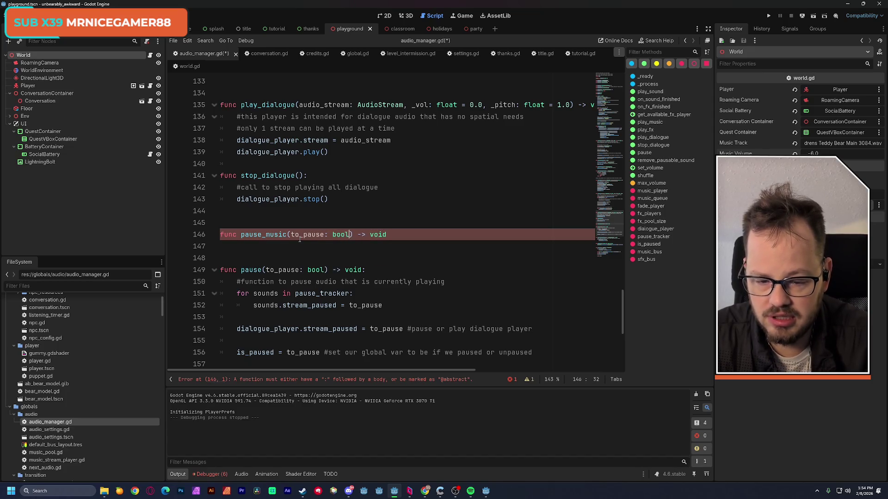
click(391, 234)
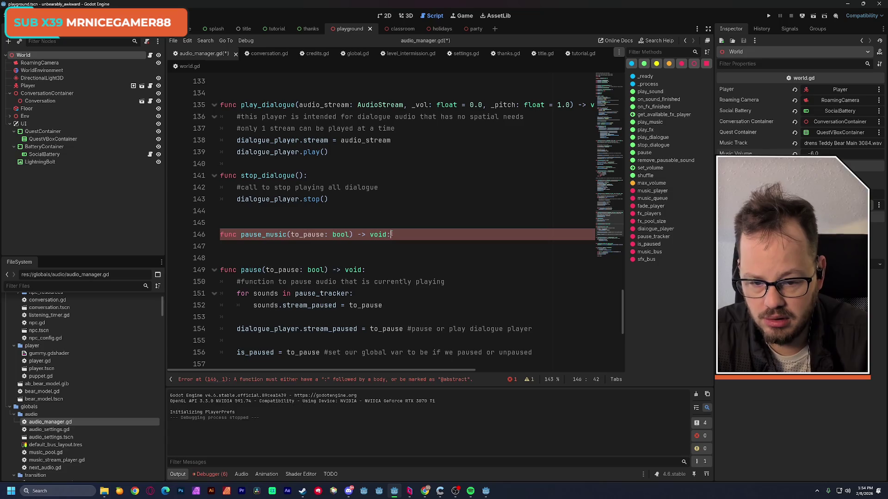
key(Return)
key(ctrl+v)
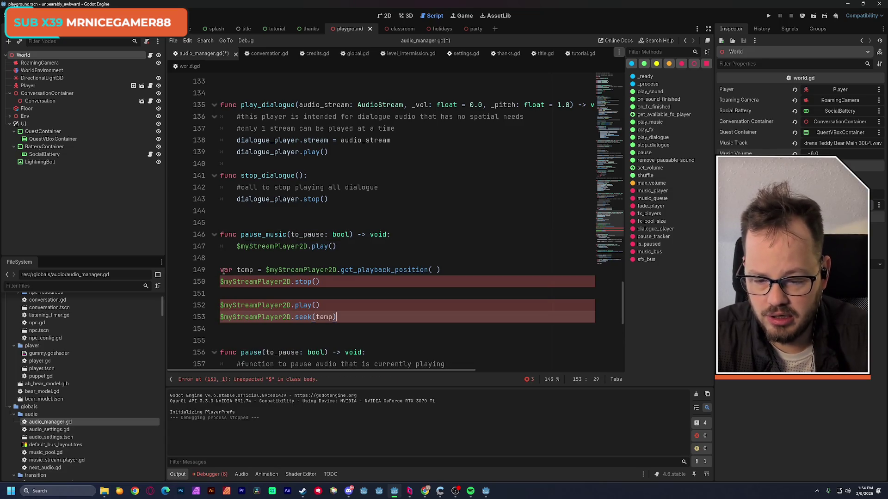
Indent the pasted snippet and change line 147's $myStreamPlayer2D to music_player
drag(223, 271, 358, 314)
key(Tab)
click(402, 239)
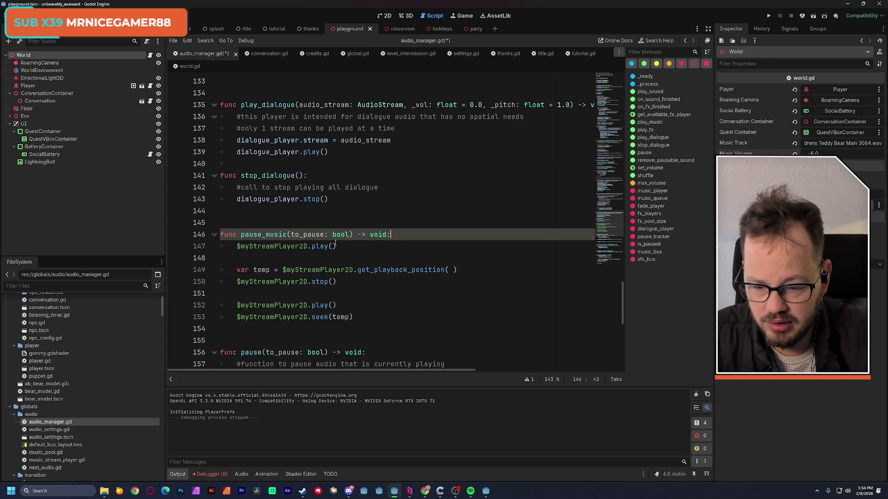
drag(308, 247, 237, 247)
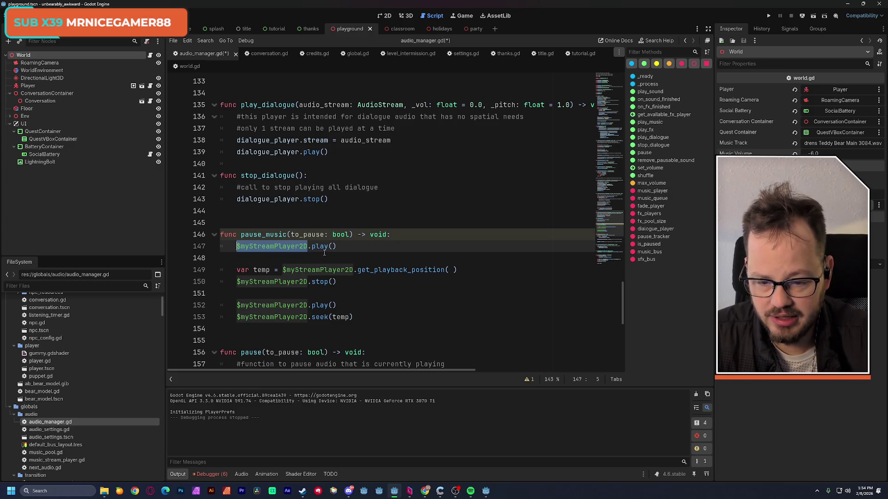
text(mu)
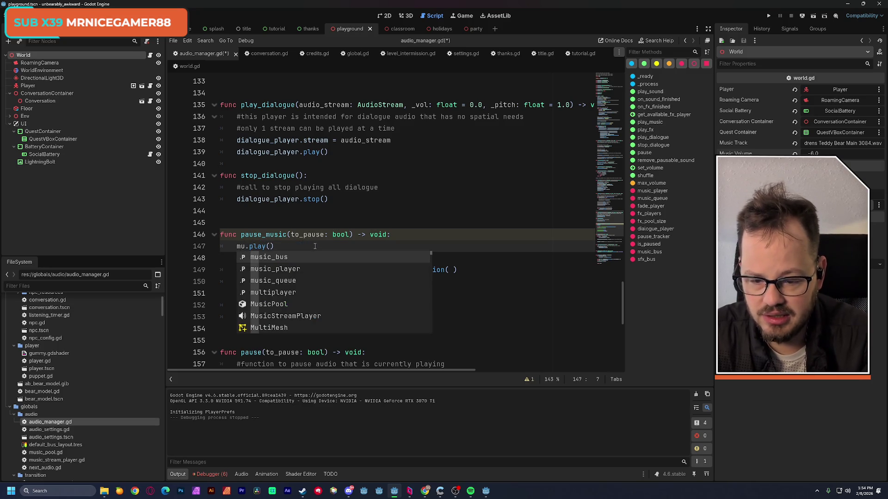
key(Down)
key(Return)
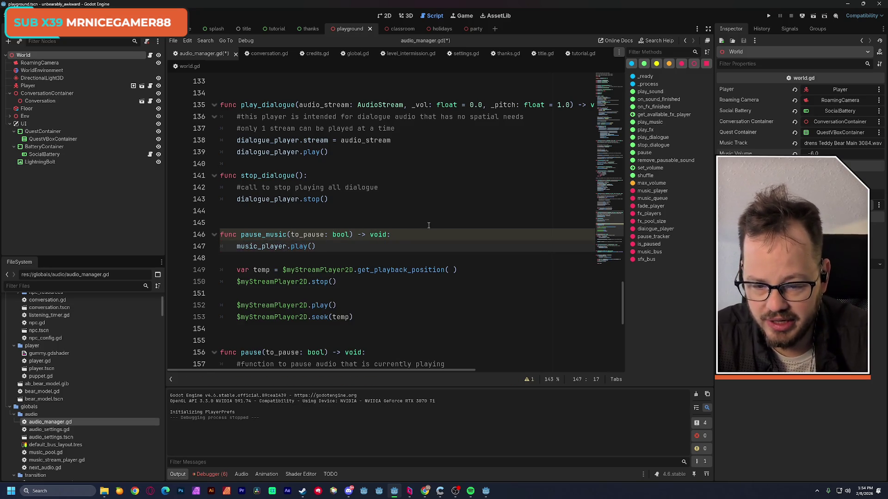
click(437, 223)
click(284, 246)
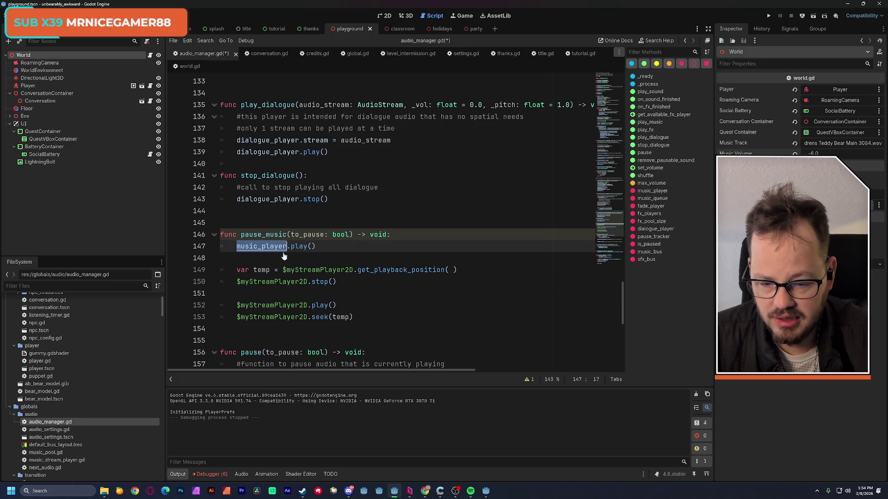
Change the $myStreamPlayer2D references on lines 149–153 to music_player and select the void return type
double_click(319, 270)
key(ctrl+d)
text(music_player)
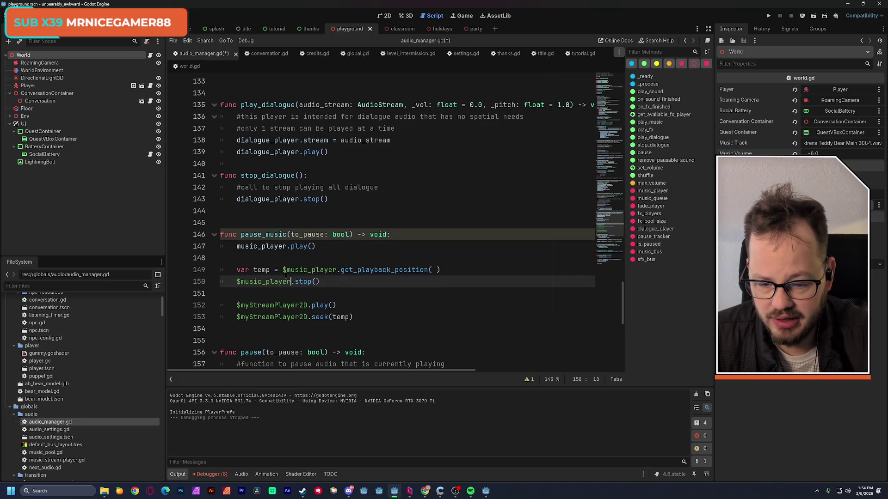
click(283, 270)
key(BackSpace)
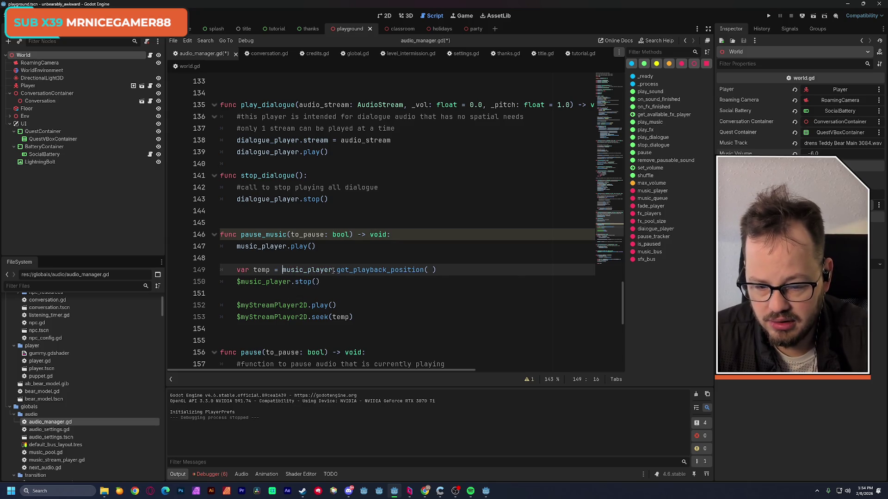
click(290, 282)
double_click(277, 281)
text(music_player)
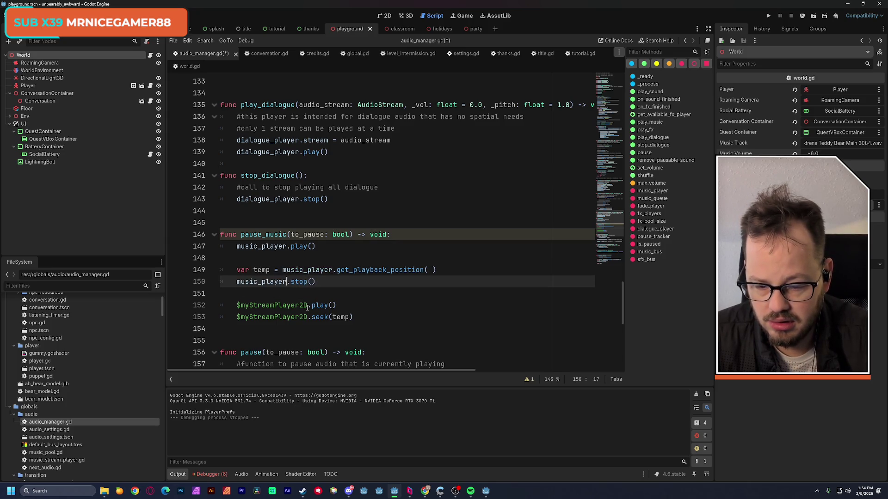
double_click(257, 306)
text(music_player)
double_click(268, 317)
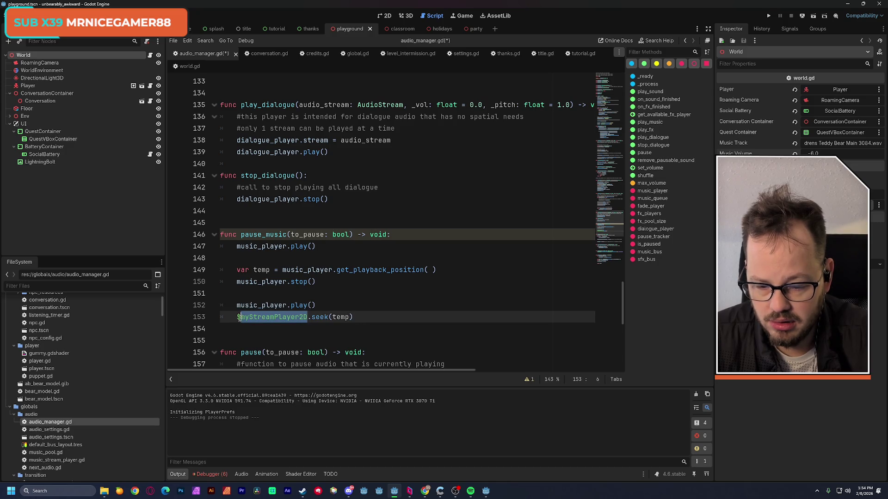
text(music_player)
click(332, 296)
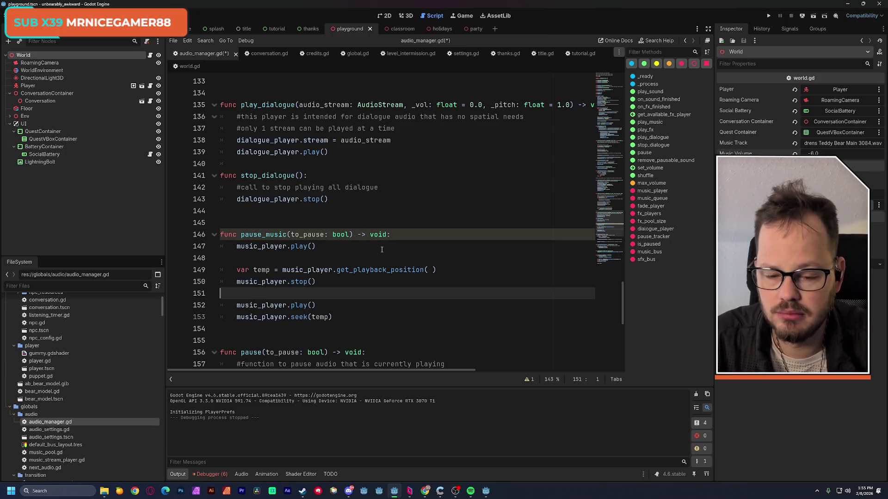
double_click(382, 235)
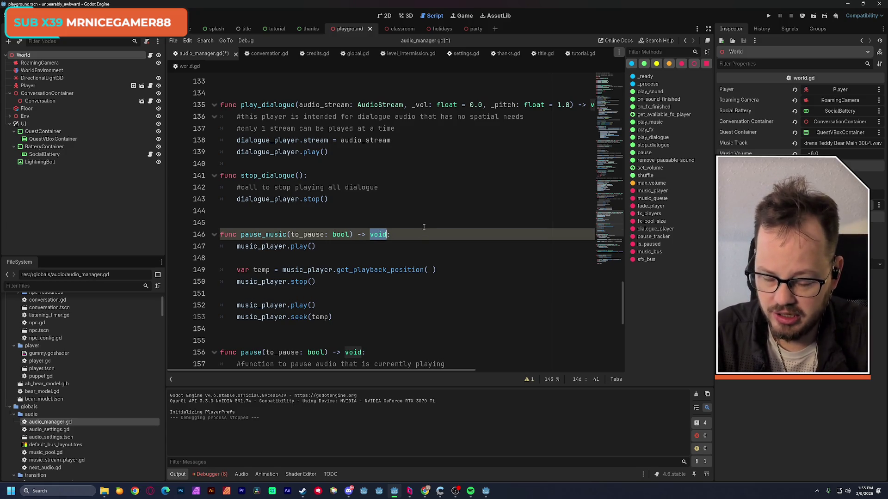
Make pause_music return float, check the get_playback_position docs, and save
text(float)
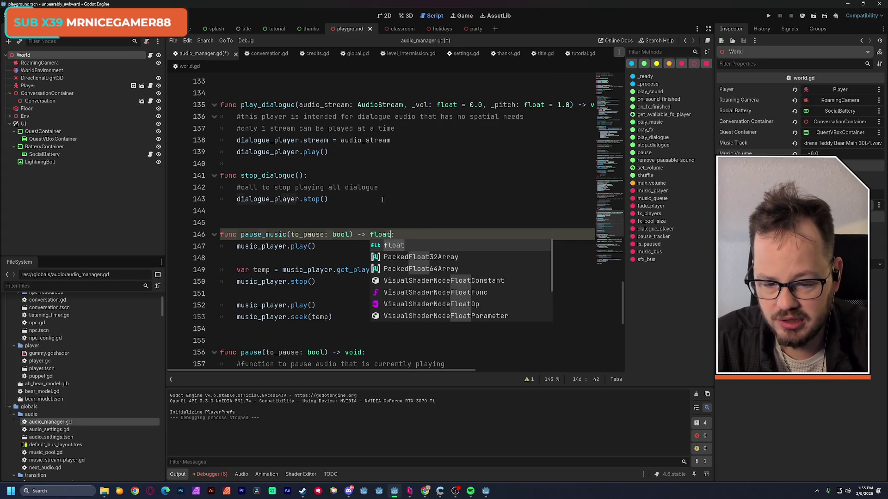
key(Return)
click(383, 199)
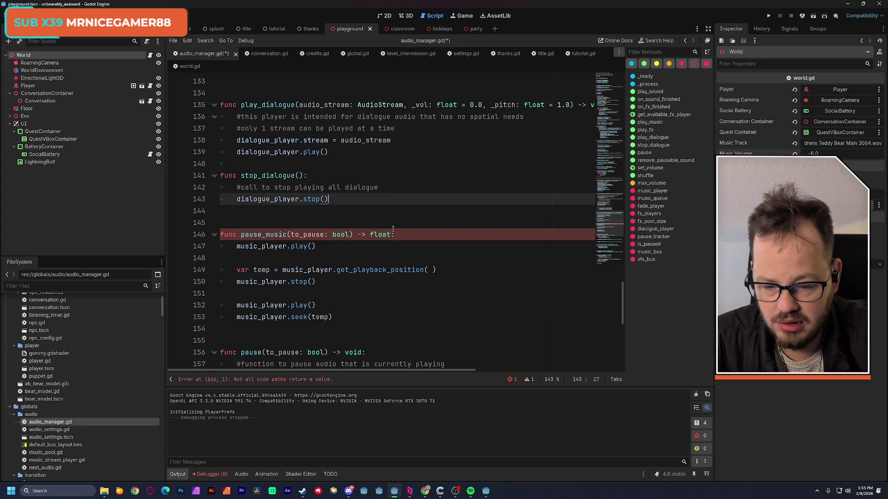
ctrl+click(384, 270)
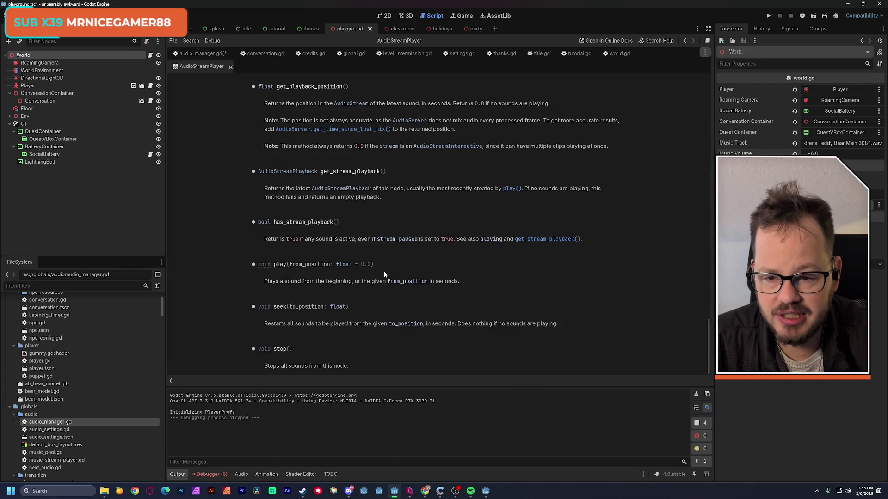
click(230, 66)
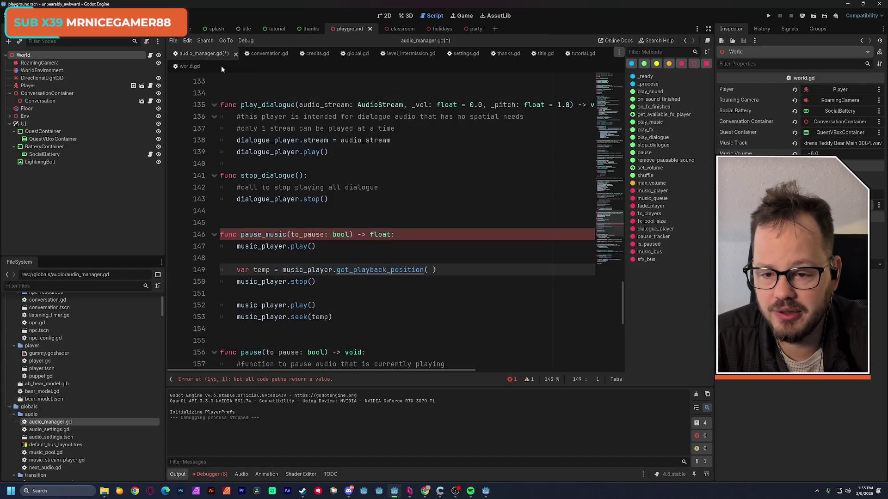
click(366, 212)
key(ctrl+s)
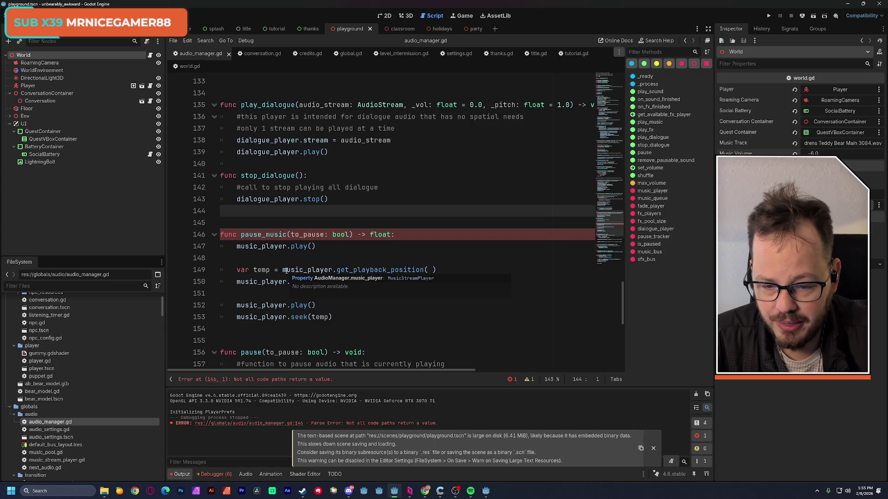
Delete the music_player.play() line and the empty lines below the pause_music declaration
drag(236, 246, 322, 250)
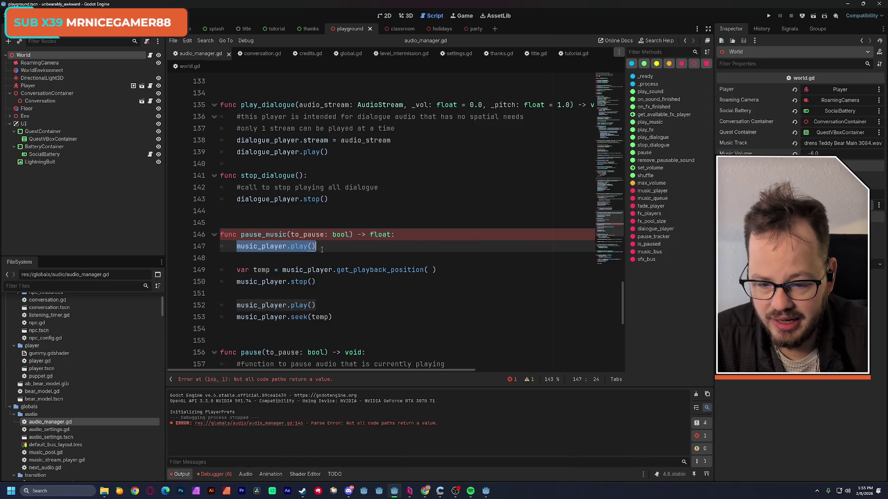
key(BackSpace)
drag(241, 247, 192, 246)
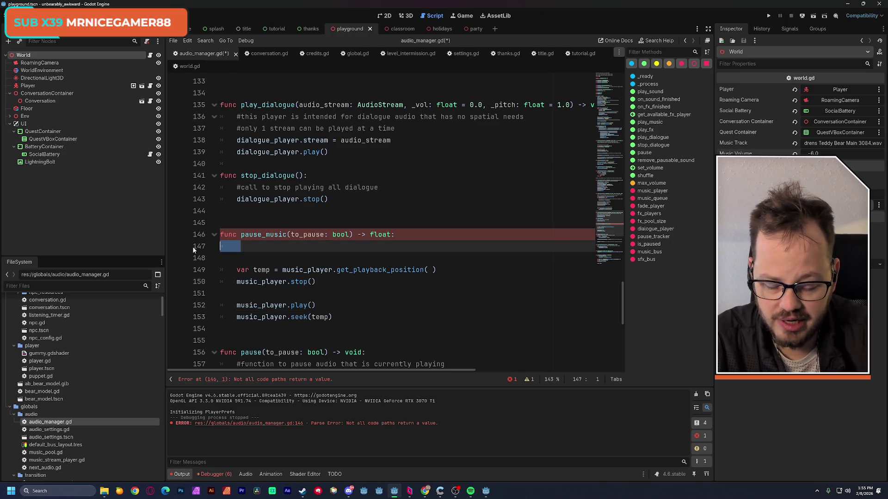
key(BackSpace)
key(Delete)
key(BackSpace)
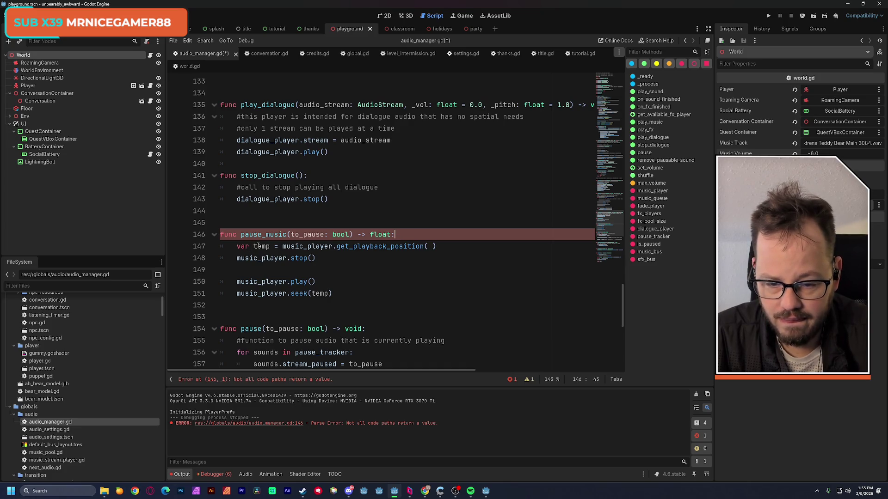
Rename the temp variable to playback and add an 'if to_pause' line above it
double_click(260, 246)
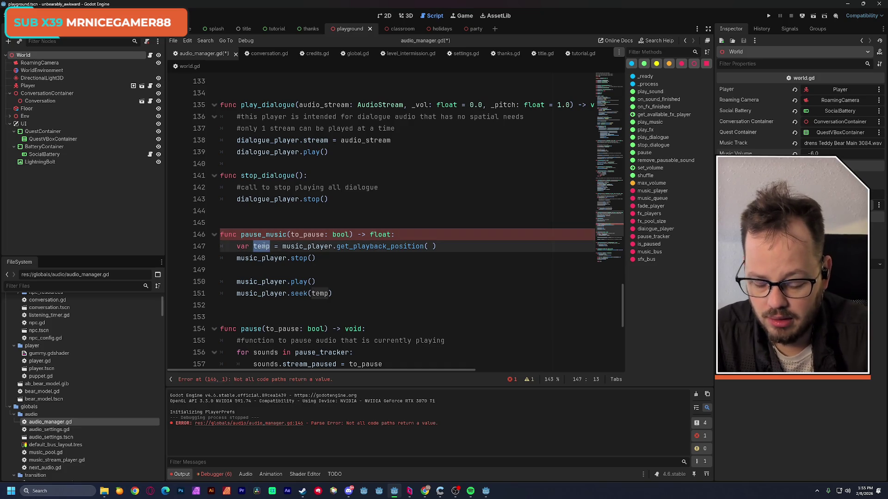
text(playback)
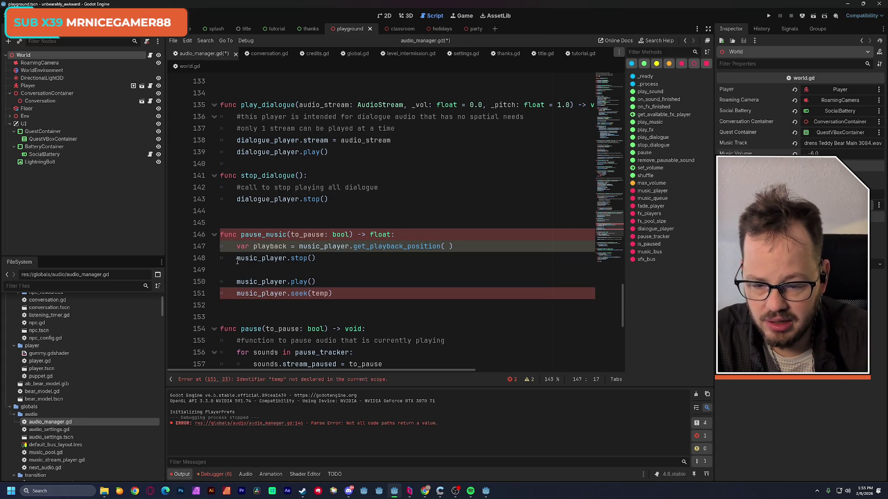
key(Return)
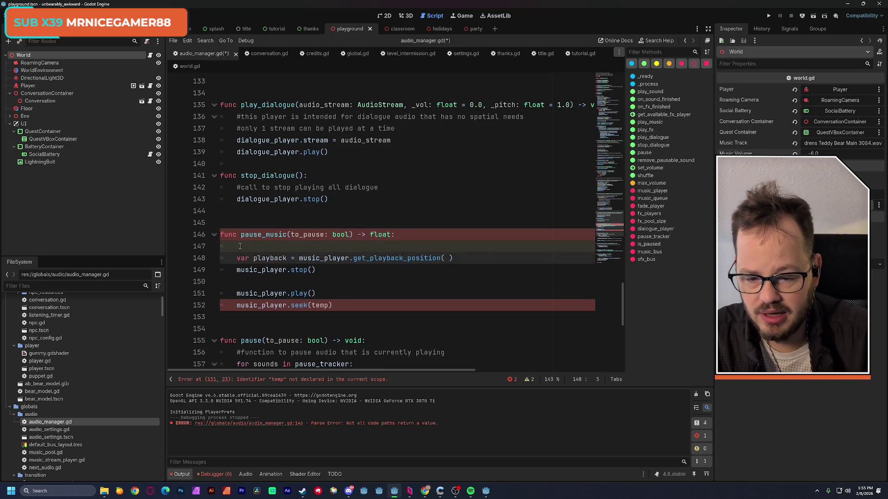
key(Up)
text(if to_pause)
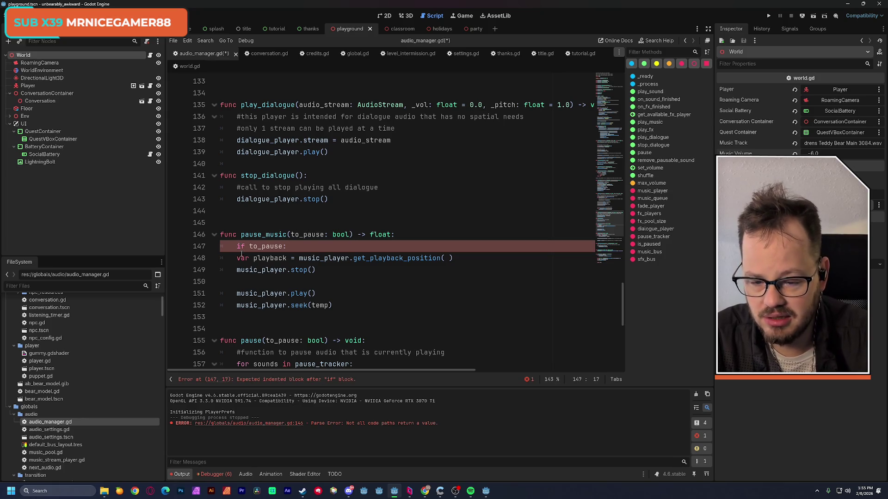
Move the playback position line above the if check and indent music_player.stop() under it
drag(237, 258, 453, 258)
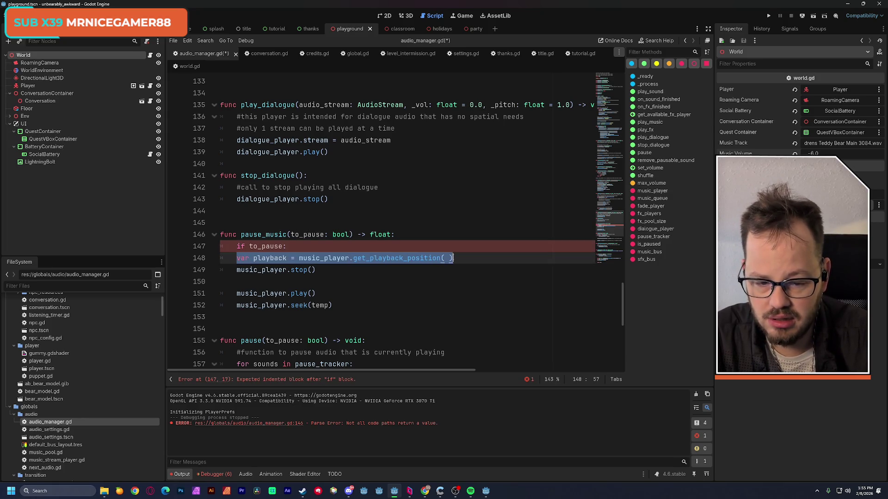
key(ctrl+x)
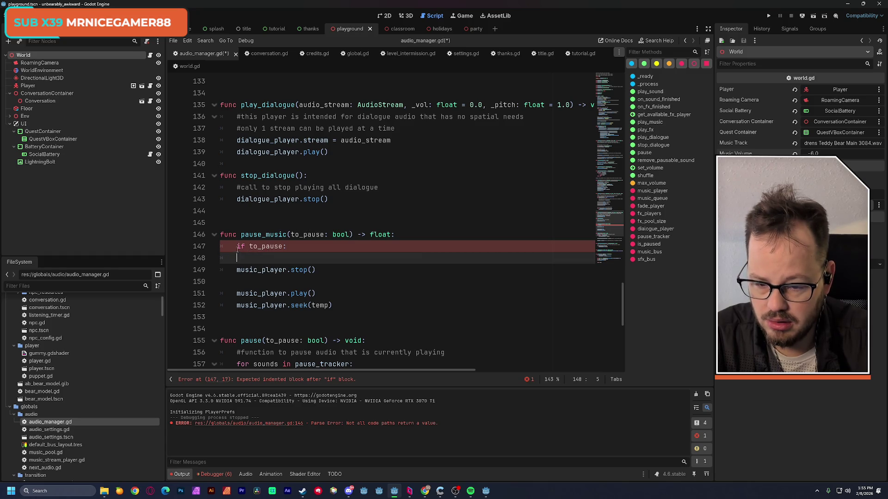
click(237, 248)
key(Return)
key(Up)
key(ctrl+v)
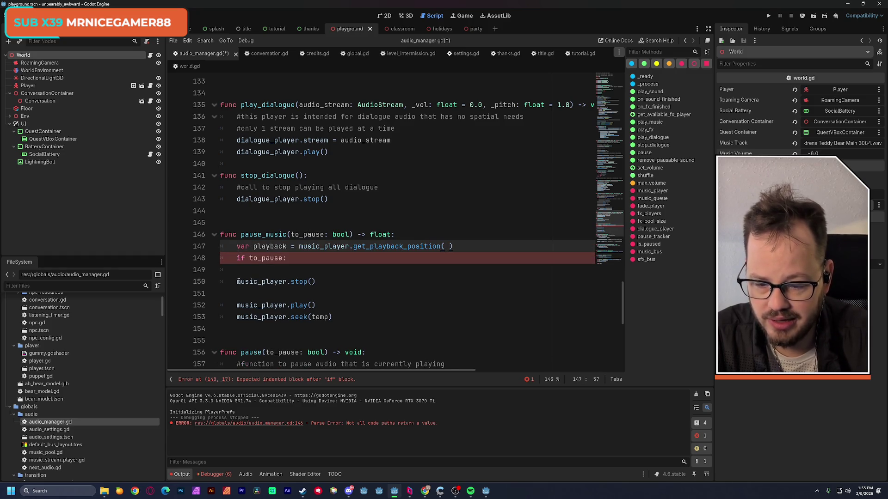
drag(237, 282, 316, 282)
key(Tab)
click(279, 273)
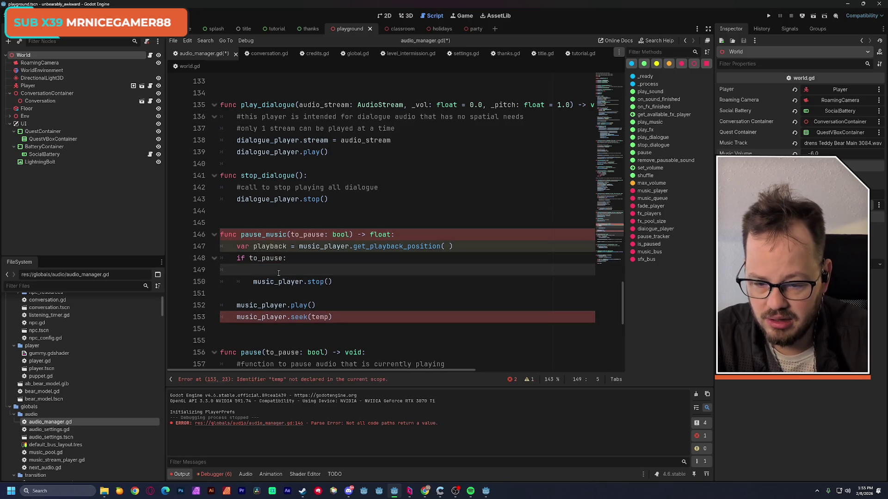
key(BackSpace)
key(BackSpace)
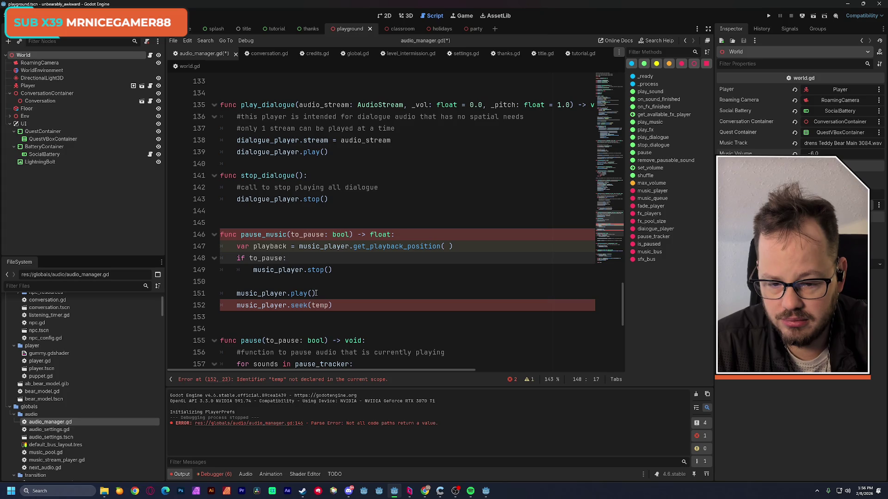
Change pause_music's return type from float to void
click(350, 234)
text(,)
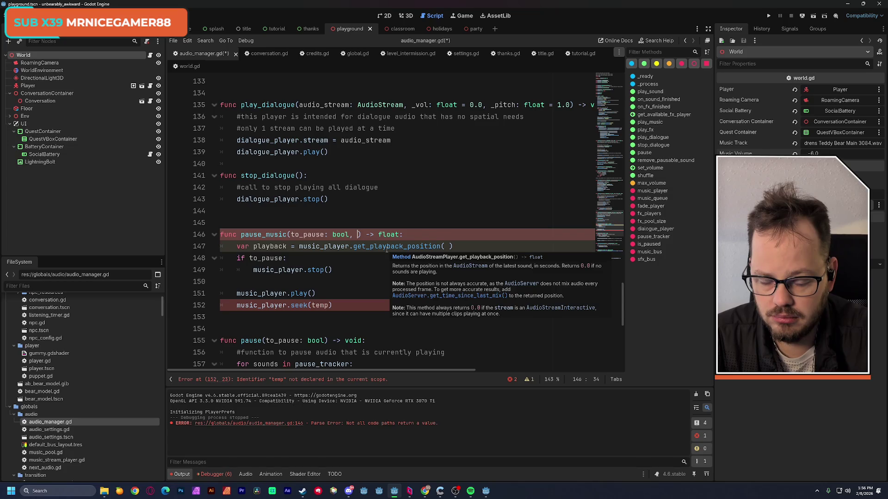
key(BackSpace)
key(BackSpace)
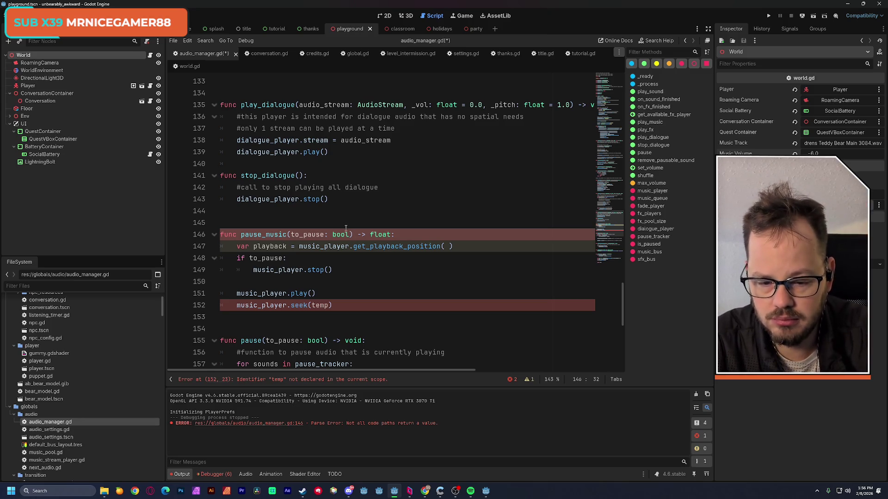
double_click(377, 234)
text(void)
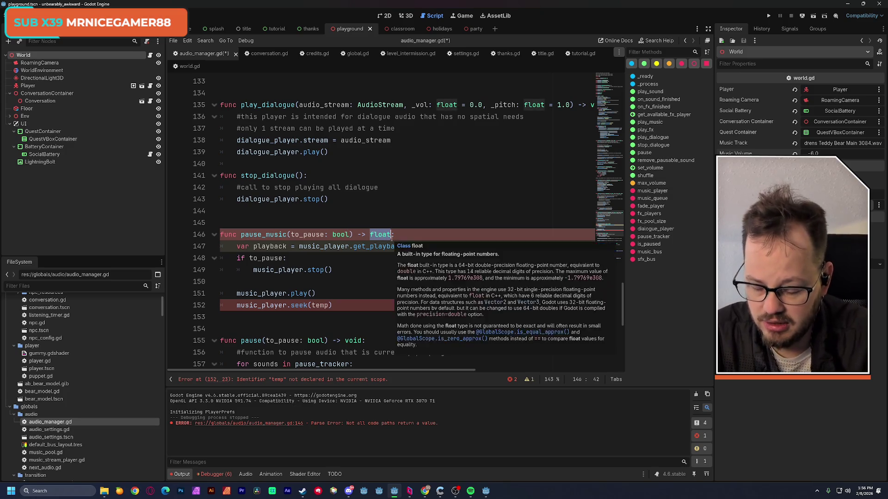
click(340, 211)
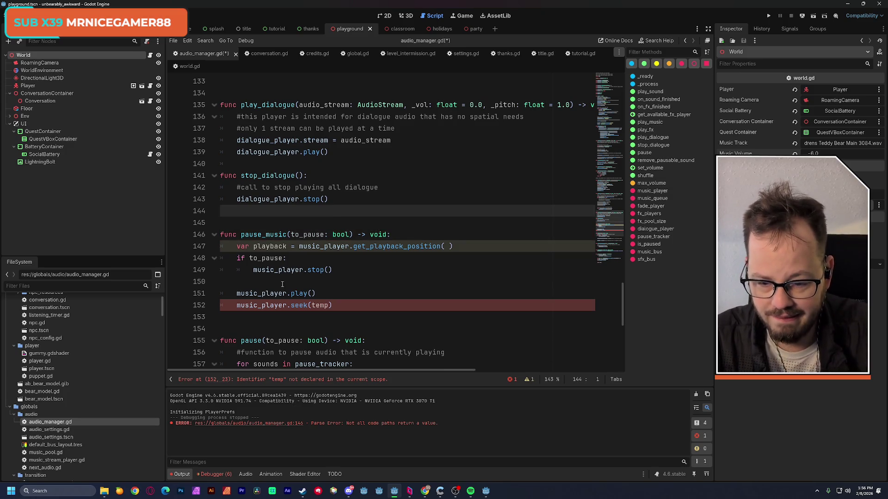
Add an else: branch after stop() with the play() and seek() lines indented under it
click(243, 292)
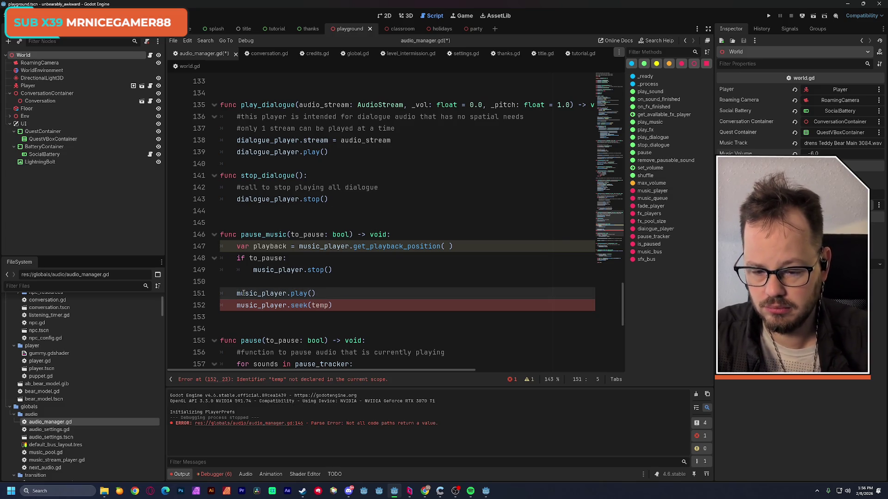
key(Up)
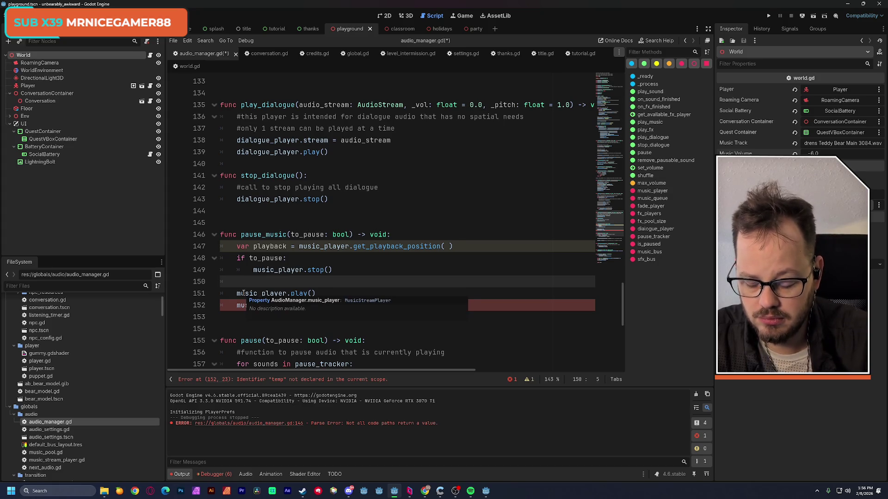
key(Tab)
text(else:)
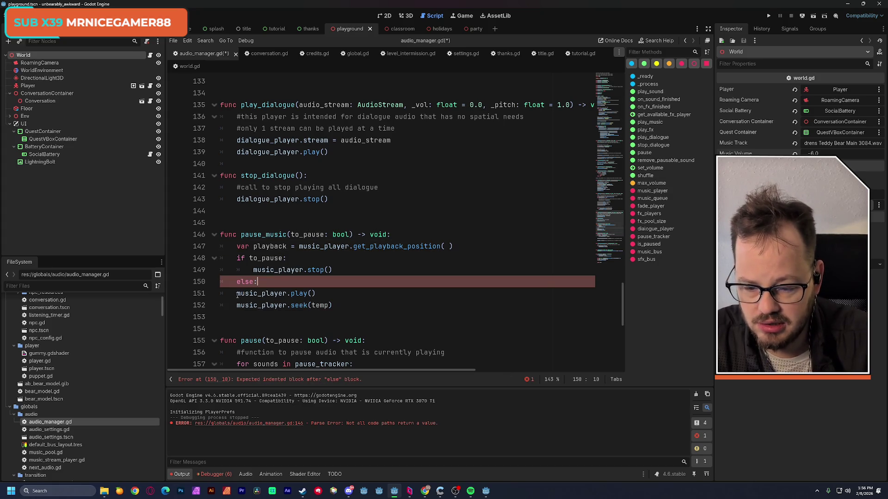
drag(238, 295, 333, 306)
key(Tab)
click(383, 264)
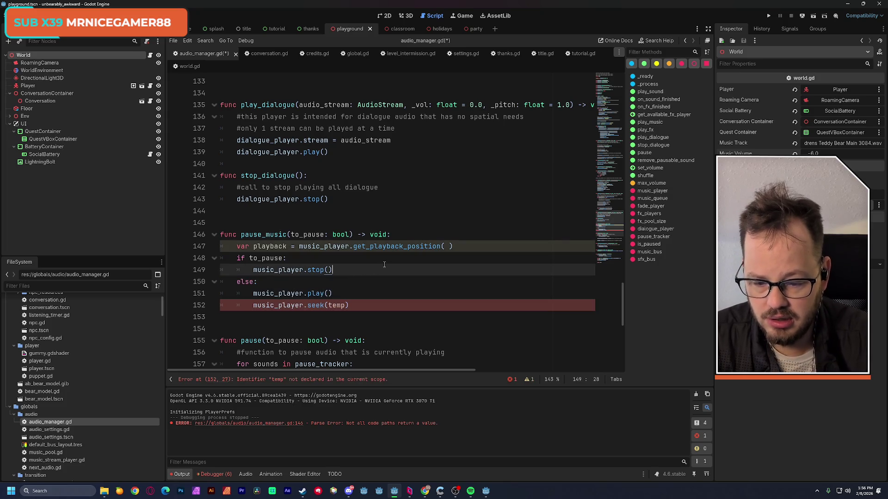
Look over the playback line and the if/else branches, then scroll to the script's top
double_click(272, 247)
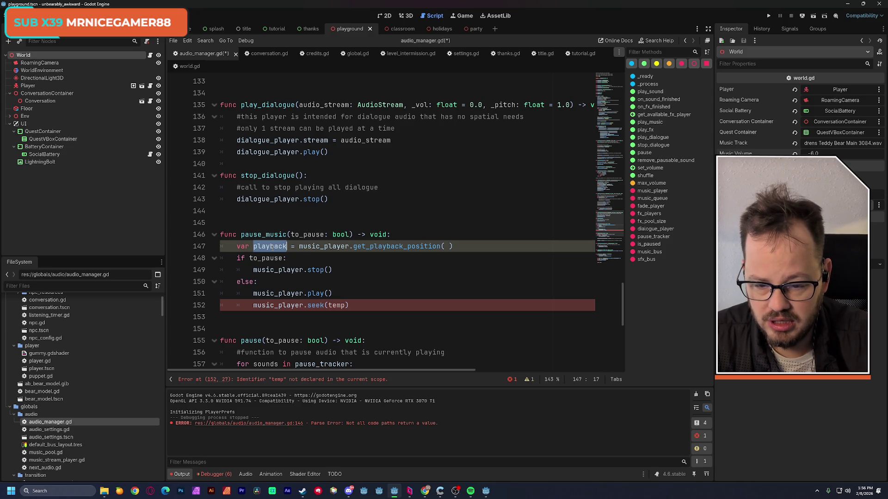
click(453, 246)
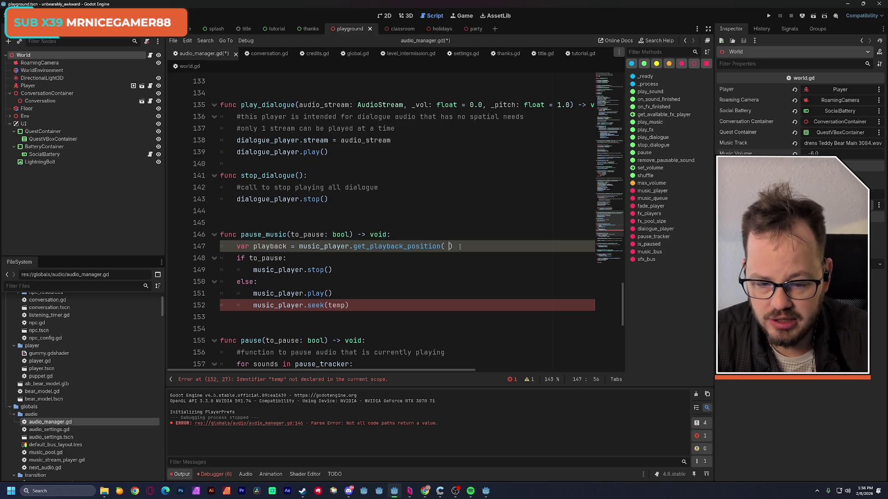
click(340, 256)
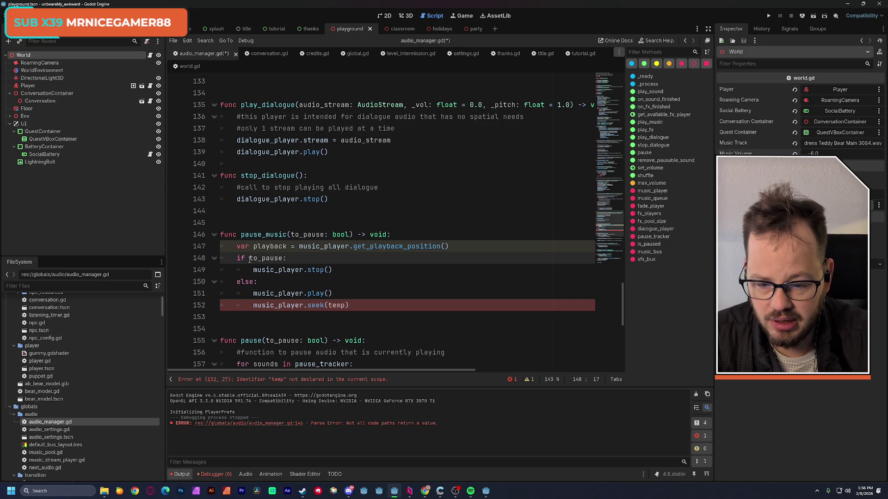
click(235, 288)
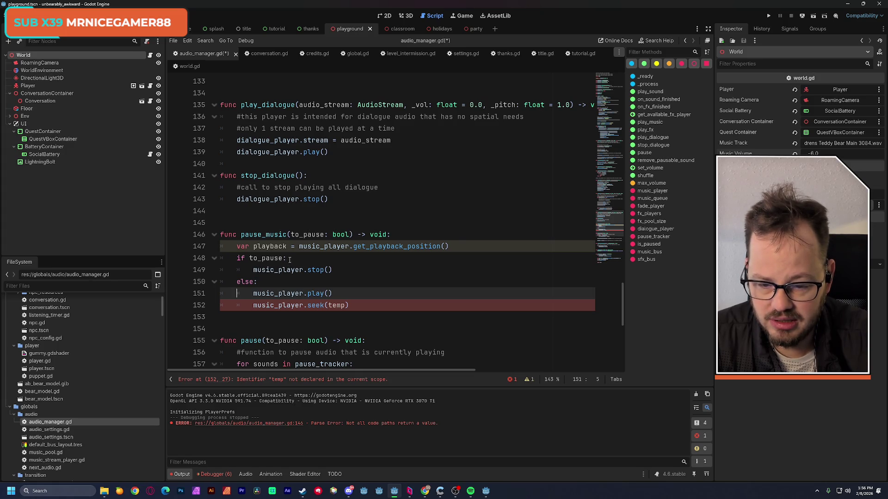
click(340, 270)
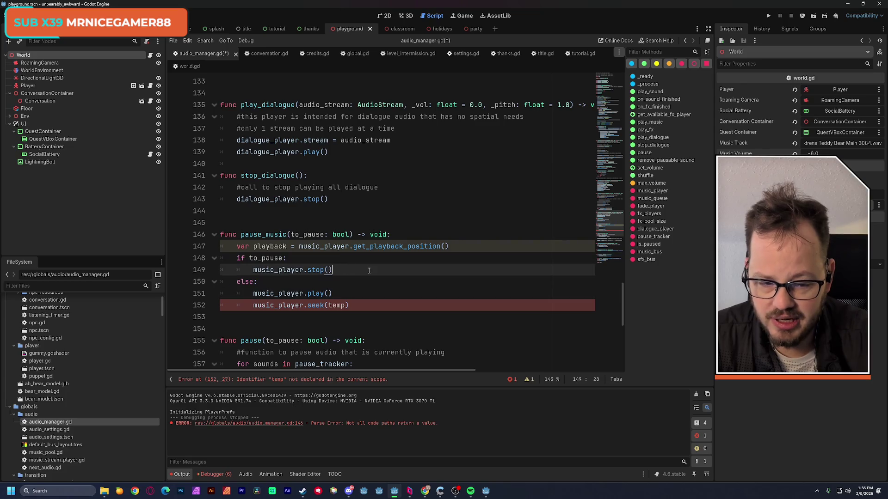
drag(606, 222, 600, 82)
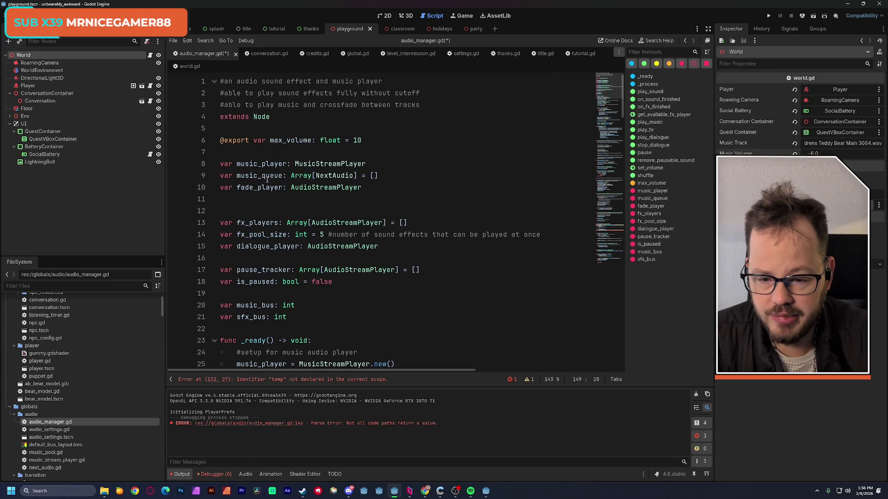
Declare 'var music_player_pause_location: float' below music_player in audio_manager.gd and save
click(372, 163)
key(Return)
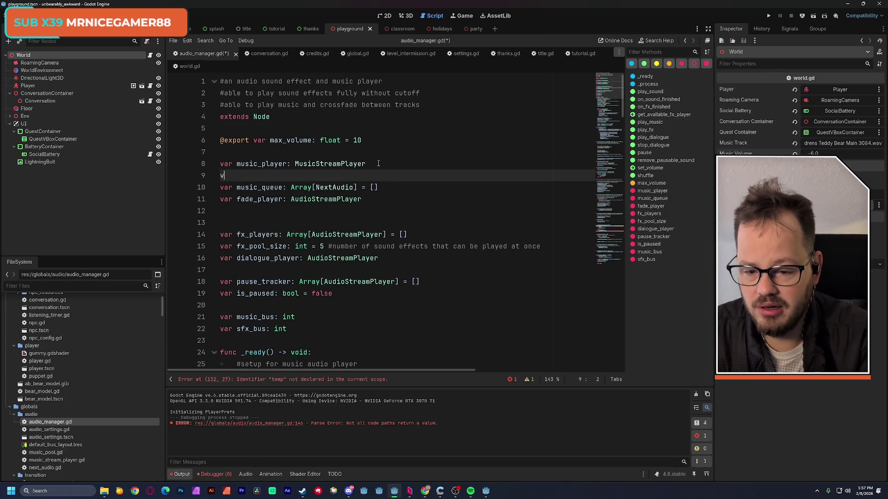
text(var music_)
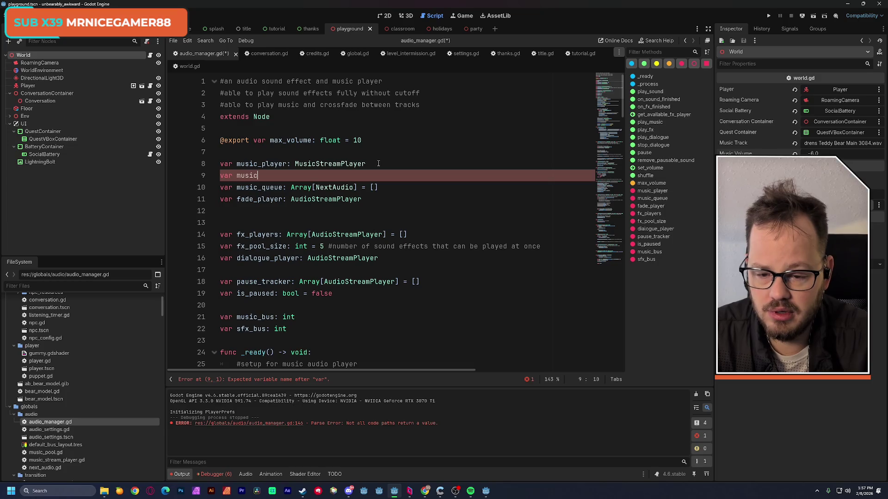
text(player)
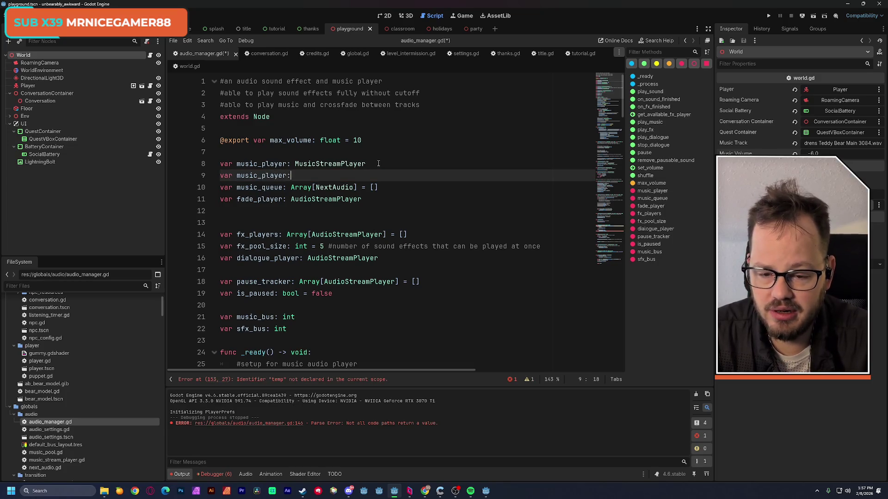
text(_pause)
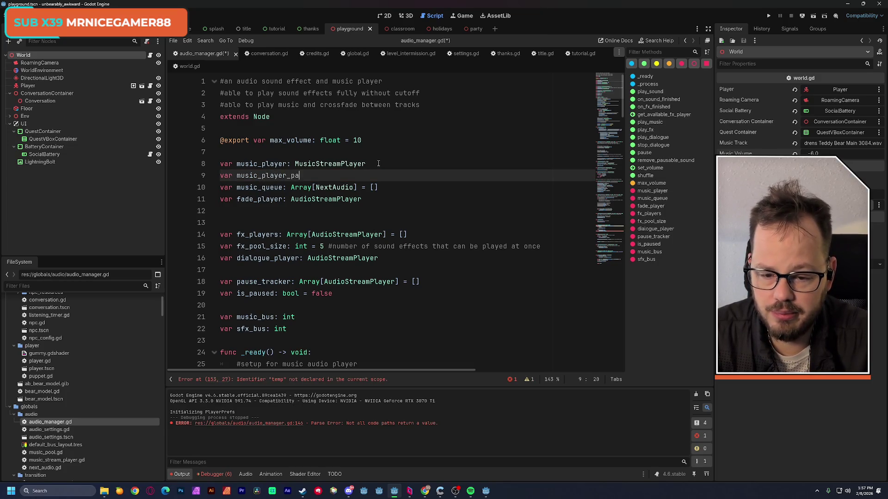
text(_location: )
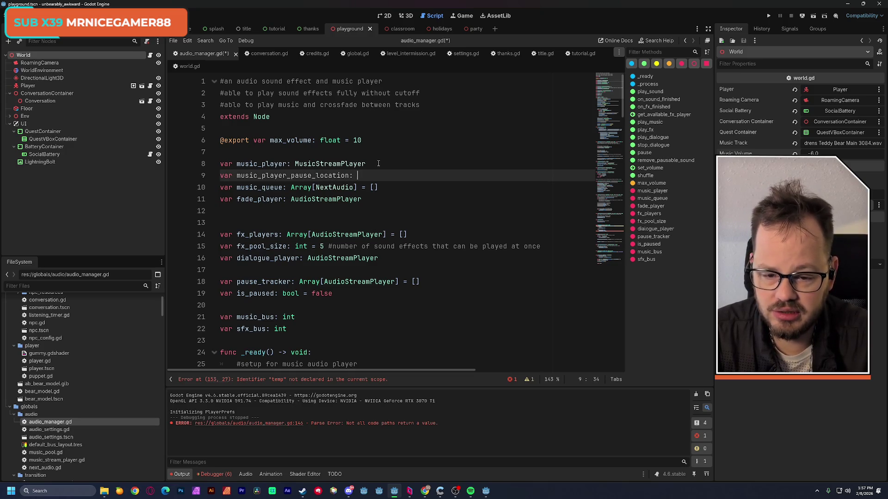
text(float)
click(387, 152)
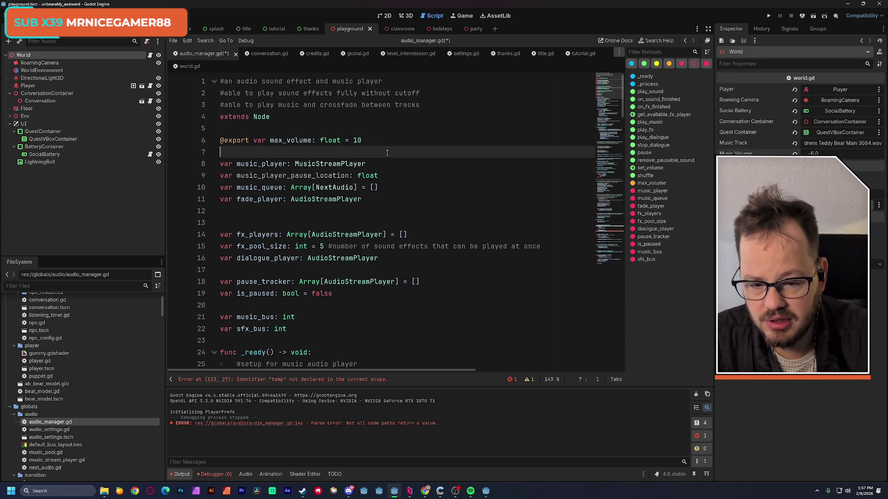
key(ctrl+s)
Store playback in music_player_pause_location on a new line after music_player.stop()
click(604, 229)
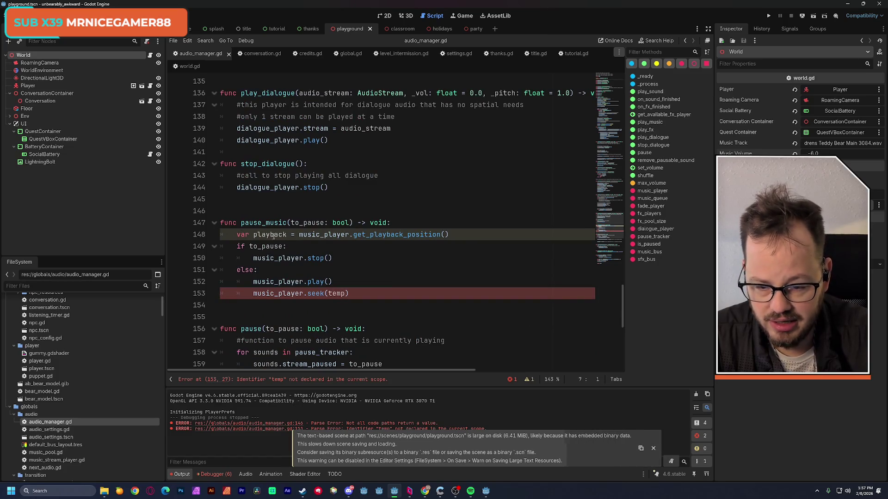
click(336, 258)
key(Return)
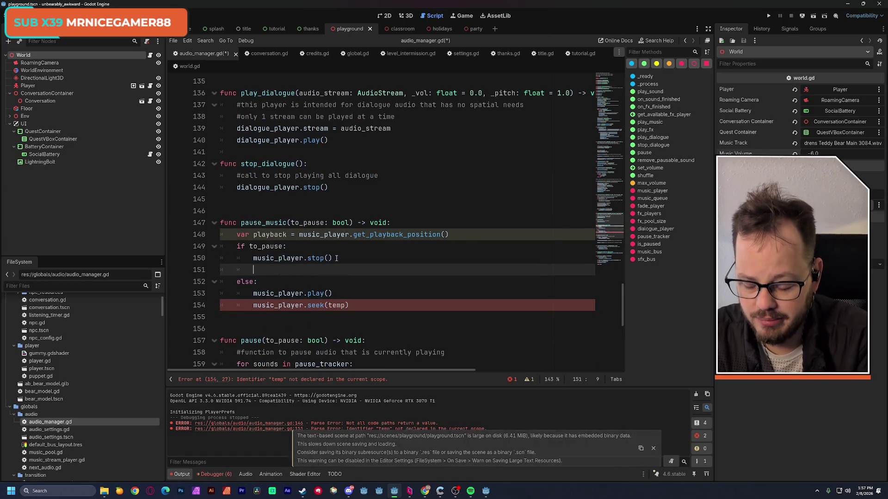
text(music_player_pause_location)
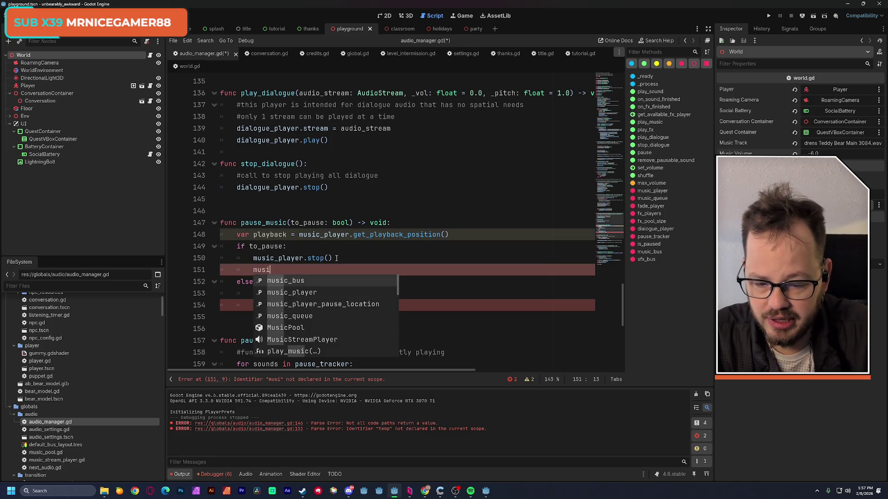
text( = p)
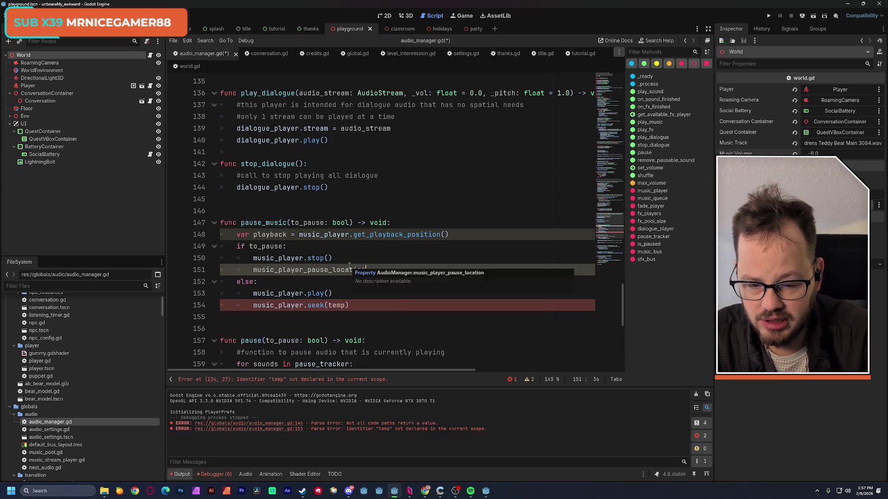
text(back)
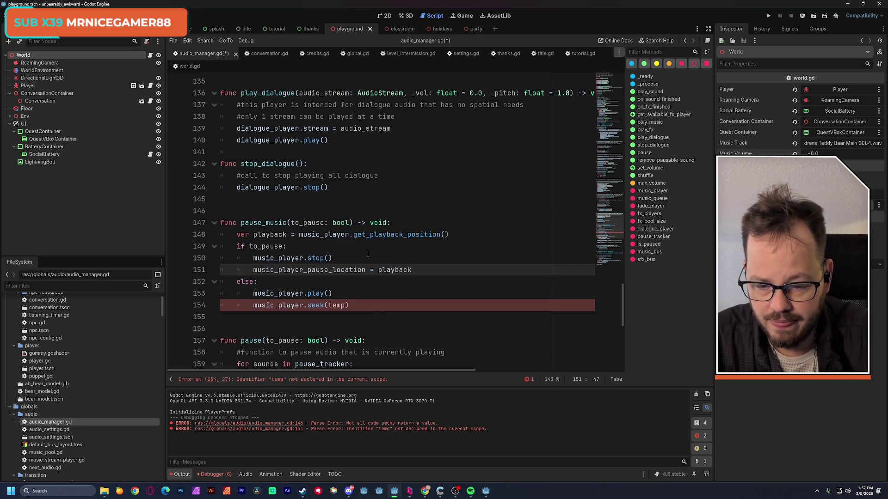
Replace temp in the seek call on line 154 with music_player_pause_location and save
double_click(285, 271)
key(ctrl+c)
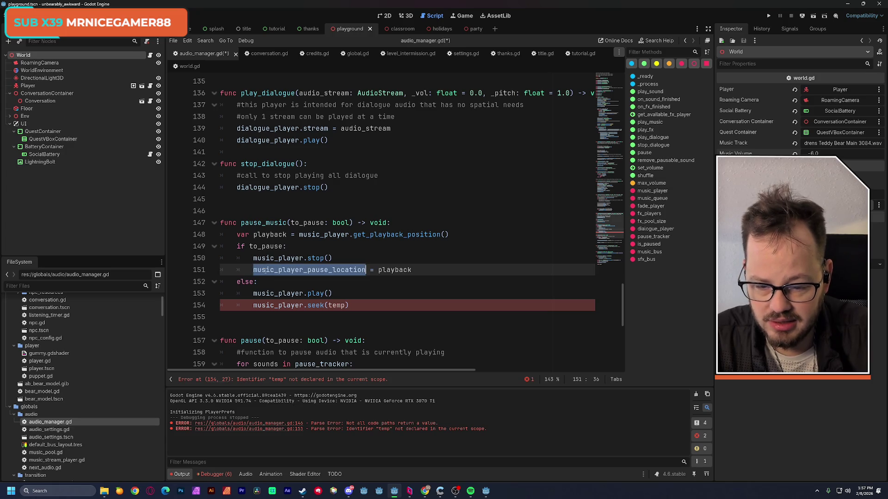
click(238, 306)
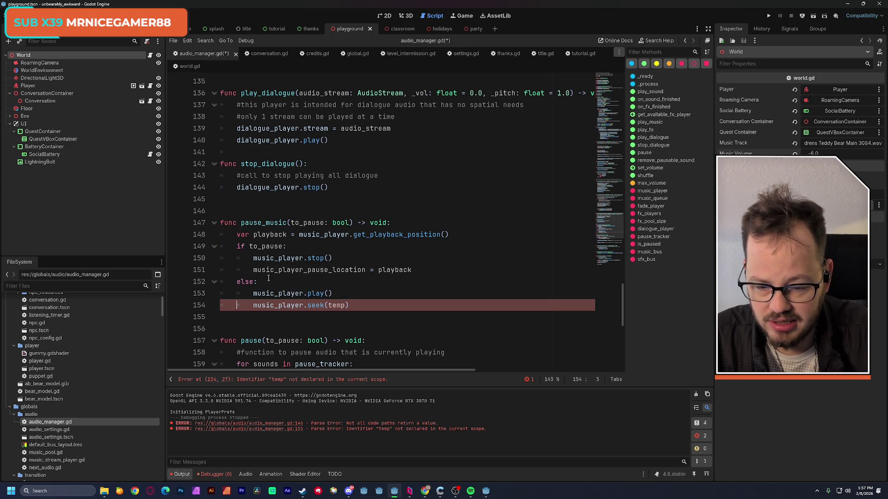
double_click(336, 306)
key(ctrl+v)
key(Up)
key(Up)
key(Up)
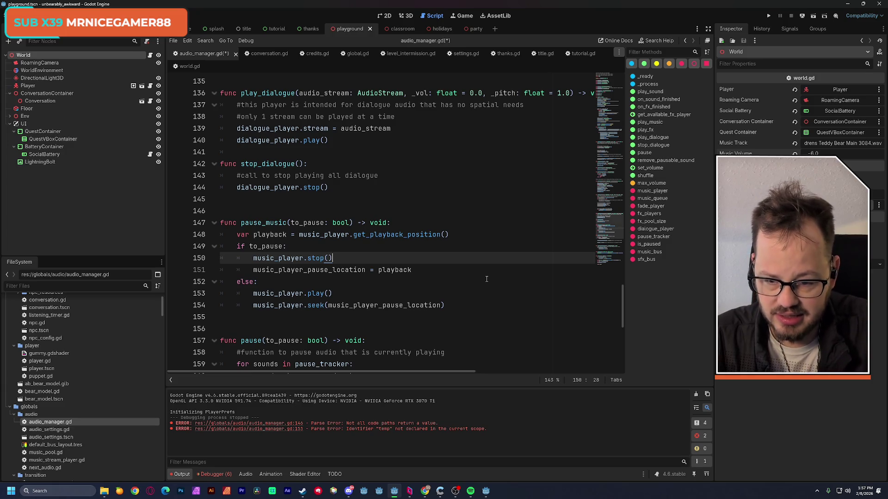
key(ctrl+s)
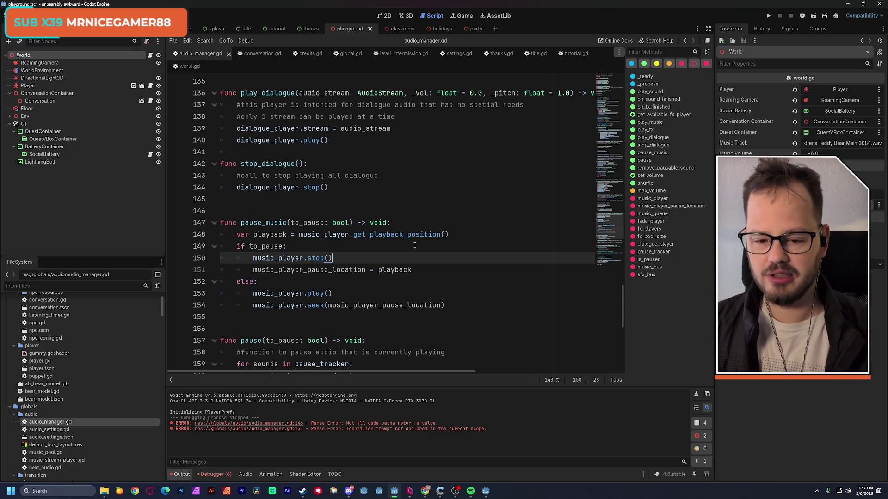
click(358, 164)
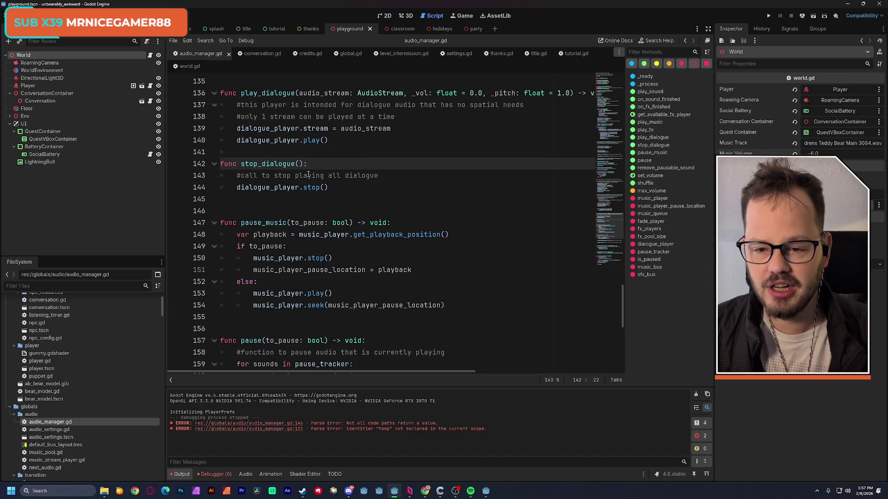
click(258, 55)
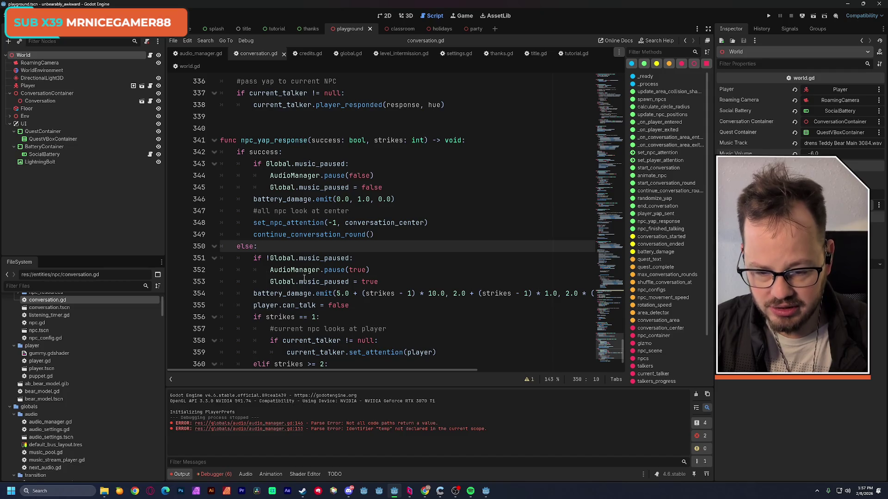
Change both AudioManager.pause calls on lines 344 and 352 to AudioManager.pause_music
double_click(333, 270)
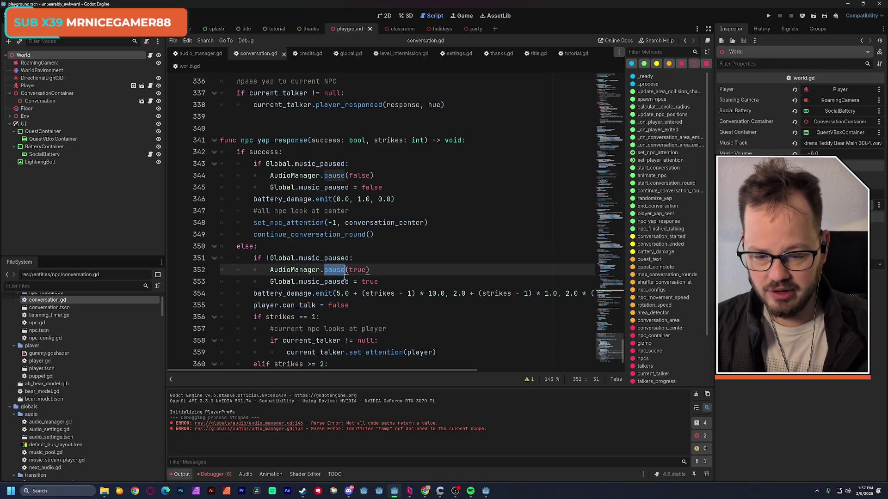
click(345, 270)
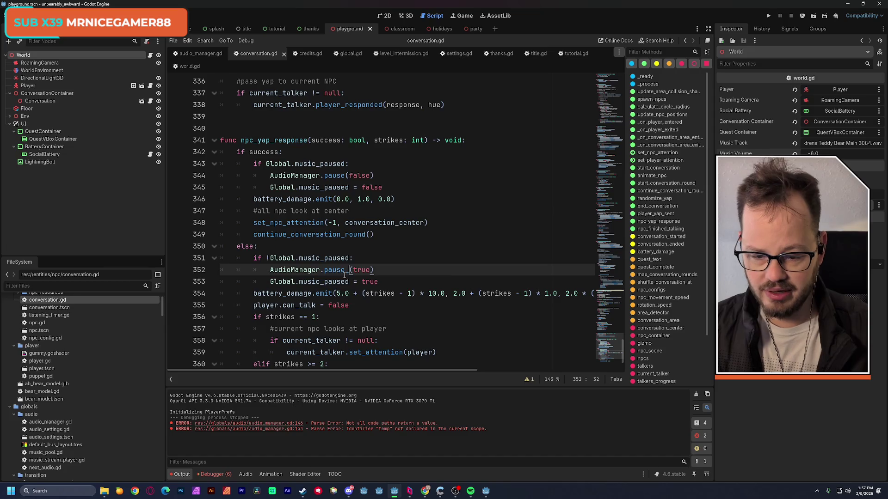
text(_m)
key(Return)
double_click(361, 270)
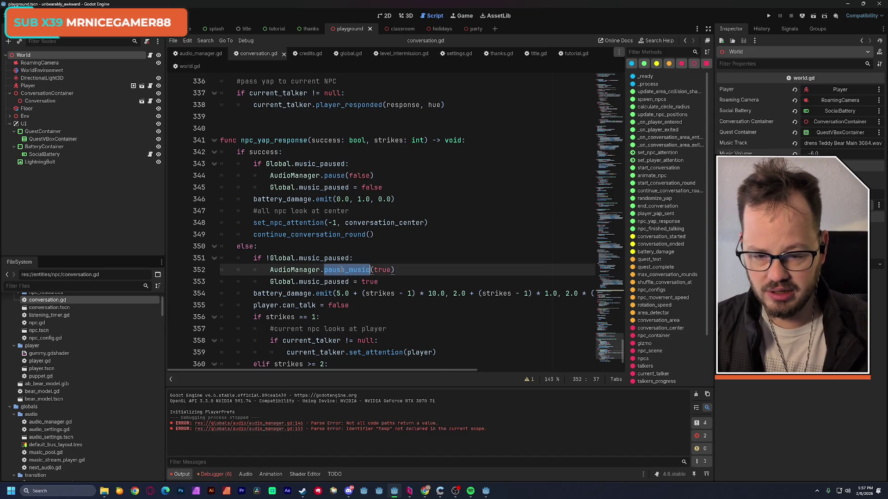
key(ctrl+c)
double_click(334, 175)
key(ctrl+v)
click(419, 165)
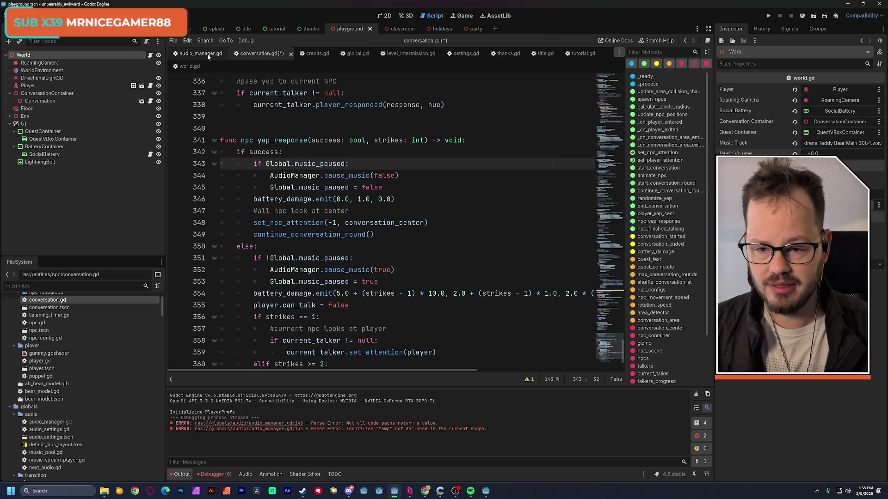
key(alt+Tab)
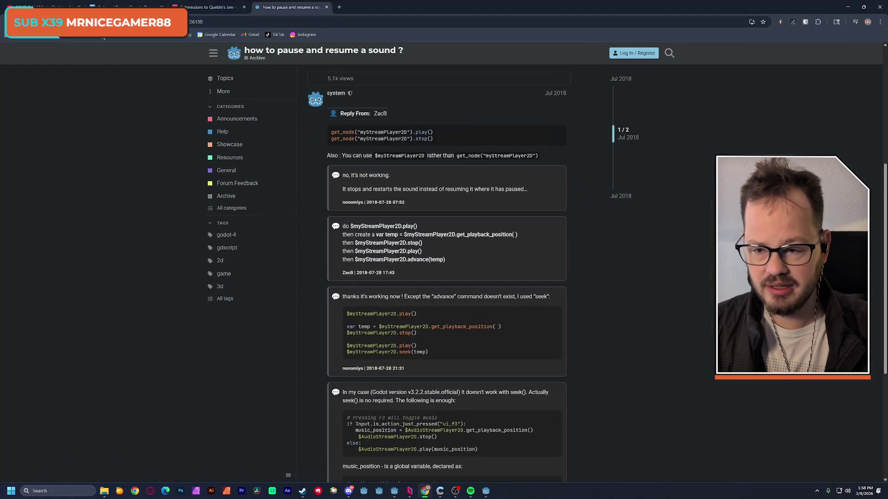
Go back through Google and the Reddit thread to the stream_paused docs, then minimise Chrome
key(alt+Left)
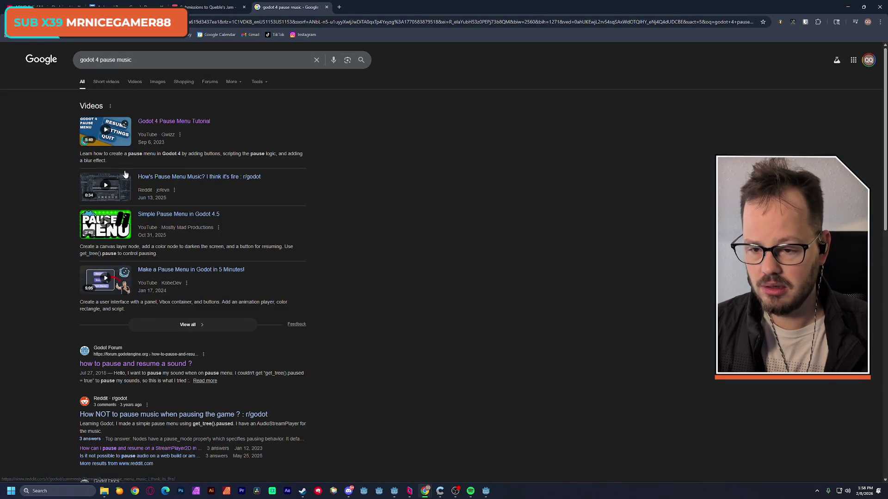
key(alt+Left)
click(108, 235)
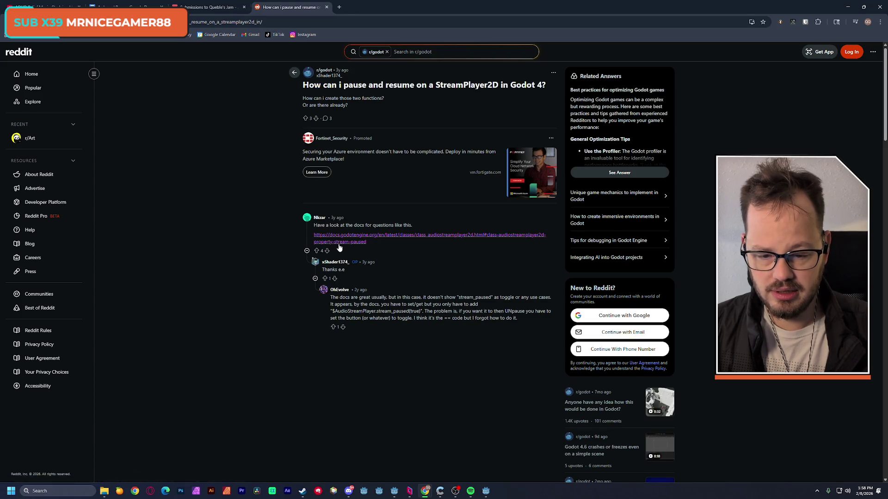
click(330, 237)
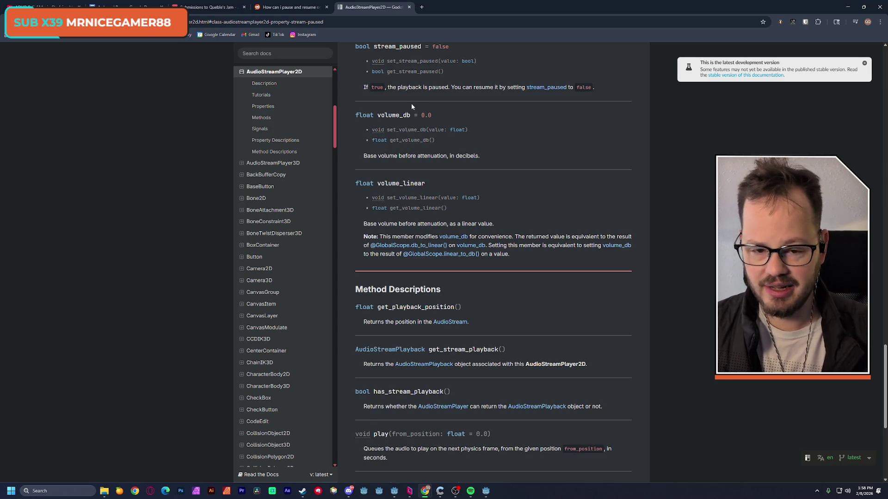
double_click(386, 46)
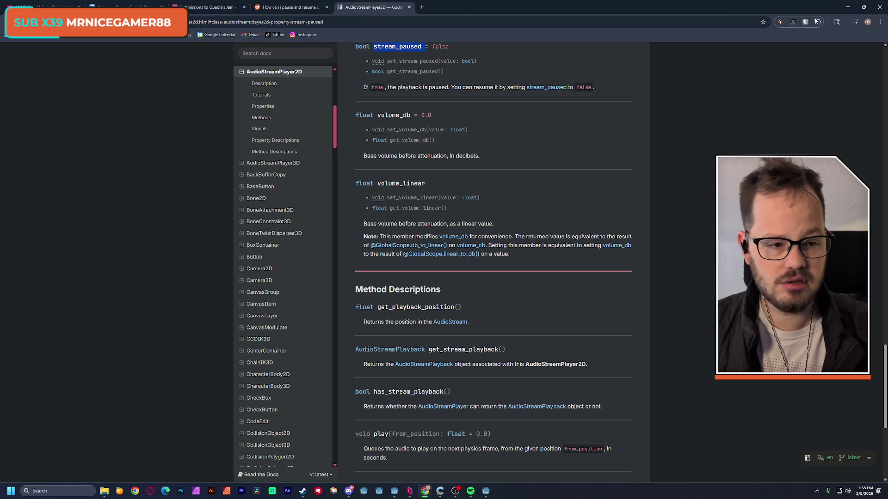
click(848, 7)
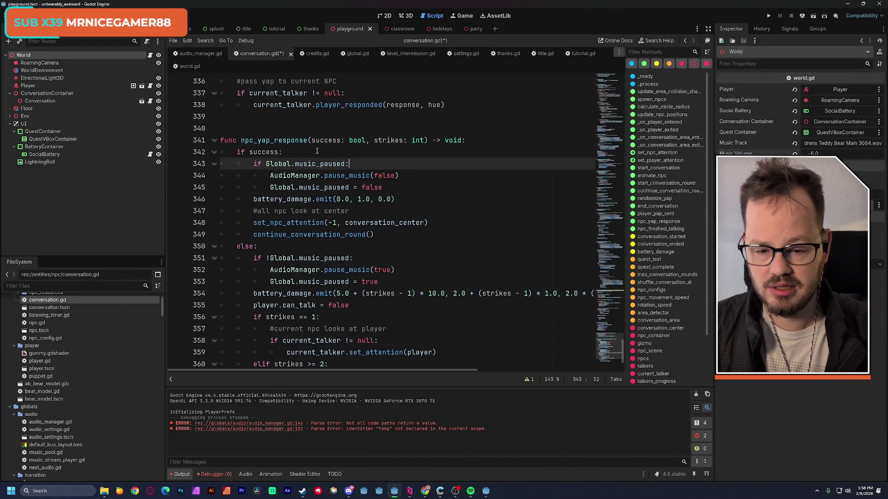
Check AudioManager.music_player.stream_paused on line 343 and delete the Global.music_paused = false line
double_click(286, 162)
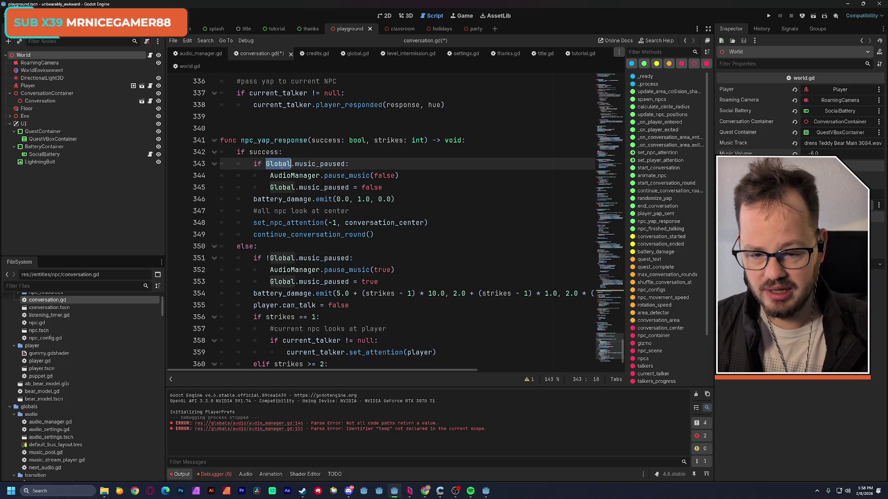
key(ctrl+shift+Right)
key(ctrl+shift+Right)
key(ctrl+v)
double_click(287, 164)
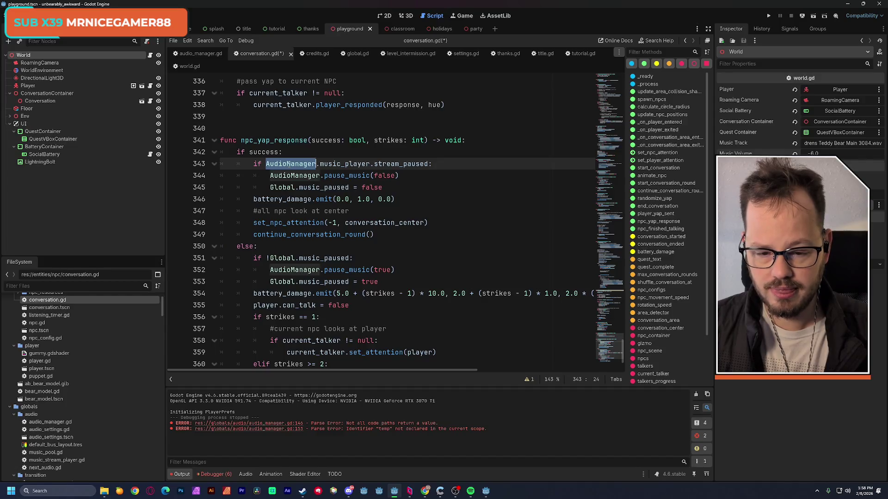
double_click(280, 187)
key(shift+End)
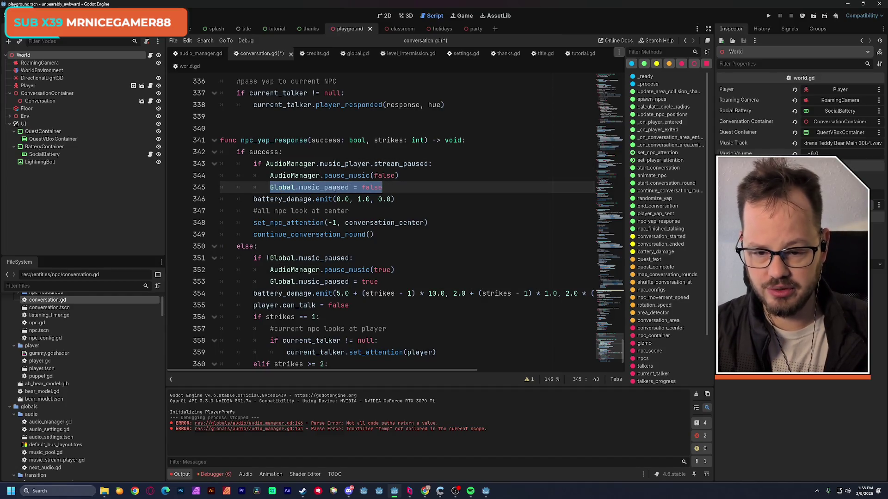
key(BackSpace)
key(shift+Home)
key(BackSpace)
key(BackSpace)
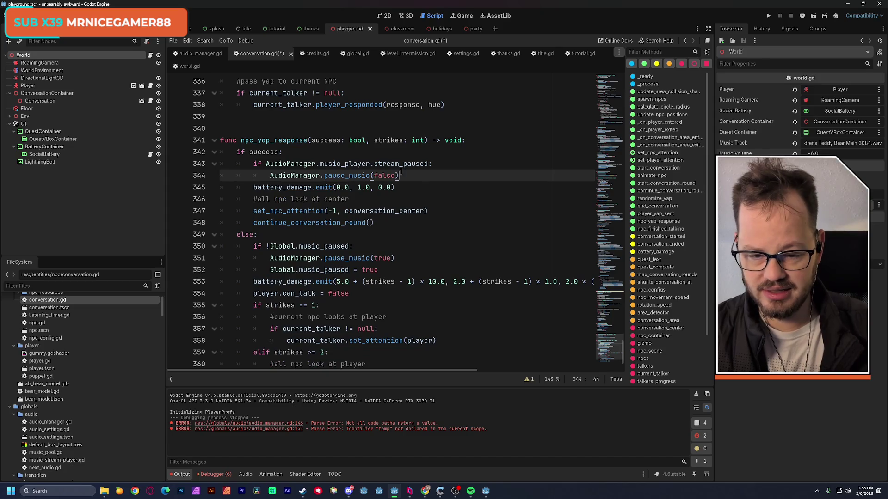
Use the same stream_paused check on line 350, delete Global.music_paused = true, and save
drag(267, 164, 428, 164)
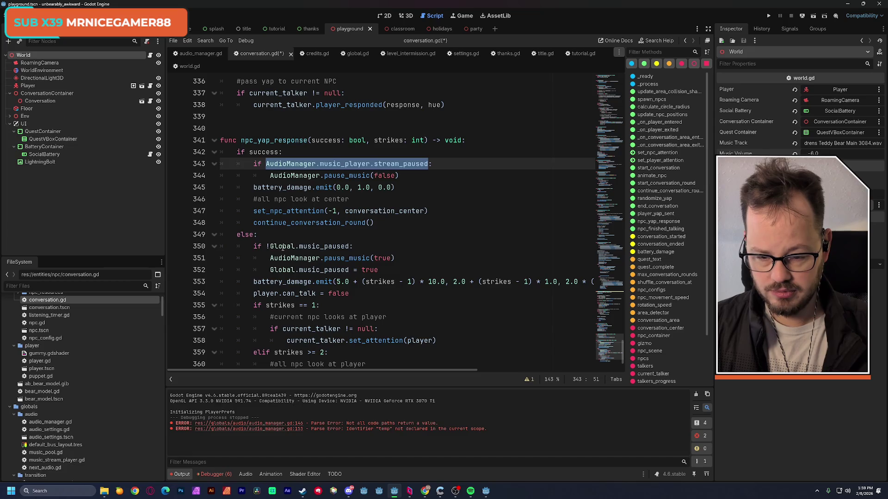
mouse_move(270, 246)
mouse_down()
mouse_move(349, 246)
mouse_move(297, 270)
mouse_move(210, 277)
mouse_up()
key(ctrl+v)
key(BackSpace)
key(BackSpace)
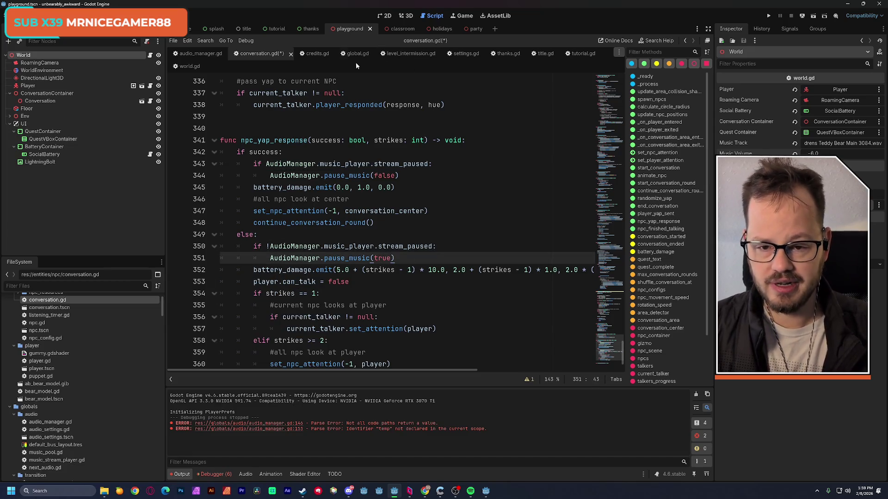
key(ctrl+s)
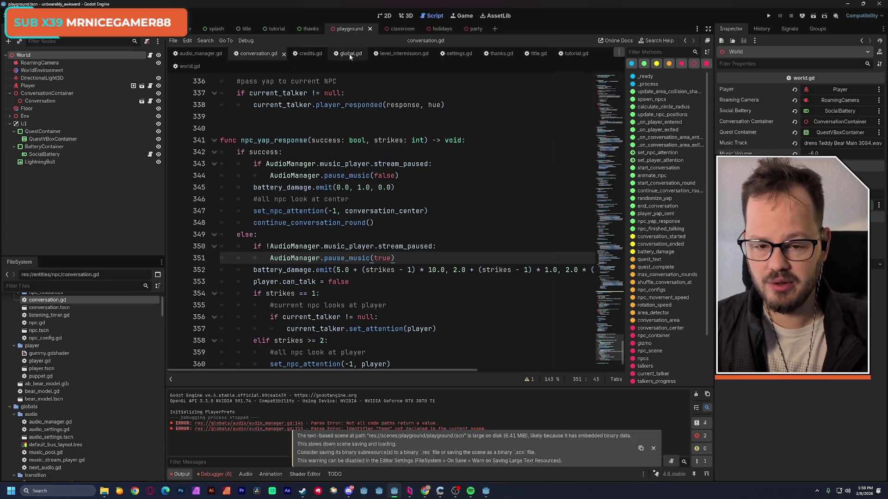
Delete the music_paused variable declaration from global.gd and save it
click(348, 53)
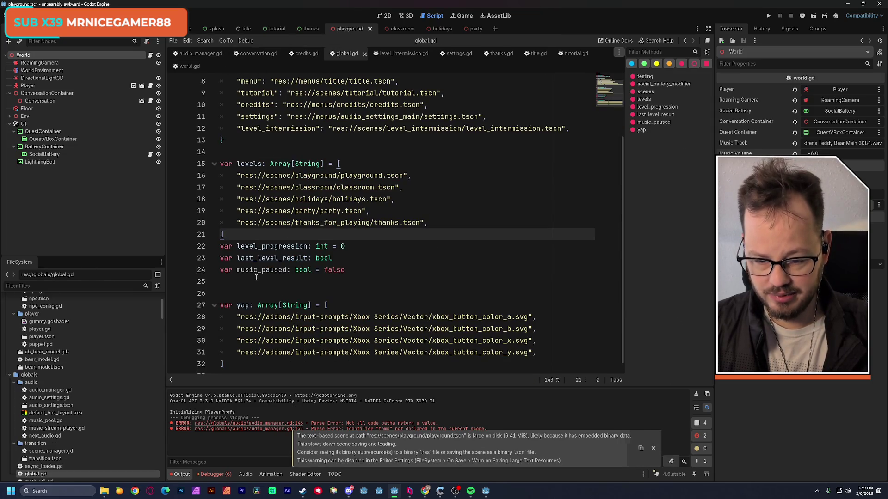
triple_click(348, 270)
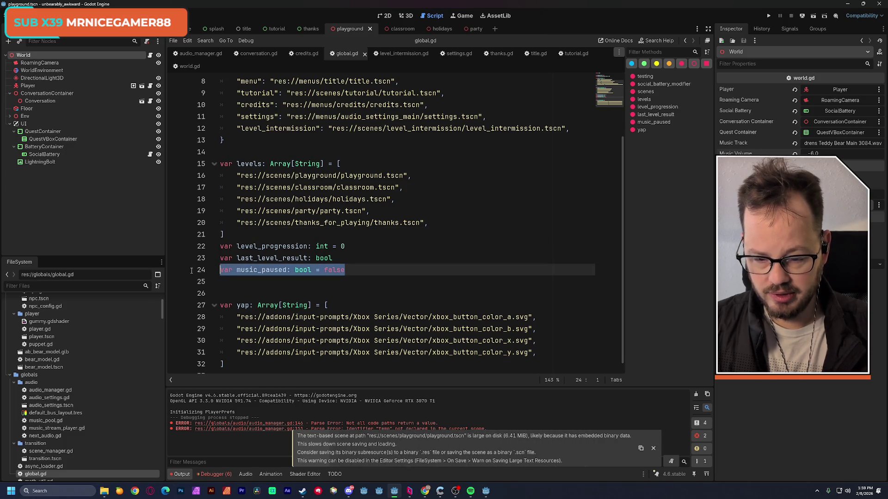
key(BackSpace)
key(BackSpace)
key(ctrl+s)
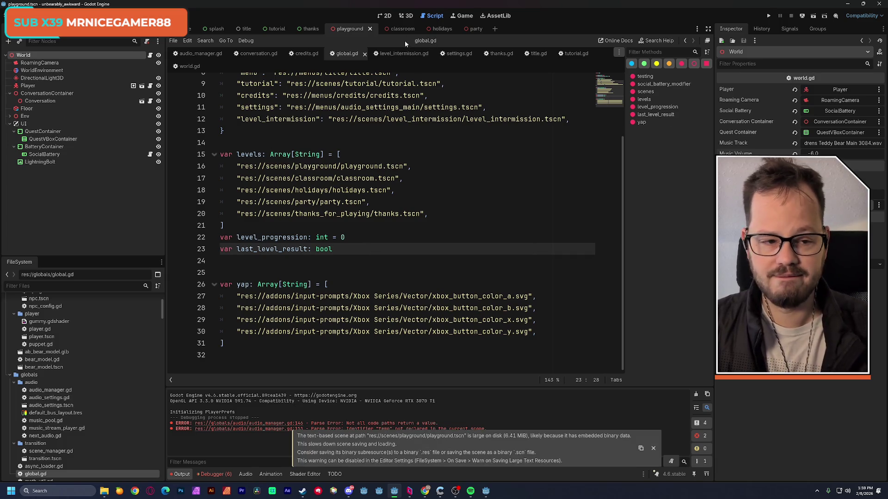
After a test run, remove Global.music_paused = false from world.gd's _ready, save, and rerun
click(768, 16)
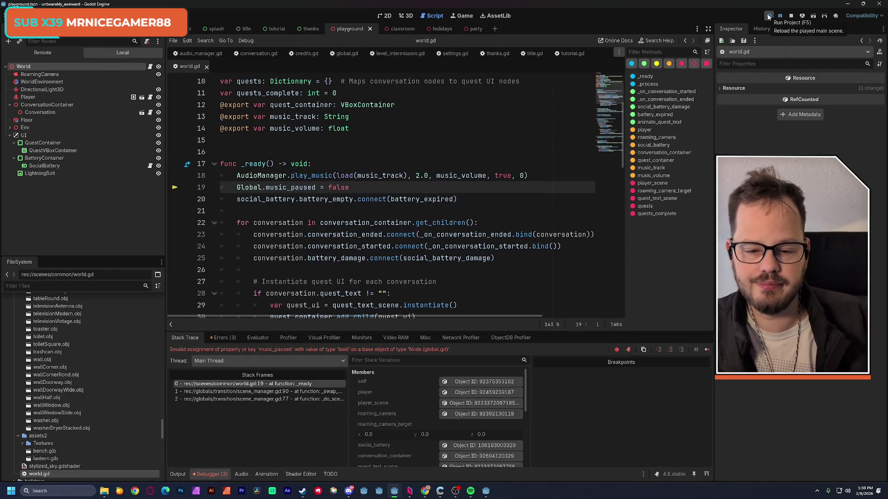
click(791, 15)
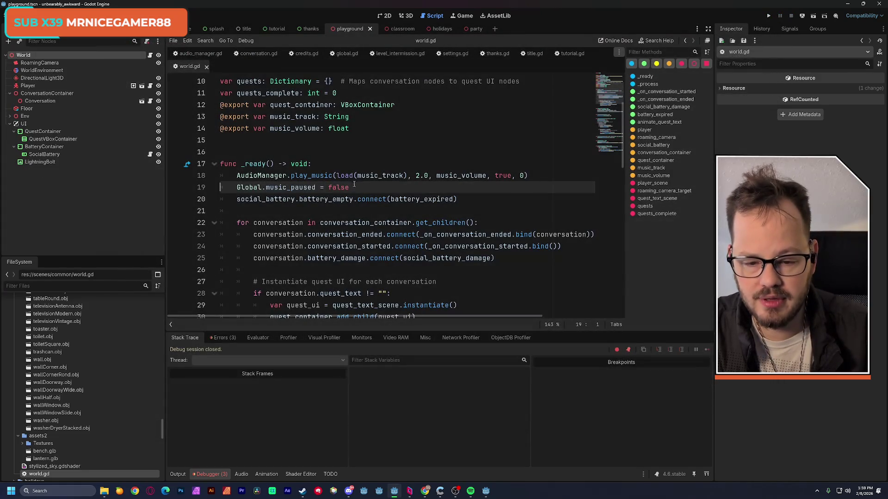
drag(354, 187, 204, 190)
key(BackSpace)
key(BackSpace)
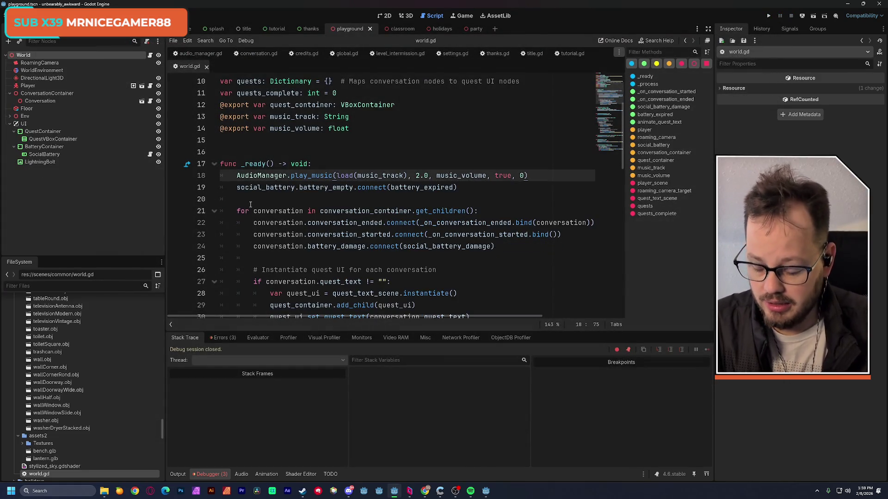
key(ctrl+s)
click(813, 17)
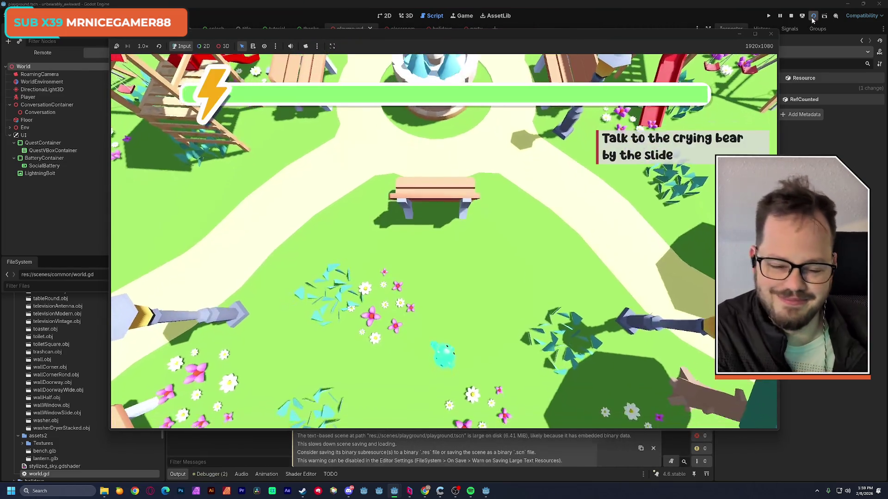
Playtest from the title menu through the NPC prompt, then stop the game
click(813, 17)
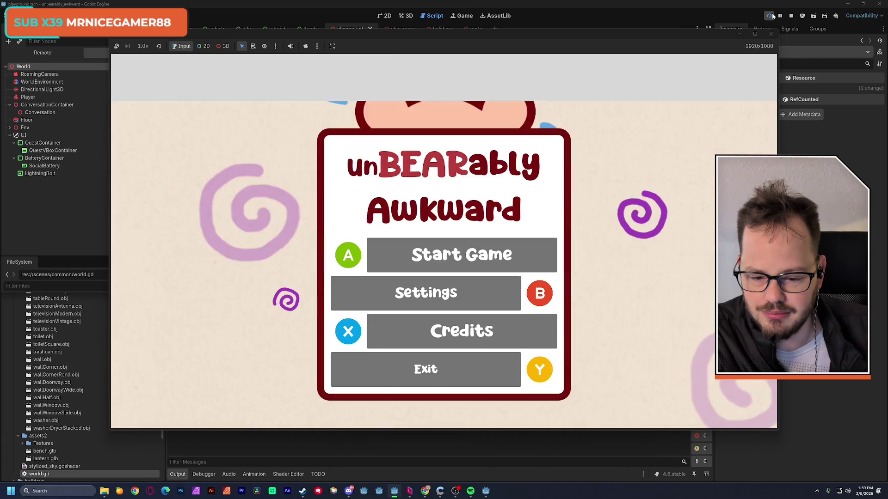
key(Return)
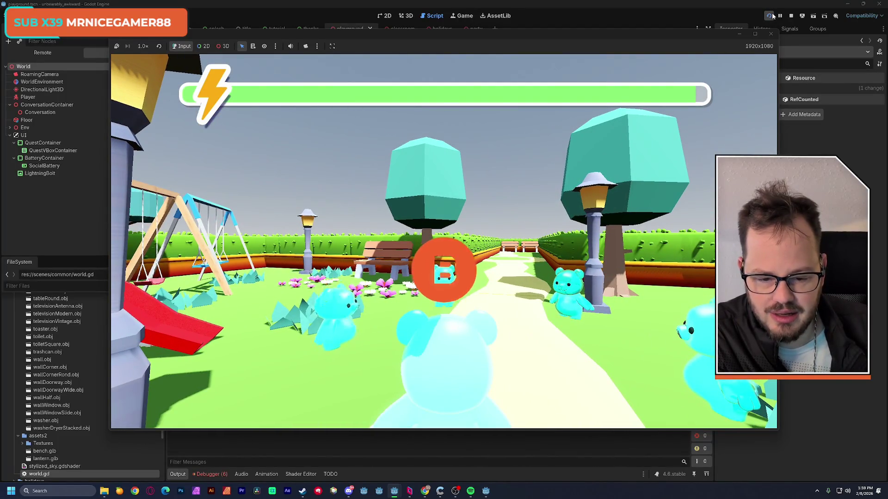
key(b)
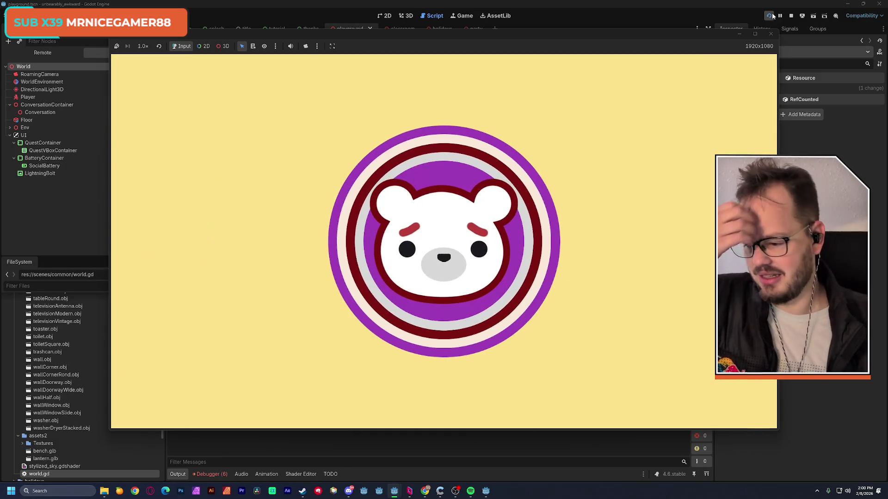
click(770, 34)
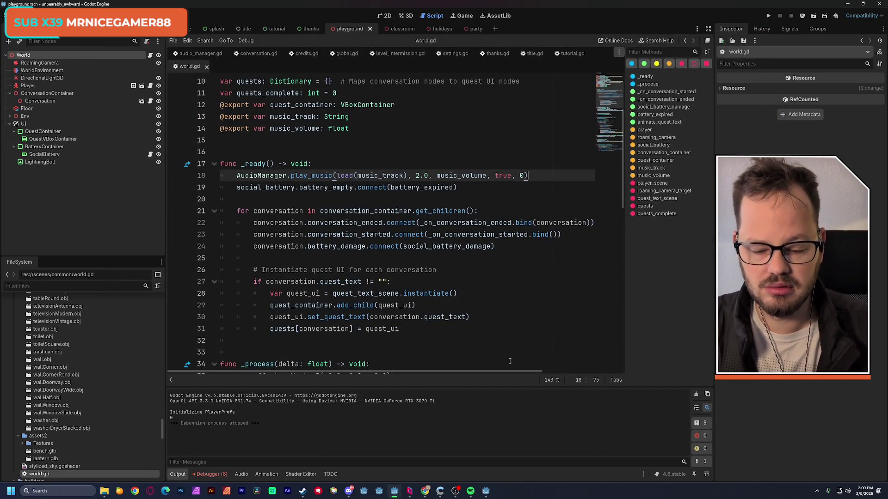
Pause the YouTube music in Chrome, then return to Godot and open conversation.gd
mouse_move(426, 493)
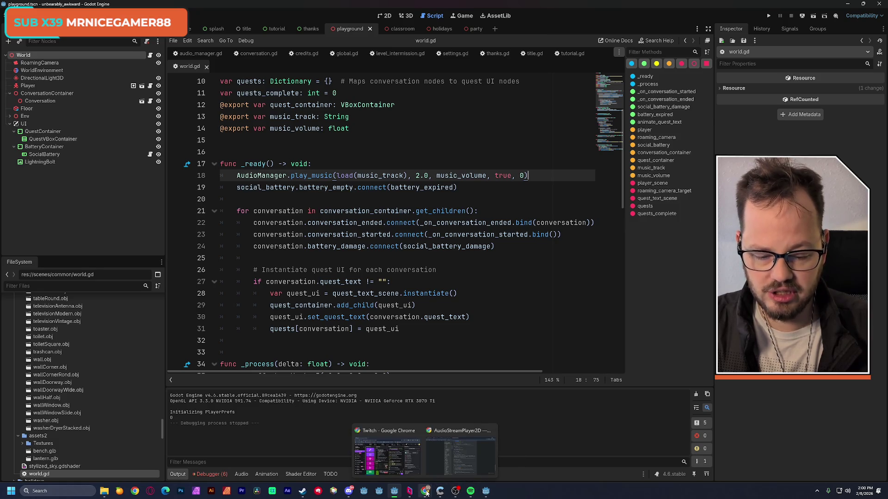
click(460, 455)
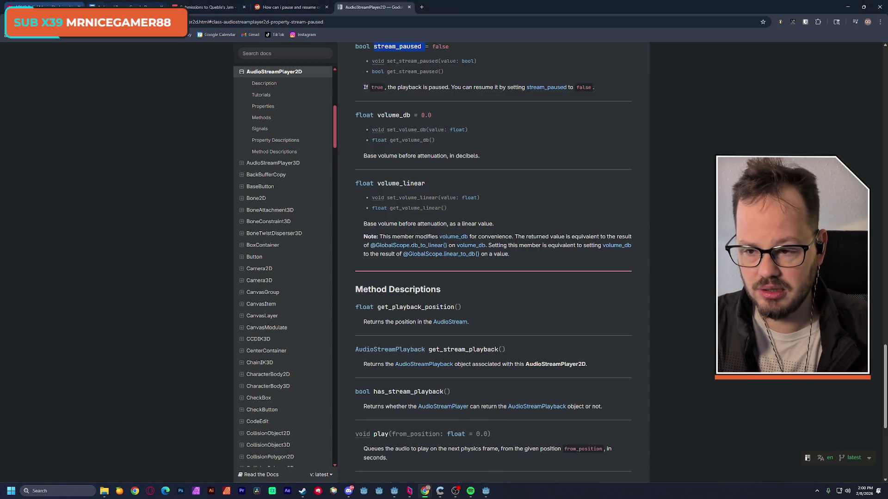
key(ctrl+1)
click(254, 173)
key(alt+Tab)
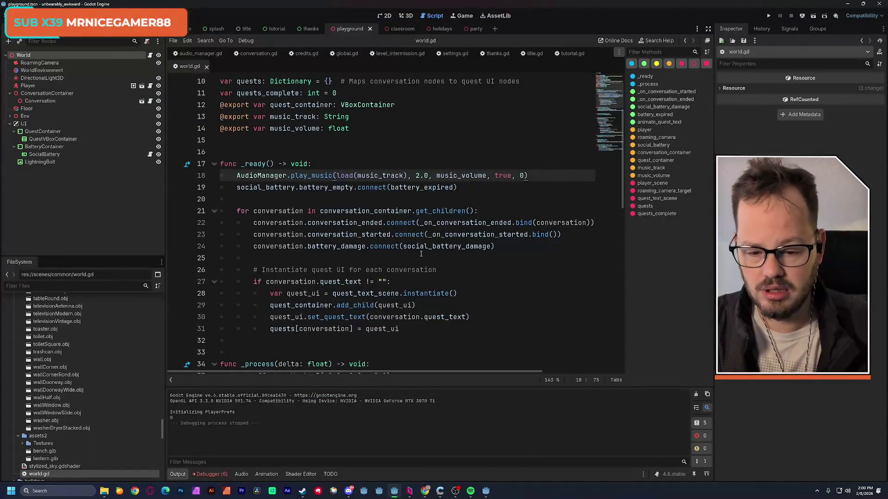
click(306, 199)
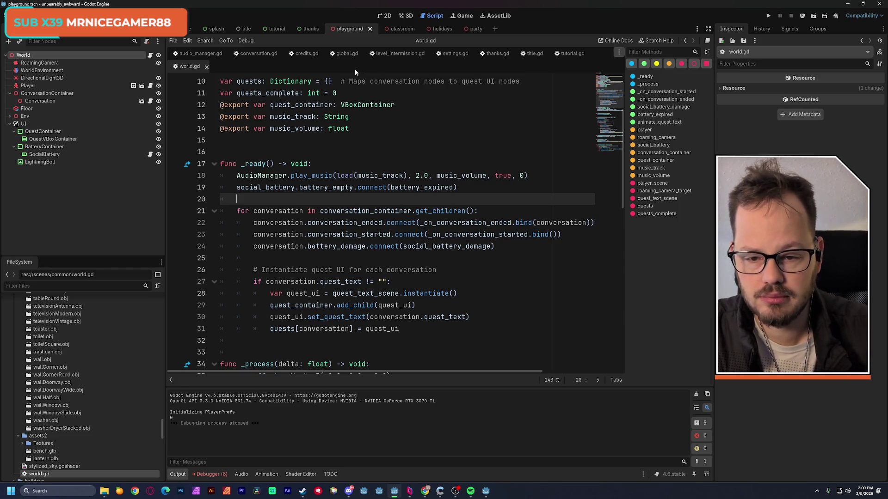
click(263, 54)
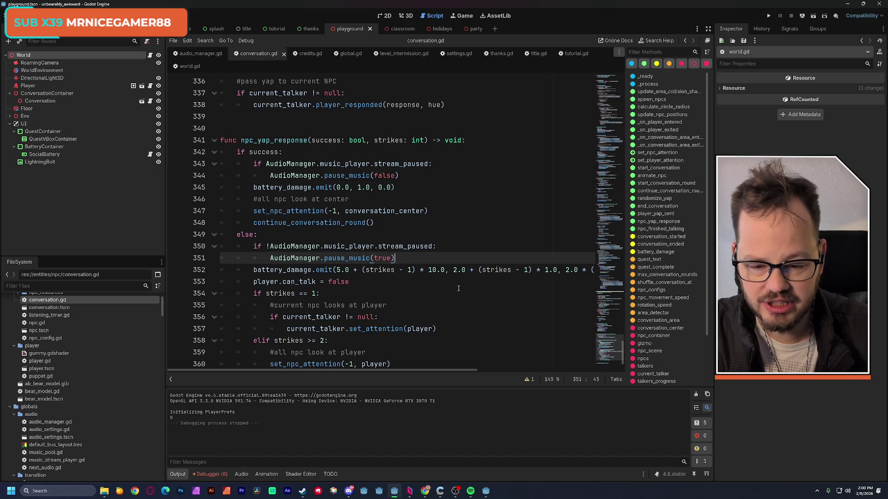
Scroll through npc_yap_response reading symbol doc popups, then show the Debugger panel
scroll(458, 288, down, 1)
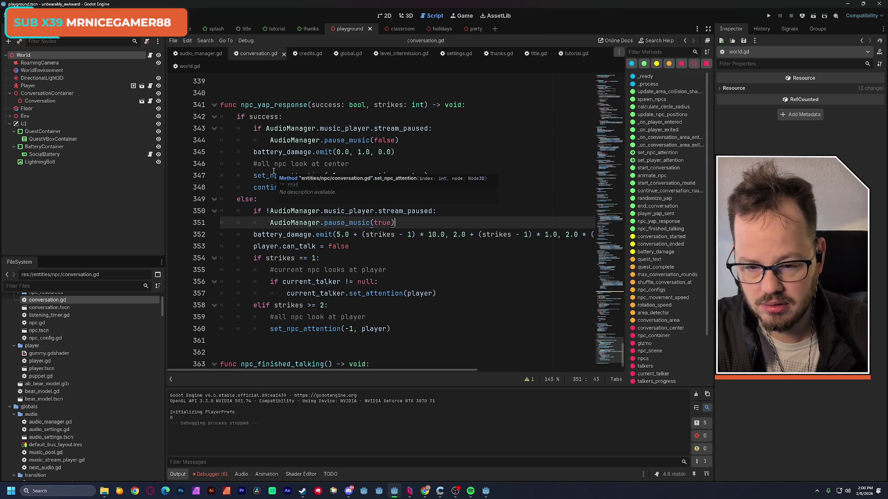
mouse_move(273, 170)
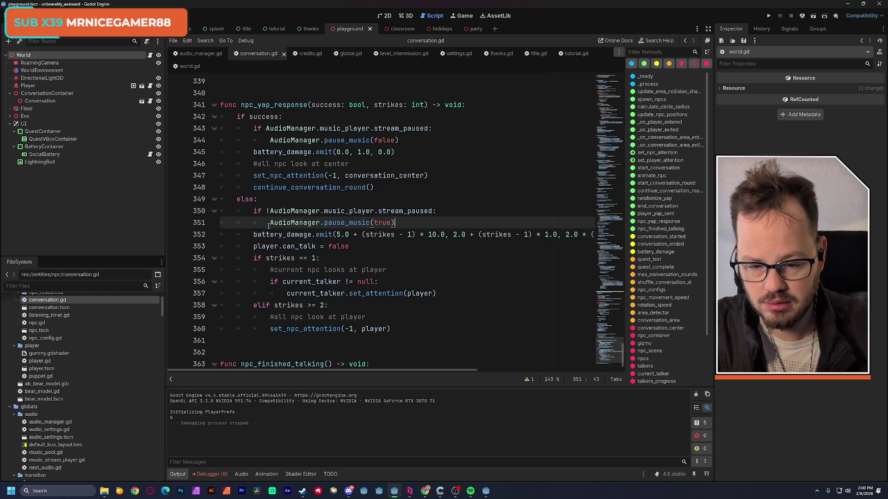
mouse_move(268, 226)
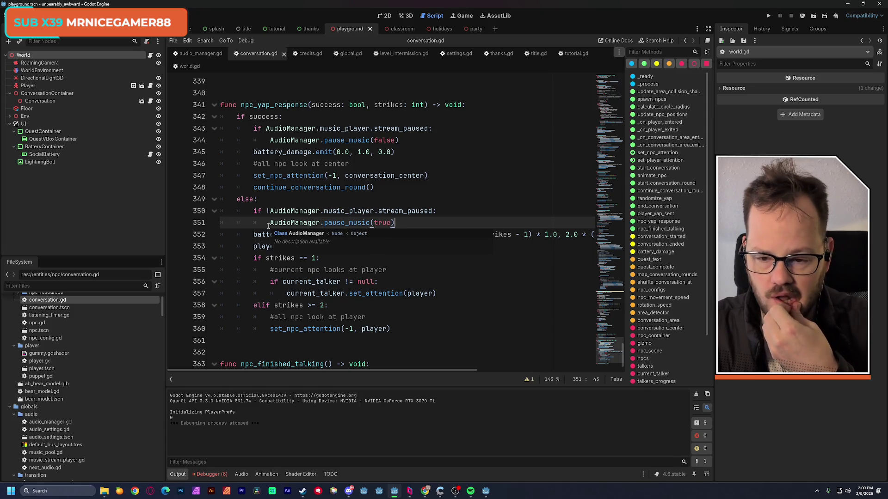
click(467, 165)
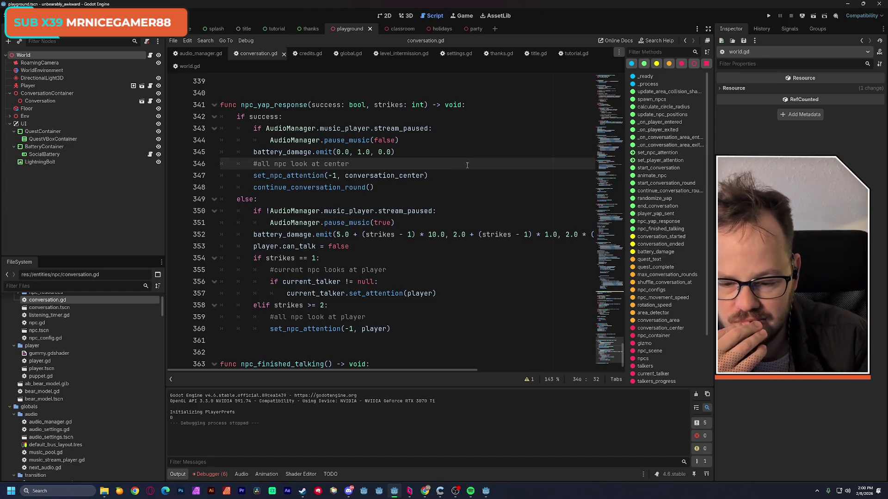
click(217, 474)
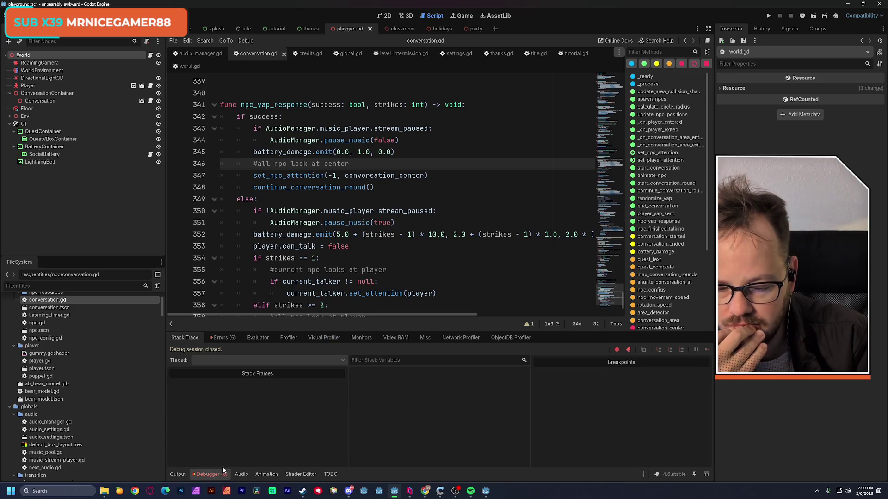
Show the Errors (6) list of npc.gd look_at zero-vector errors and scroll through npc_yap_response
click(224, 338)
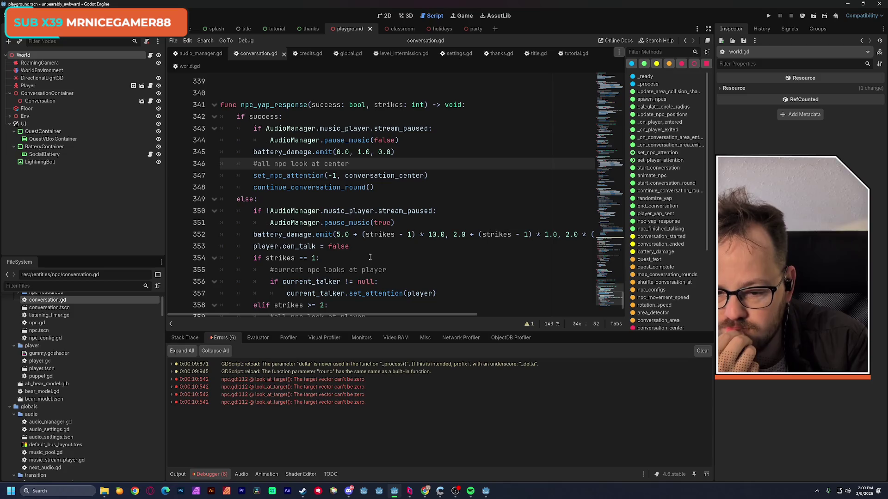
click(395, 188)
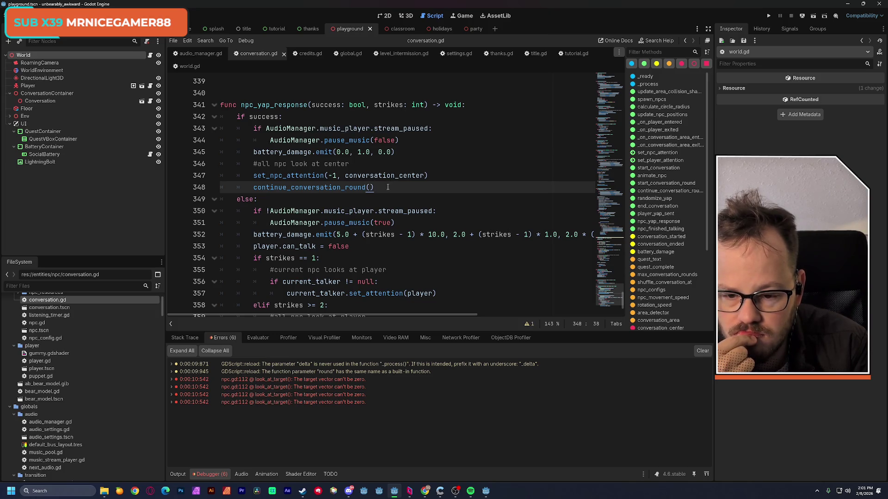
scroll(387, 187, down, 1)
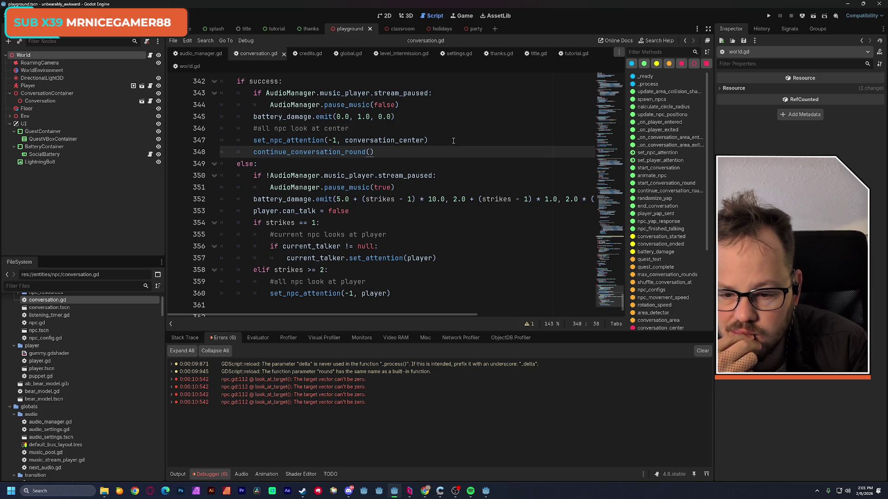
scroll(453, 141, down, 1)
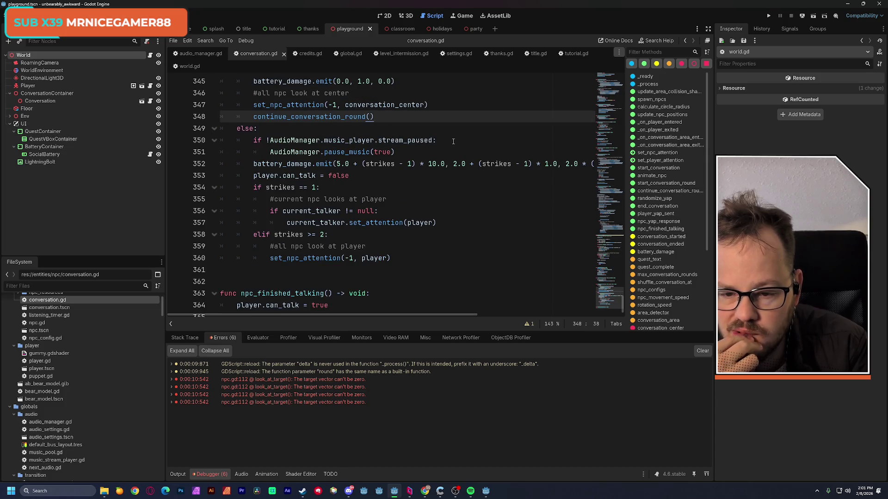
scroll(458, 137, up, 2)
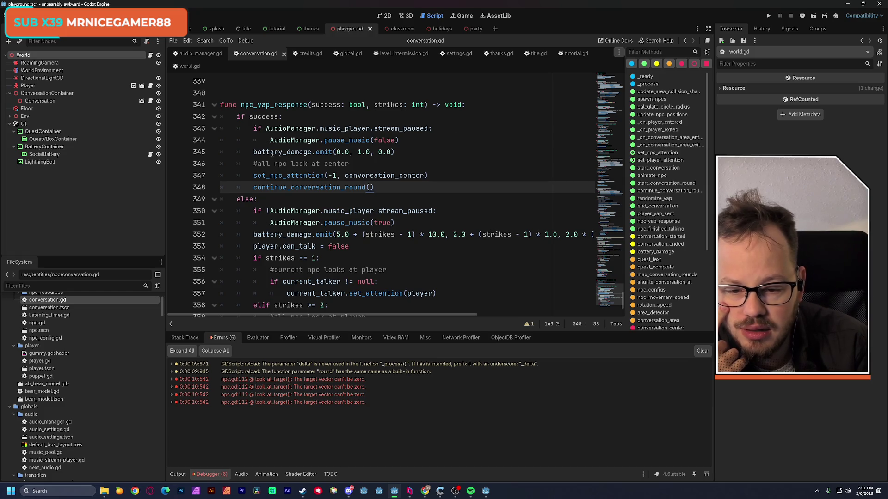
Review the battery_damage.emit call and the code below, placing the caret before 'if success'
drag(253, 152, 404, 152)
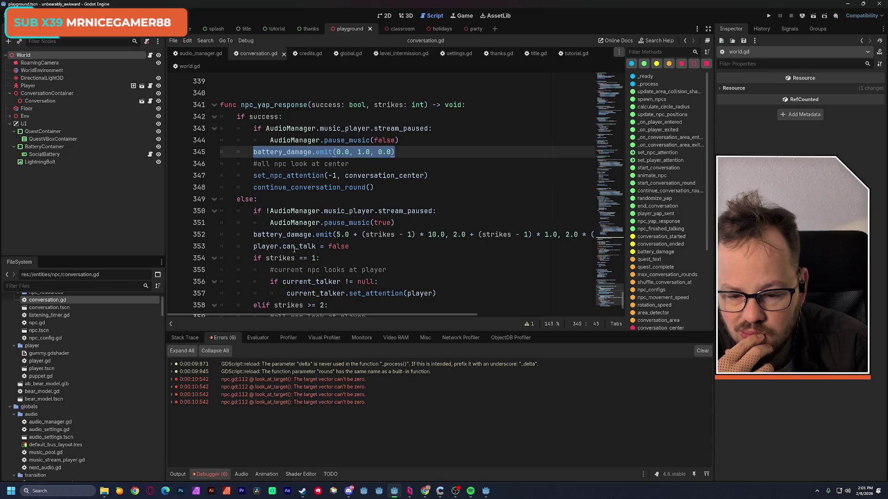
click(407, 256)
scroll(413, 257, down, 1)
scroll(416, 257, down, 1)
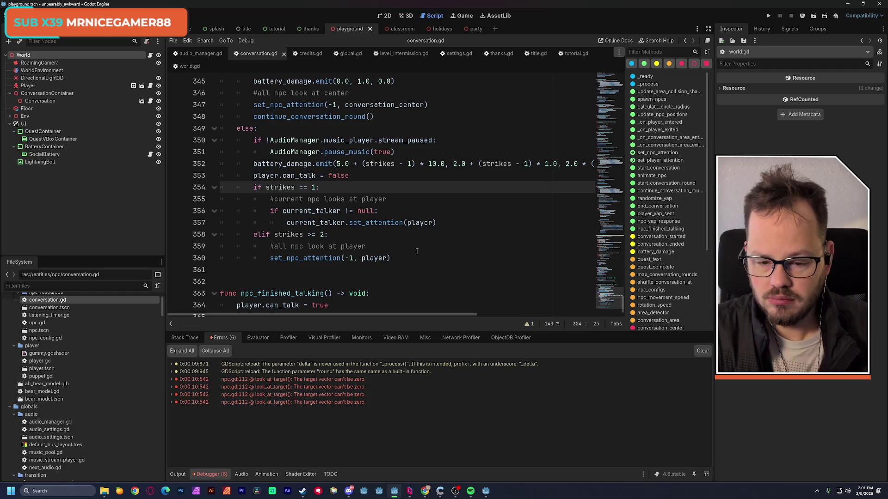
scroll(417, 252, up, 4)
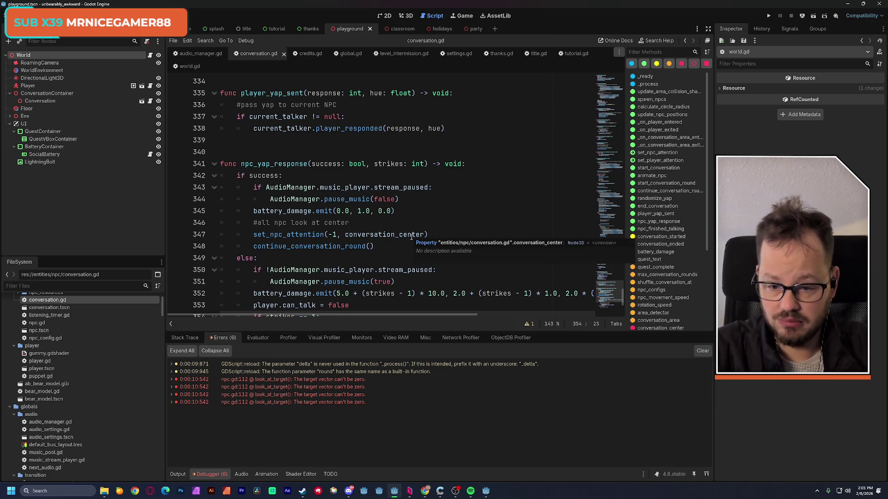
click(242, 176)
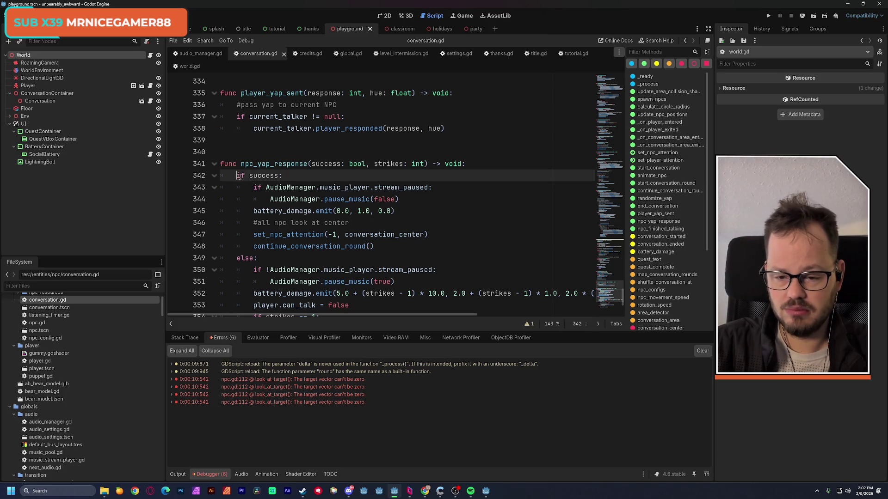
Add print(success) at the top of npc_yap_response and save conversation.gd
key(Return)
key(Up)
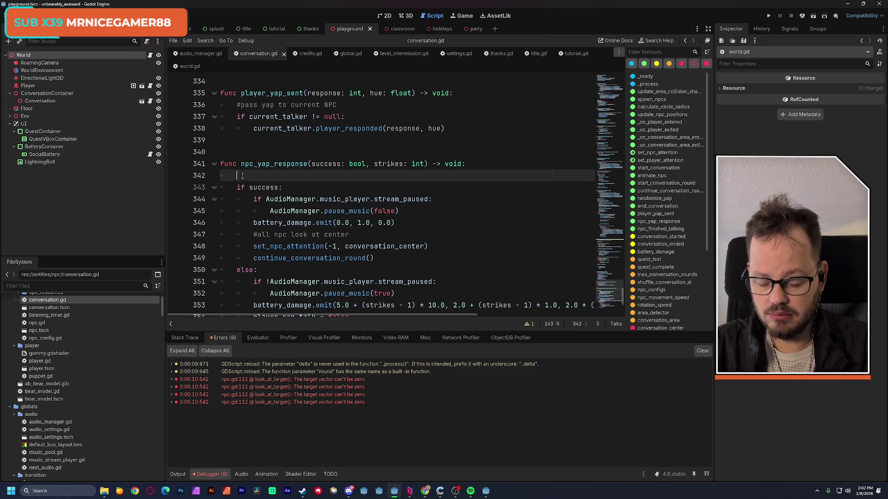
text(print()
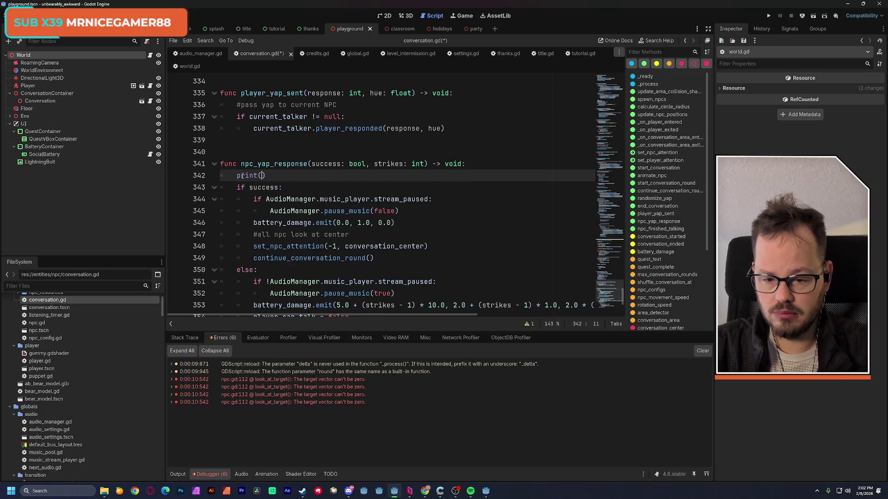
key(Tab)
key(BackSpace)
text(succ)
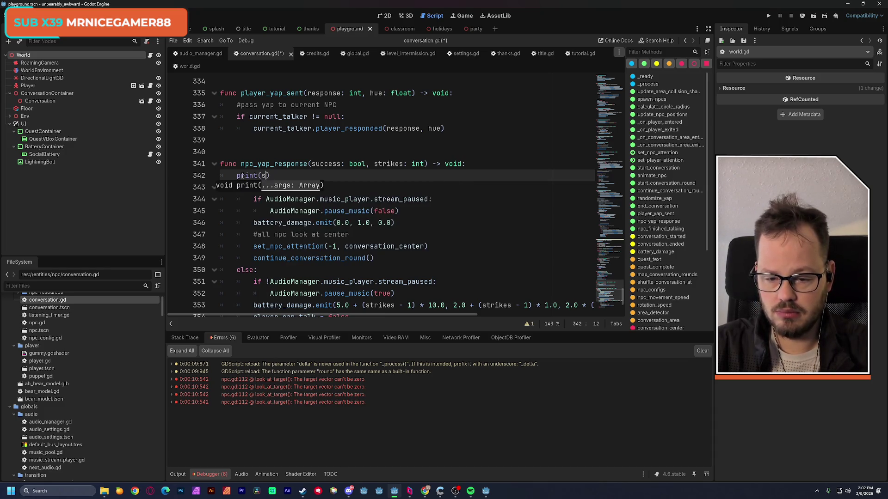
key(Return)
click(284, 157)
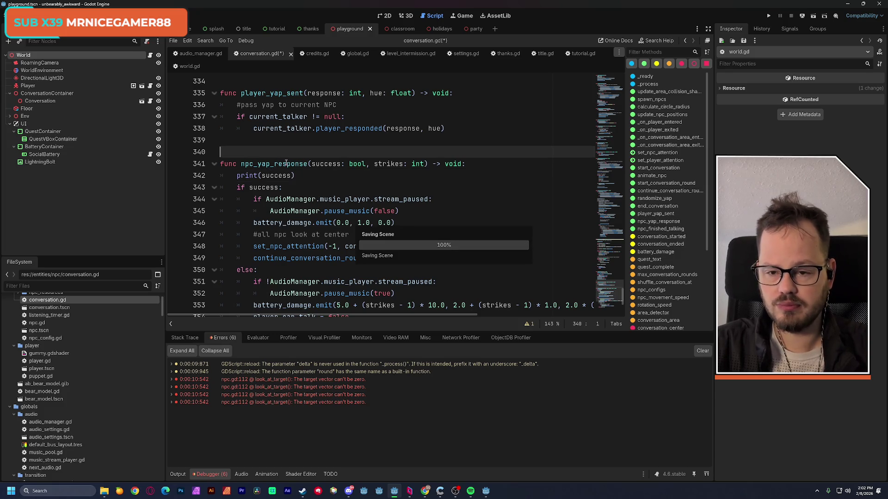
key(ctrl+s)
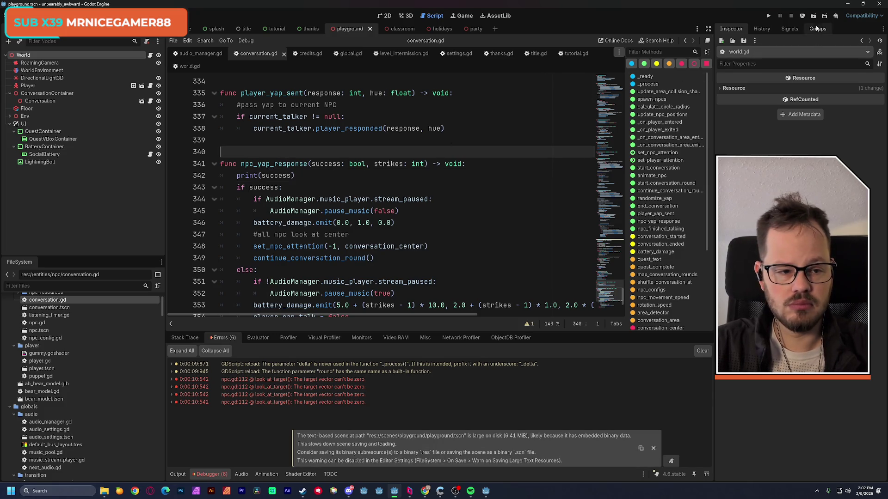
Launch the game, close it, and relaunch it to playtest the change
click(814, 16)
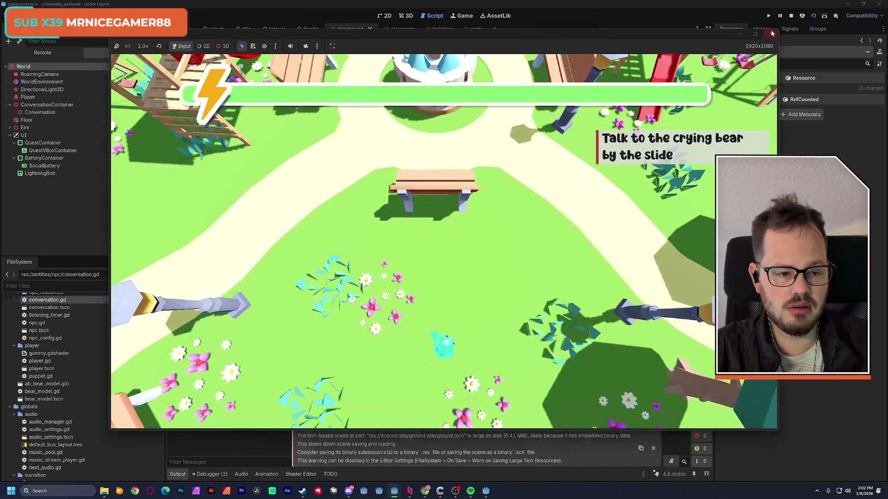
click(772, 34)
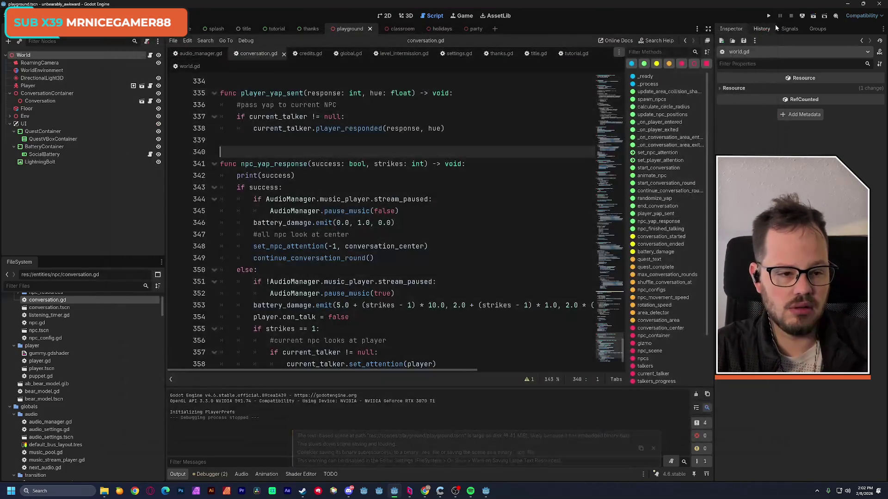
click(812, 16)
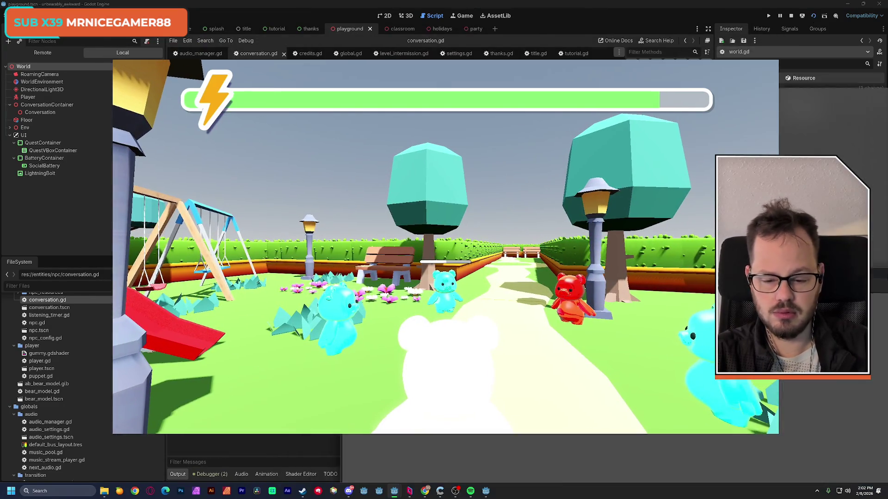
mouse_move(657, 38)
mouse_down()
mouse_move(828, 277)
mouse_move(667, 46)
mouse_move(682, 36)
mouse_up()
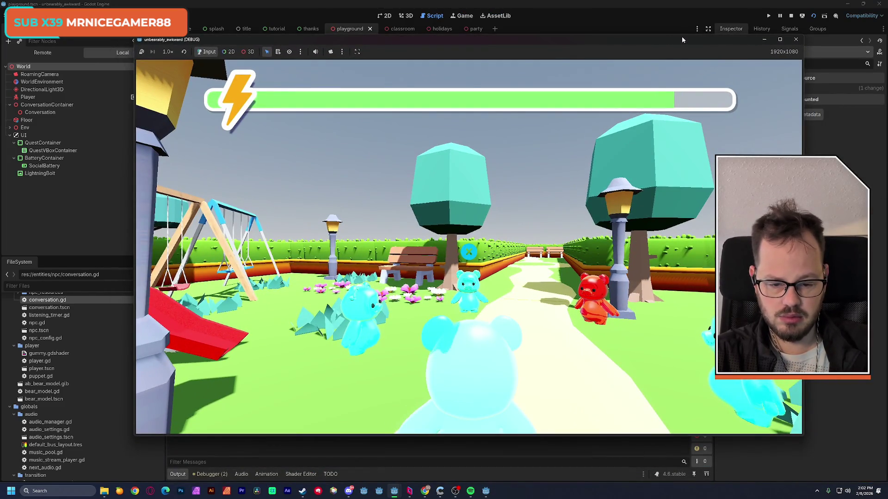
Turn the camera left and right around the bear, then stop the game with F8
key(d)
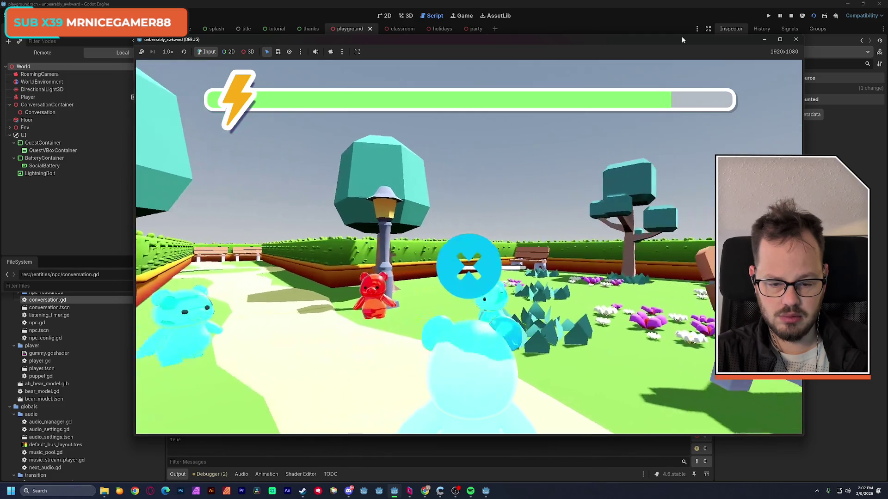
key(a)
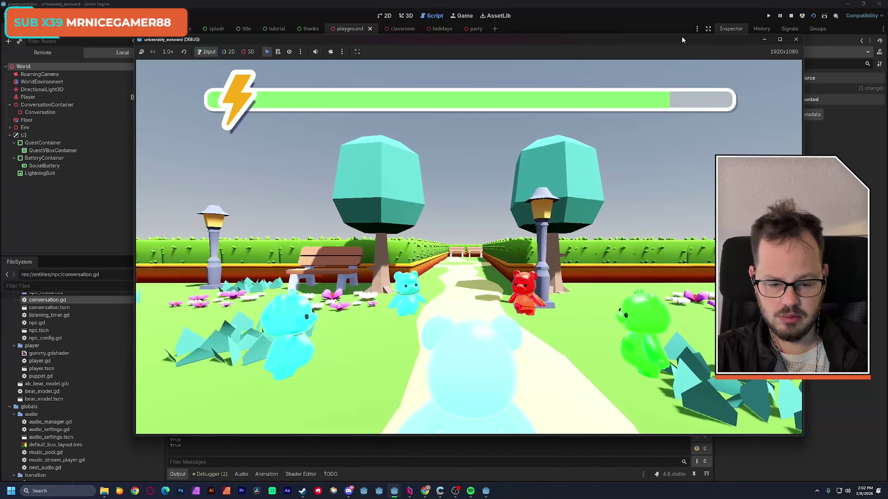
key(d)
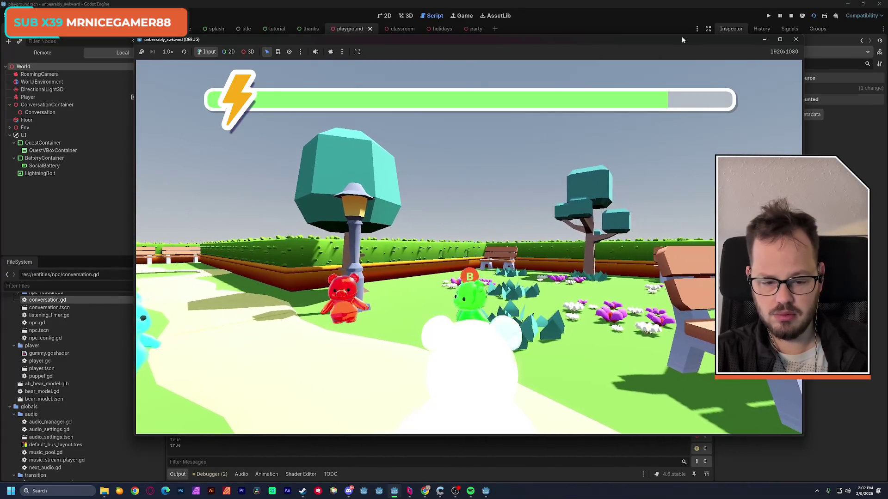
key(a)
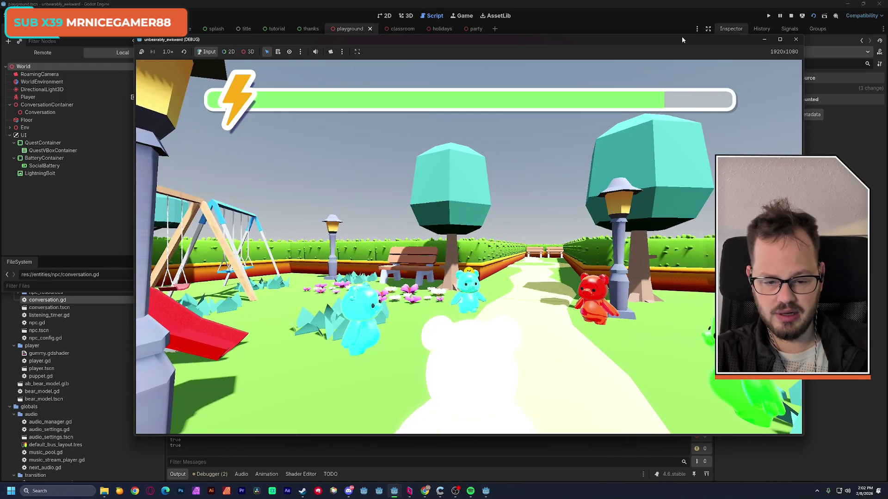
key(d)
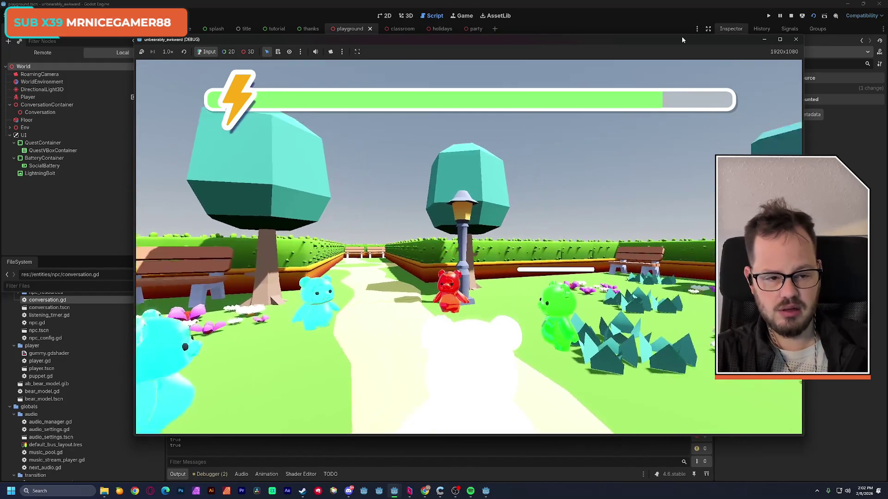
key(d)
key(F8)
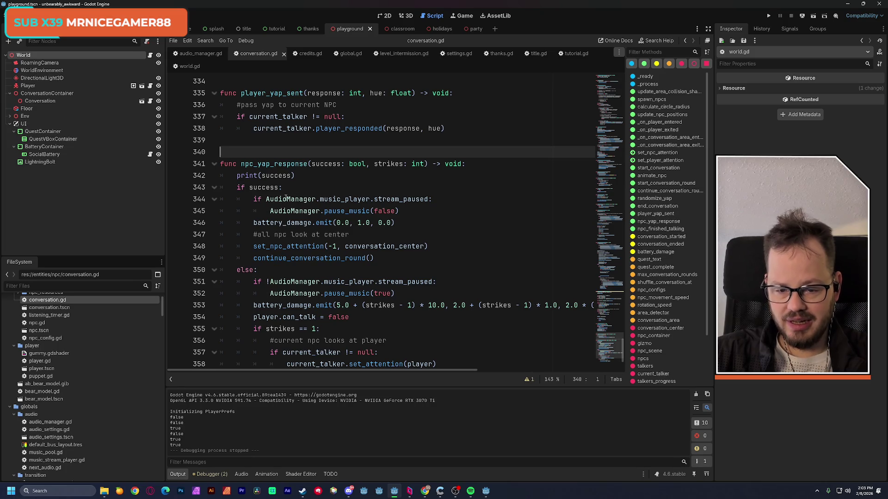
Inspect the stream_paused check on line 344 and jump to pause_music in audio_manager.gd
drag(267, 200, 399, 200)
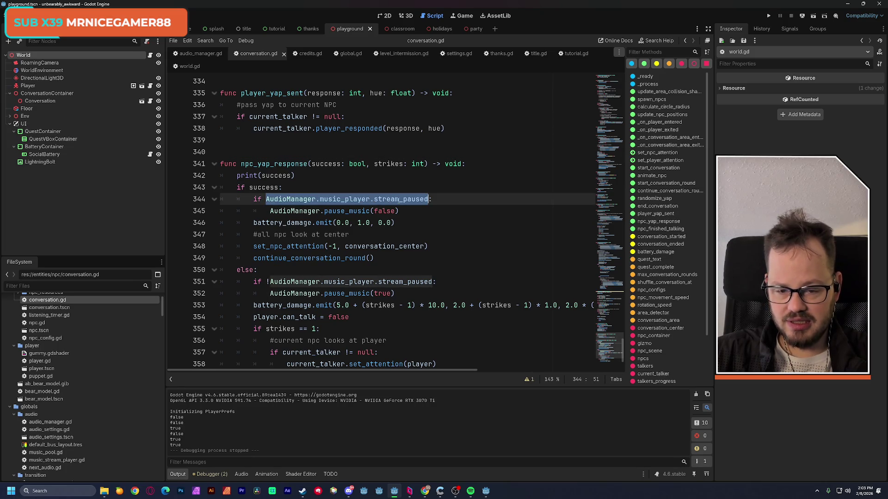
mouse_move(398, 200)
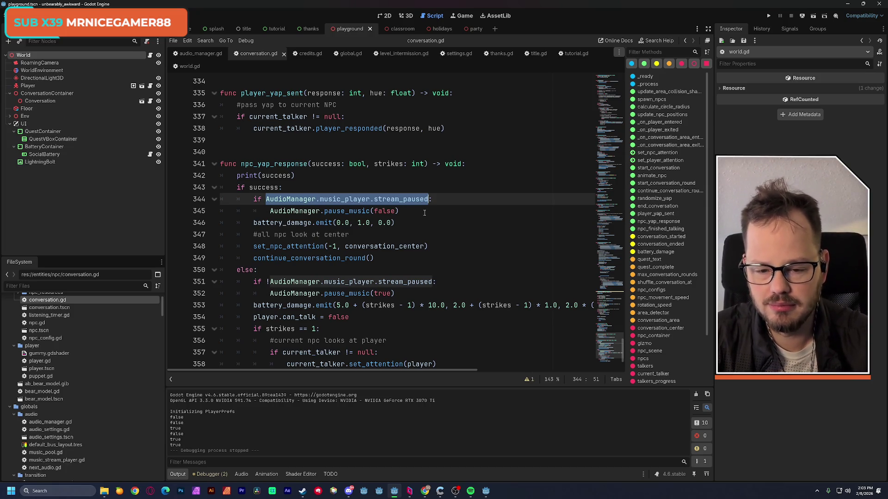
ctrl+click(363, 212)
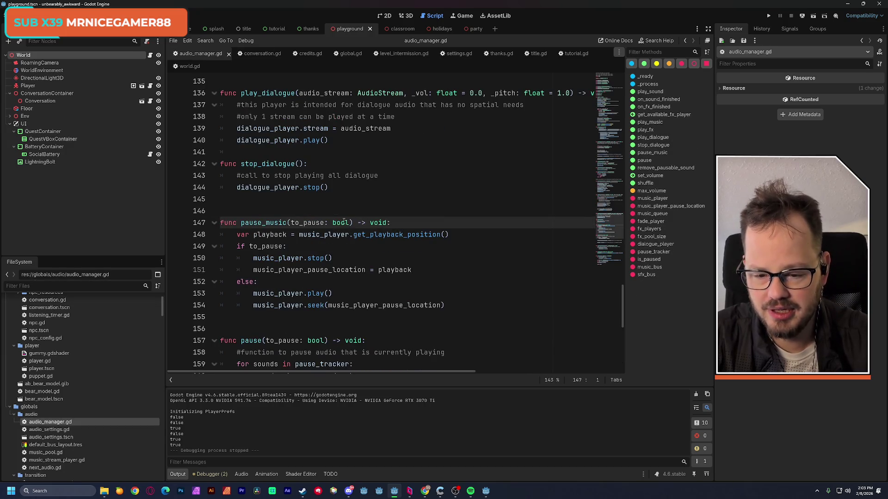
double_click(277, 247)
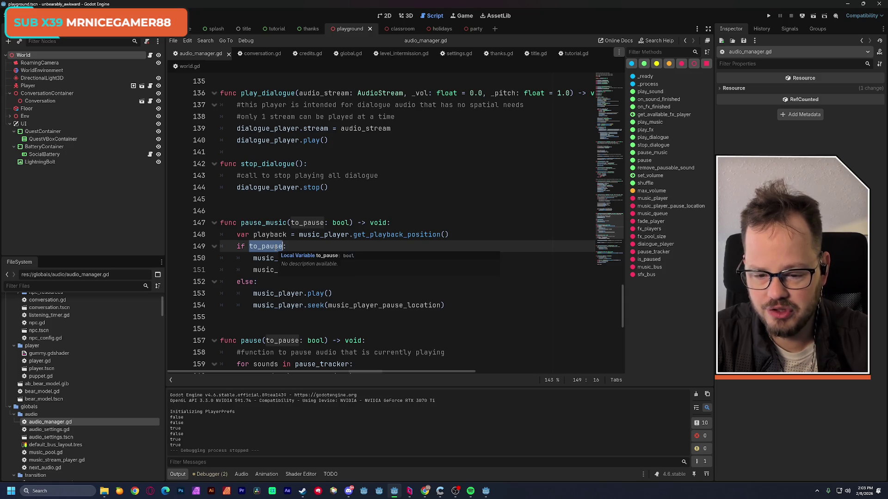
click(419, 271)
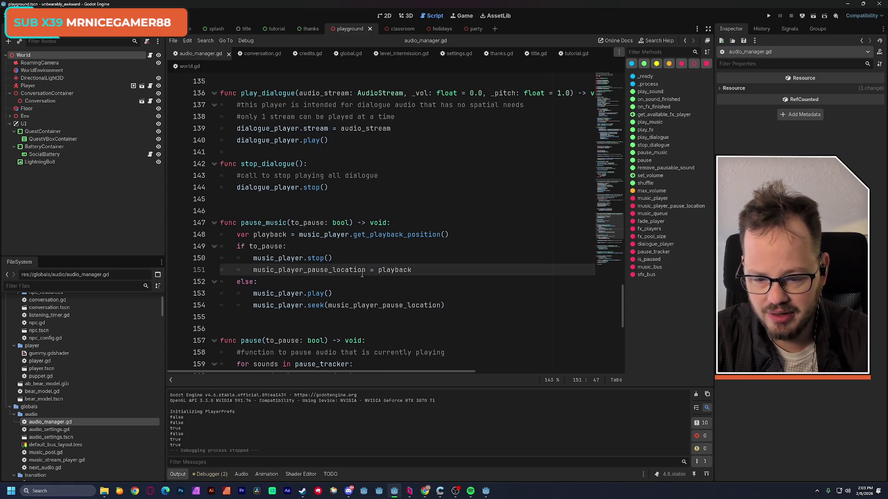
drag(253, 271, 411, 271)
key(ctrl+c)
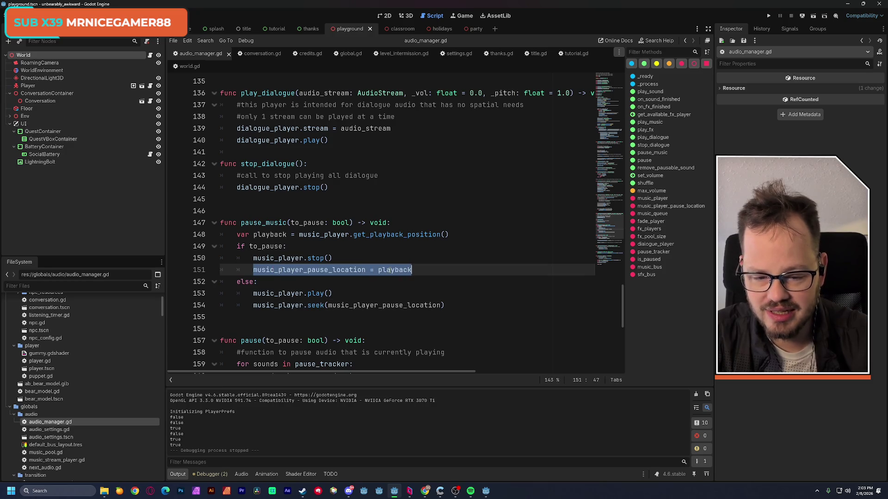
click(255, 257)
key(Return)
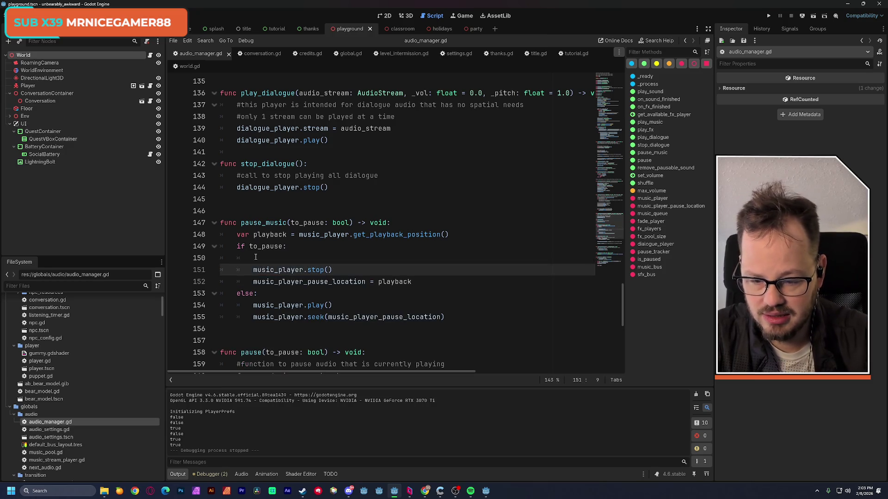
click(255, 258)
key(ctrl+v)
key(ctrl+z)
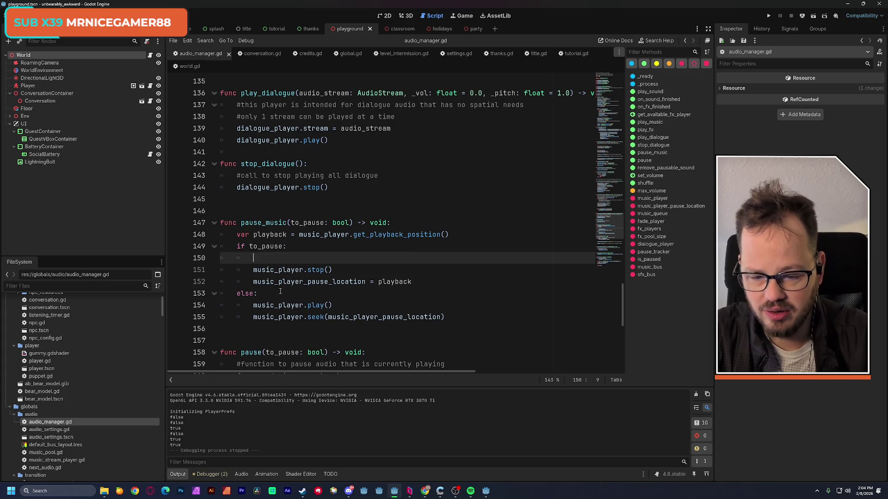
key(ctrl+z)
key(Up)
key(Up)
key(ctrl+shift+Right)
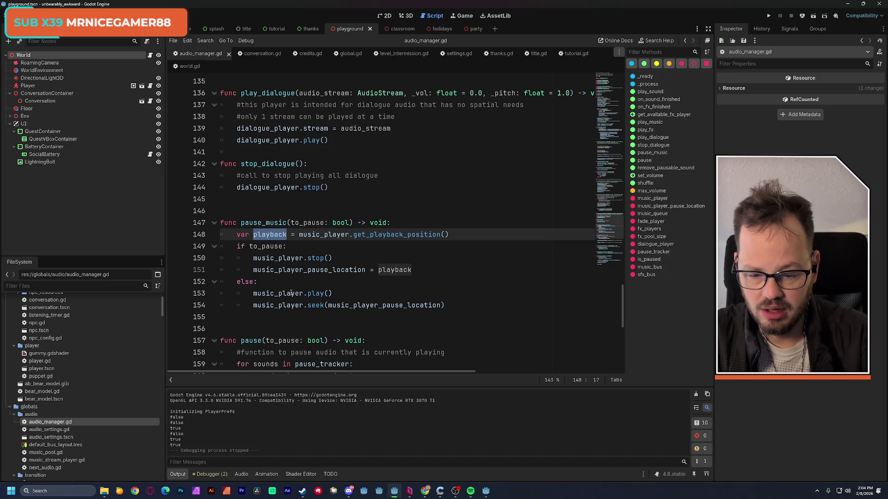
double_click(291, 293)
shift+click(328, 295)
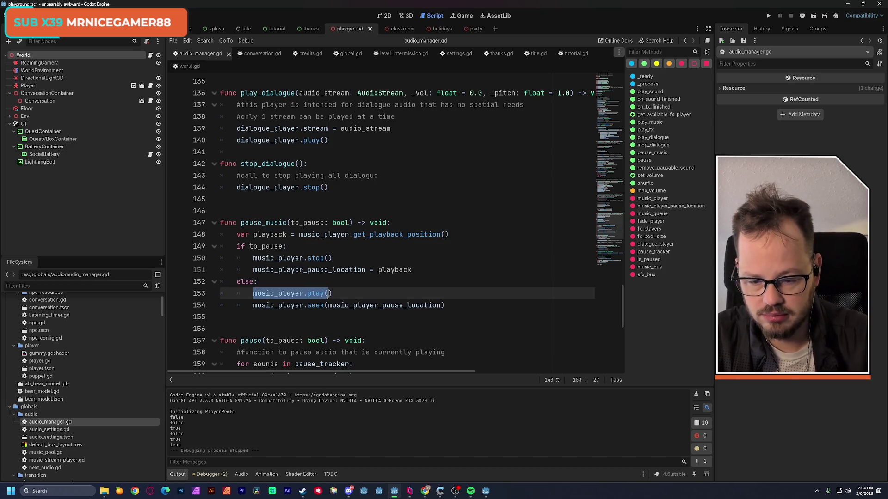
key(shift+Right)
drag(253, 305, 444, 303)
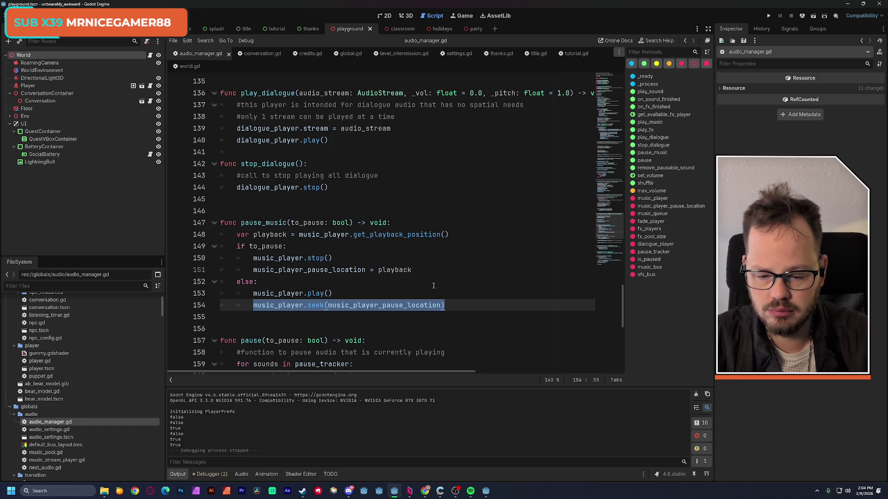
key(alt+Tab)
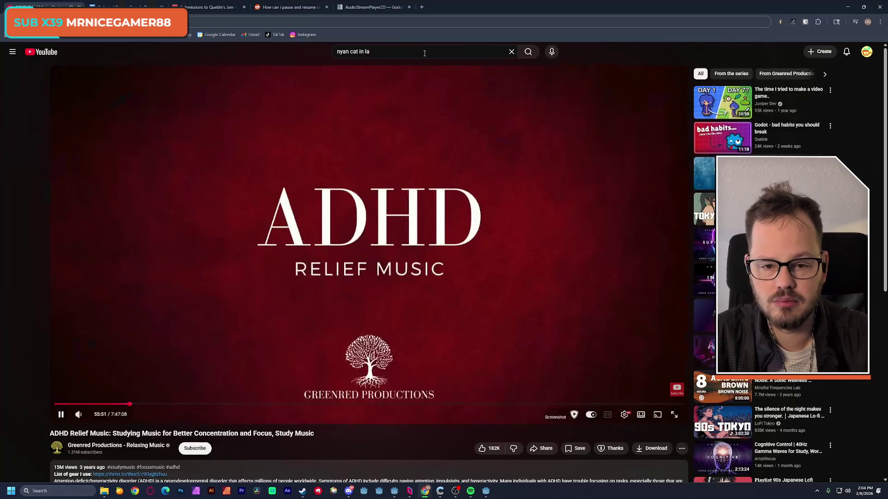
Read the AudioStreamPlayer2D play, seek and stop method descriptions in Chrome, then return to Godot
click(379, 11)
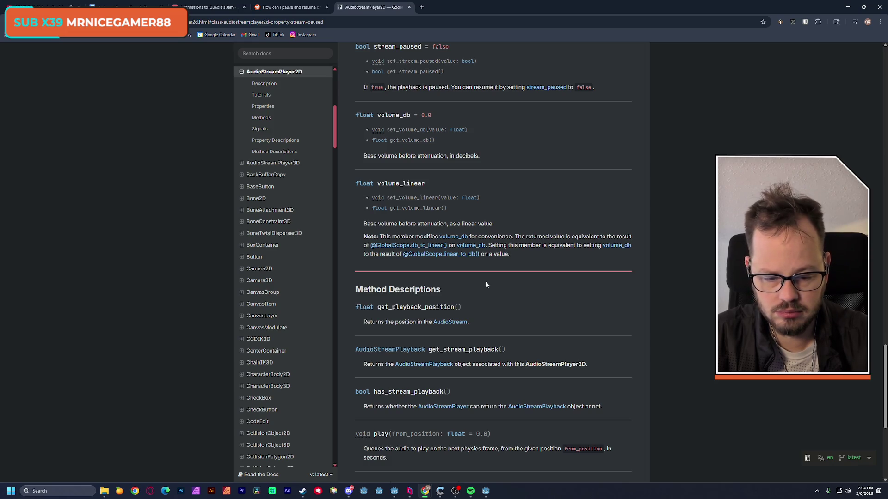
scroll(485, 284, down, 2)
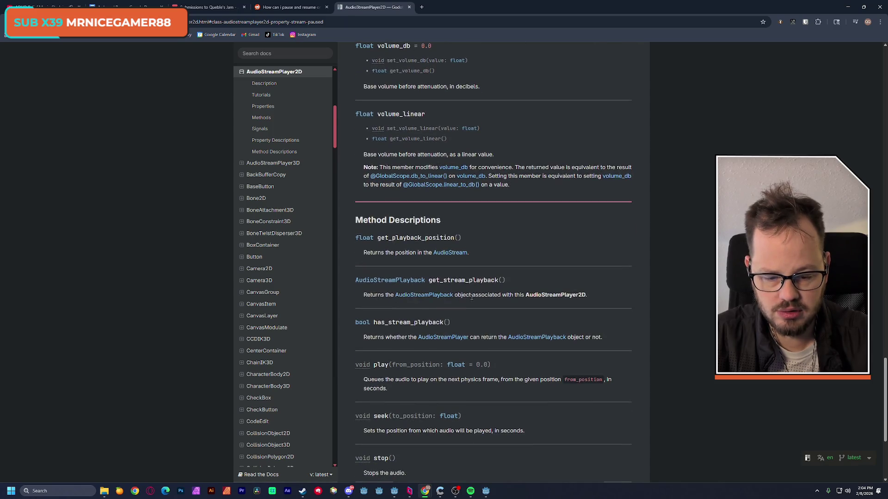
scroll(501, 298, up, 1)
scroll(501, 298, down, 1)
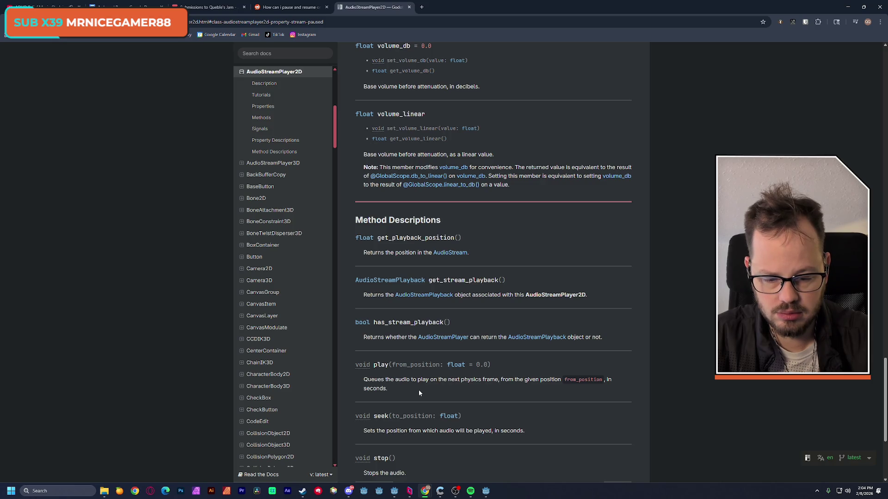
drag(386, 382, 539, 380)
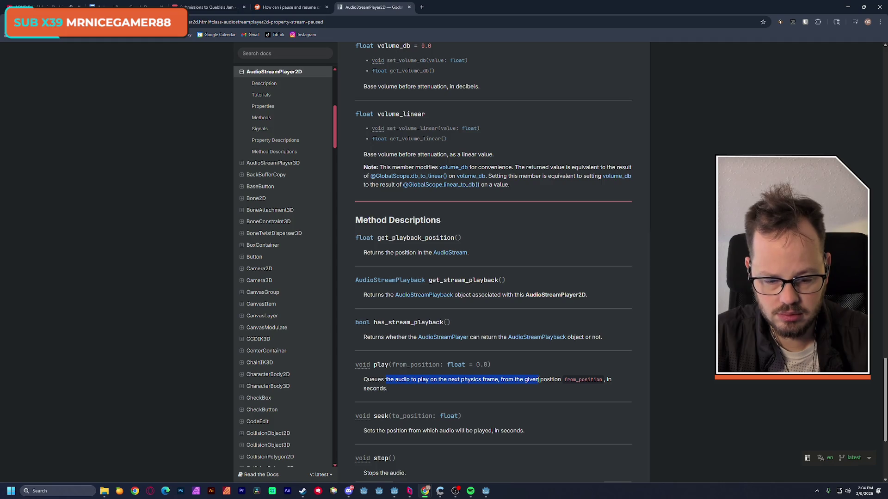
click(535, 381)
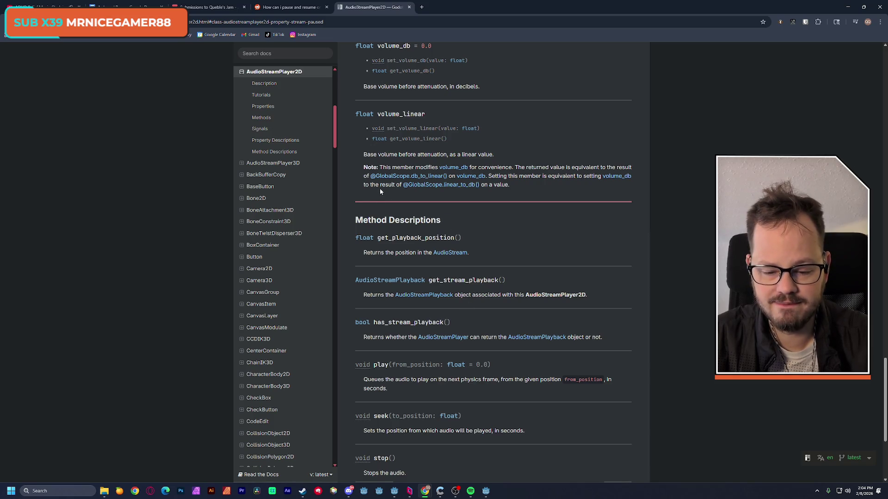
scroll(447, 242, down, 1)
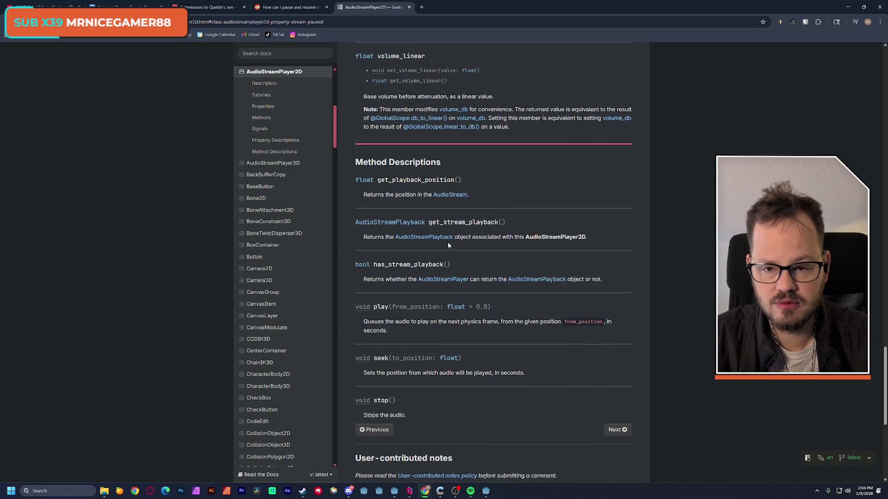
scroll(448, 242, up, 1)
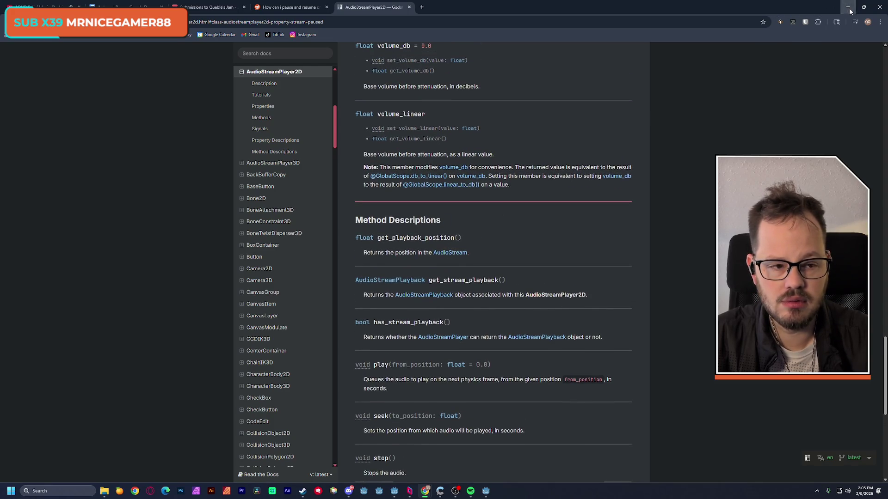
click(849, 11)
click(386, 283)
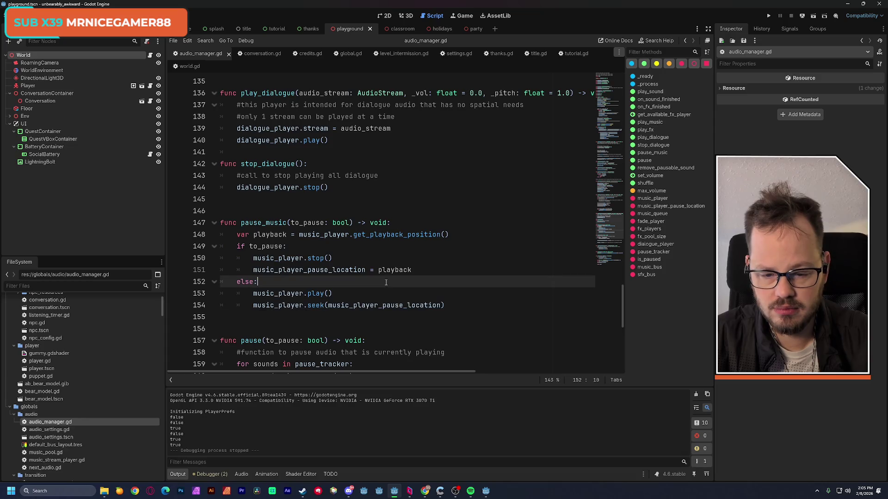
Duplicate music_player.play() from line 153 onto a new line after music_player.stop() and save
drag(336, 294, 252, 294)
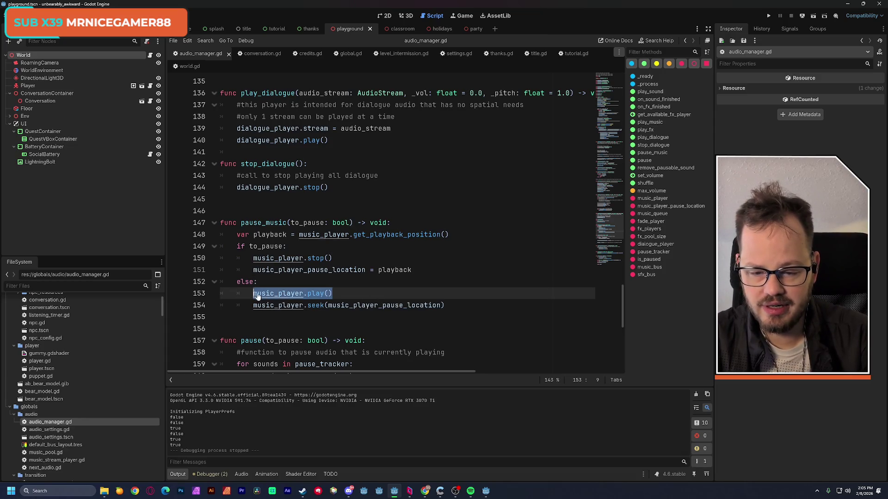
key(ctrl+c)
click(335, 258)
key(Return)
key(ctrl+v)
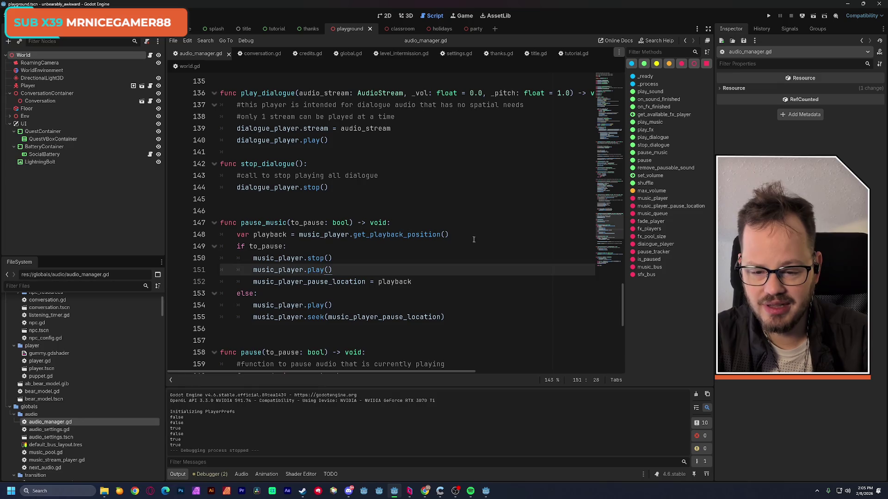
click(474, 239)
key(ctrl+s)
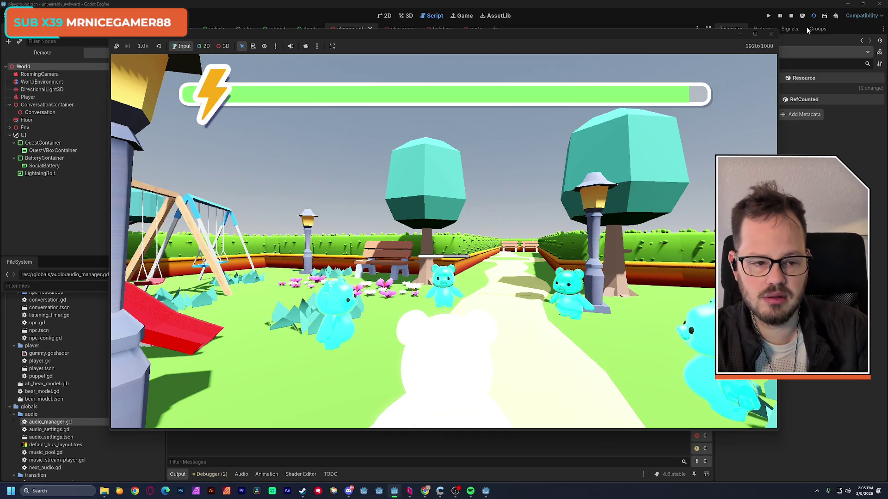
Stop the game and remove the play call added after music_player.stop()
click(771, 34)
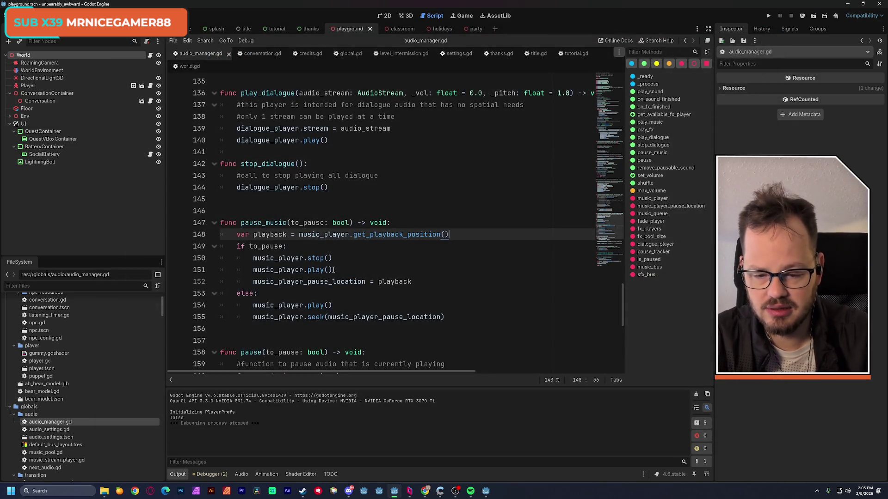
drag(334, 269, 253, 270)
key(BackSpace)
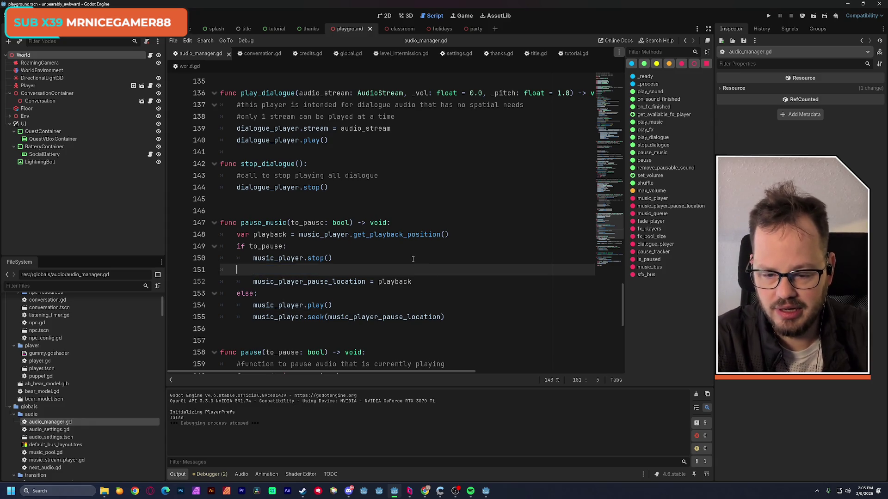
key(BackSpace)
key(BackSpace)
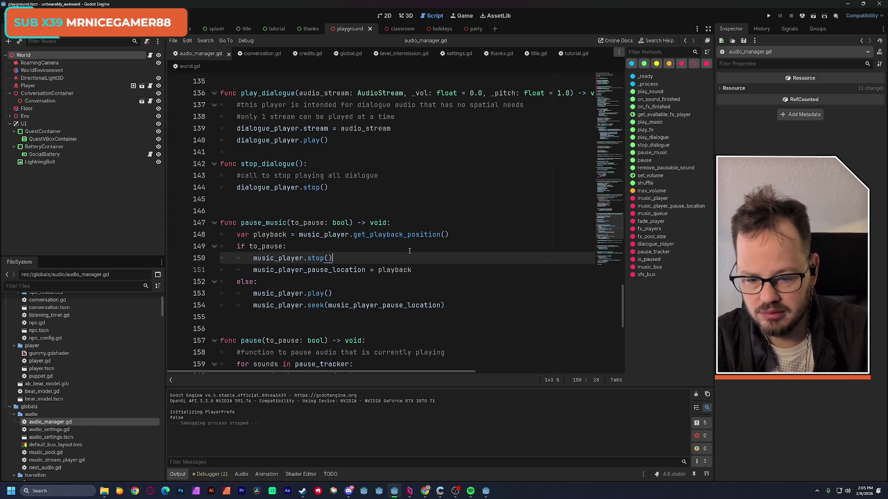
Add music_player.play(music_player_pause_location) after the pause location assignment and save
drag(253, 294, 333, 294)
click(419, 270)
key(Return)
key(ctrl+v)
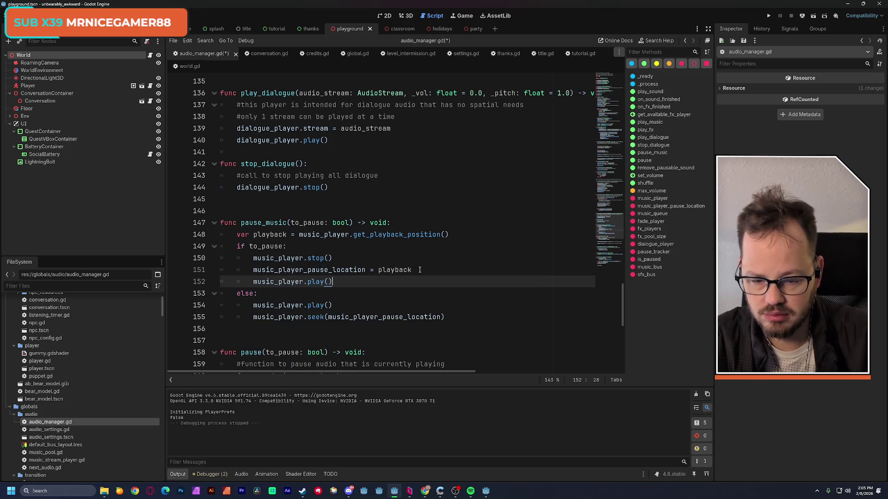
double_click(288, 270)
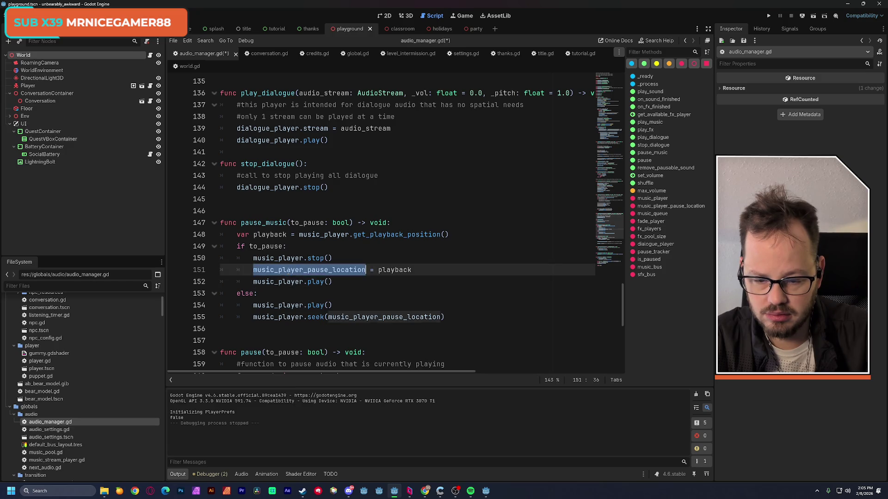
click(328, 282)
key(ctrl+v)
click(491, 246)
key(ctrl+s)
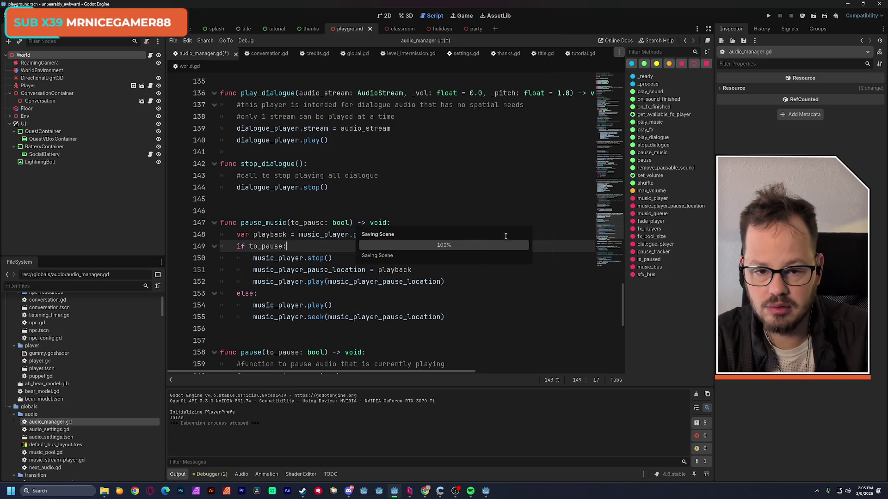
Run the current scene to test playback, then close the game
click(812, 18)
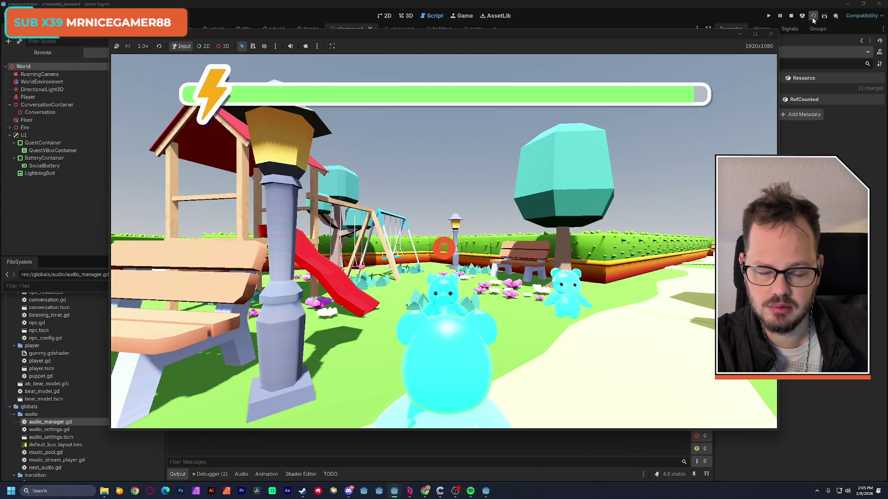
click(812, 17)
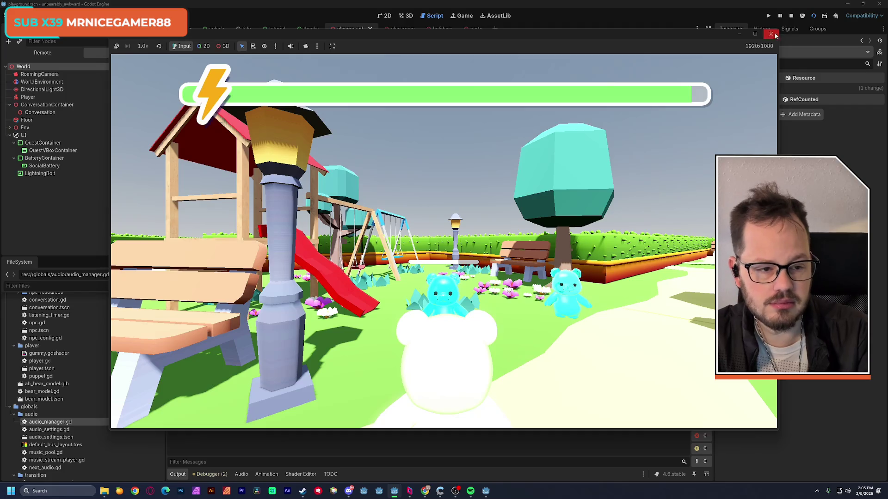
click(474, 262)
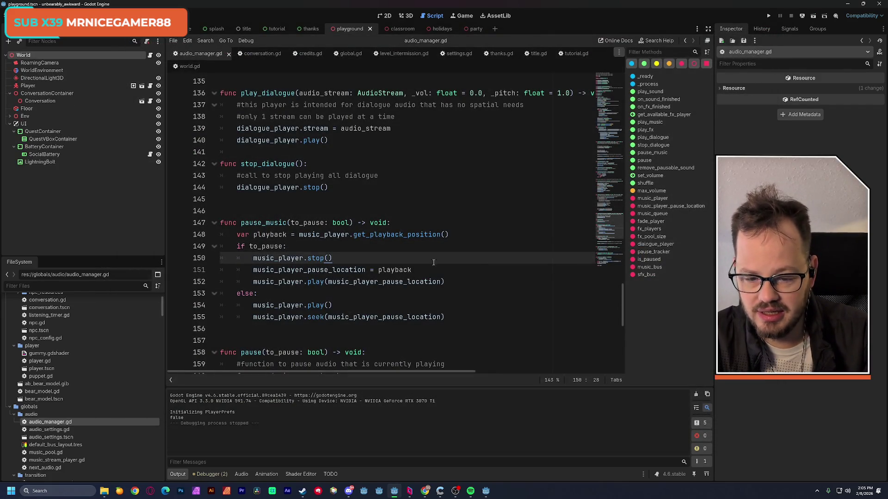
Make unpausing call play(music_player_pause_location), delete the seek and extra play lines, and save
drag(445, 282, 209, 284)
double_click(341, 282)
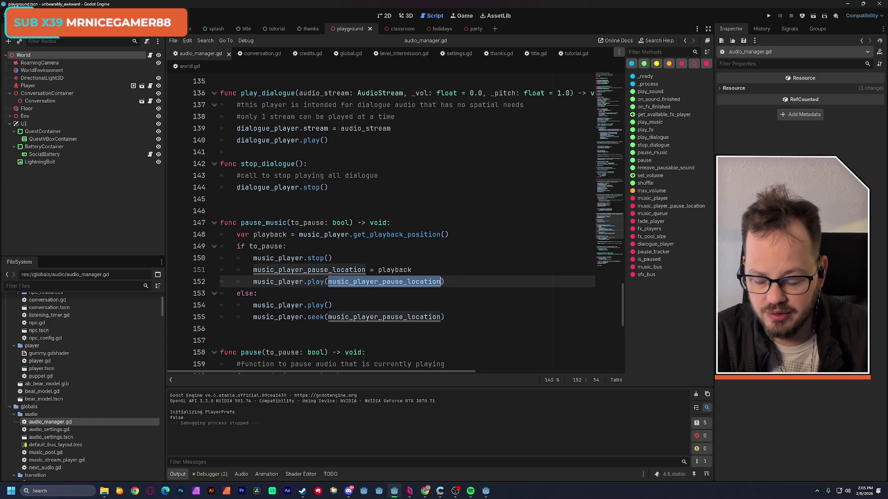
click(327, 306)
key(ctrl+v)
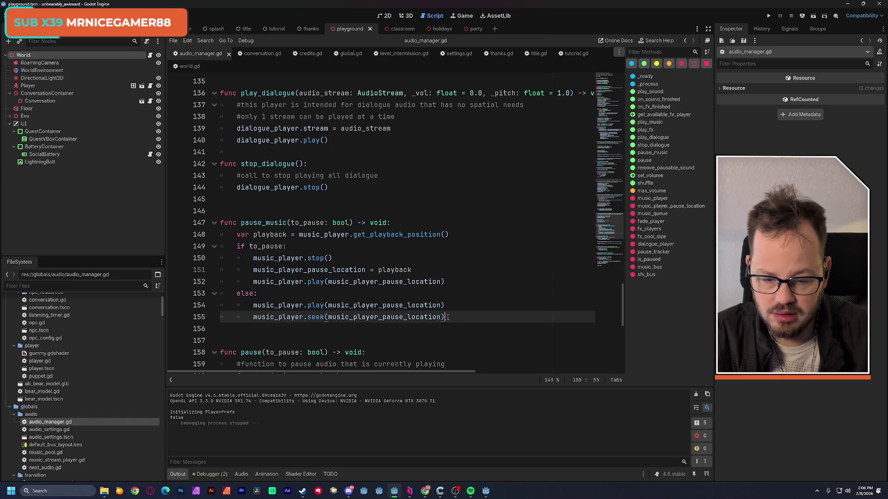
drag(445, 317, 221, 319)
key(BackSpace)
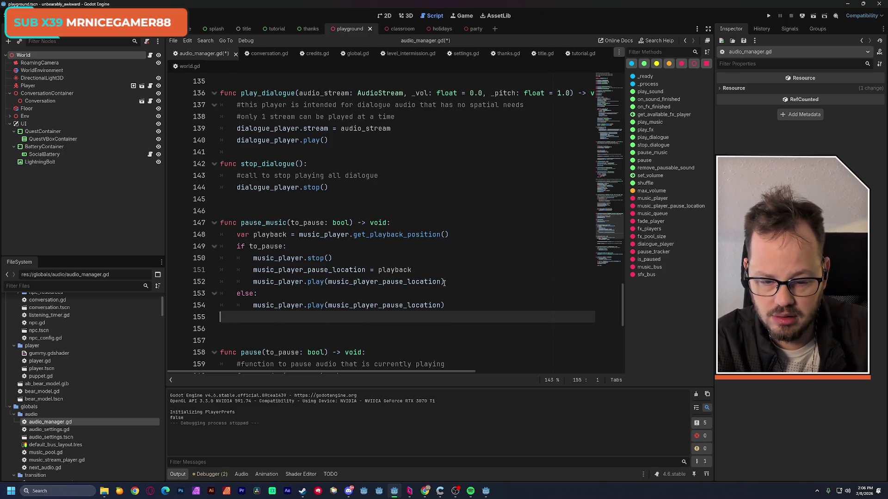
drag(445, 283, 220, 283)
key(BackSpace)
key(BackSpace)
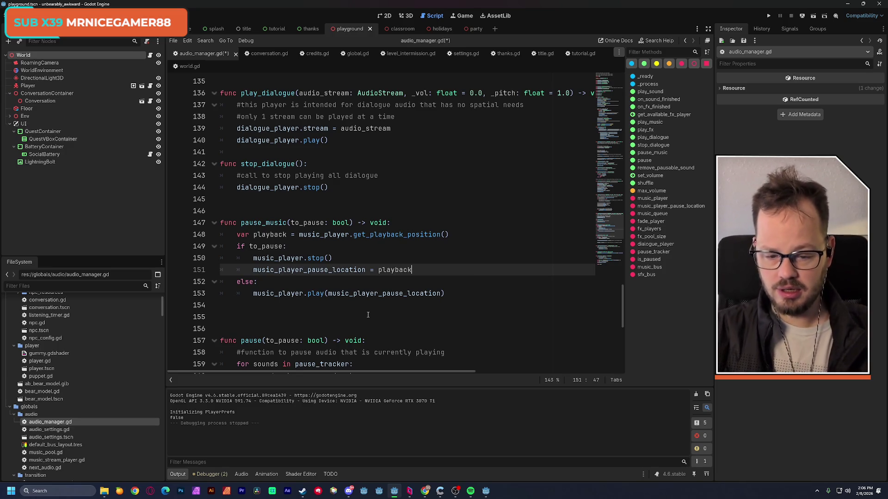
key(ctrl+s)
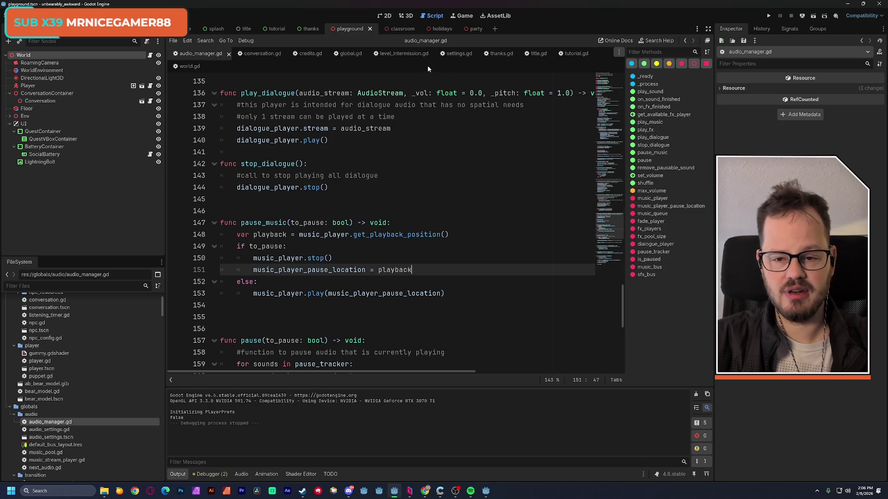
click(259, 54)
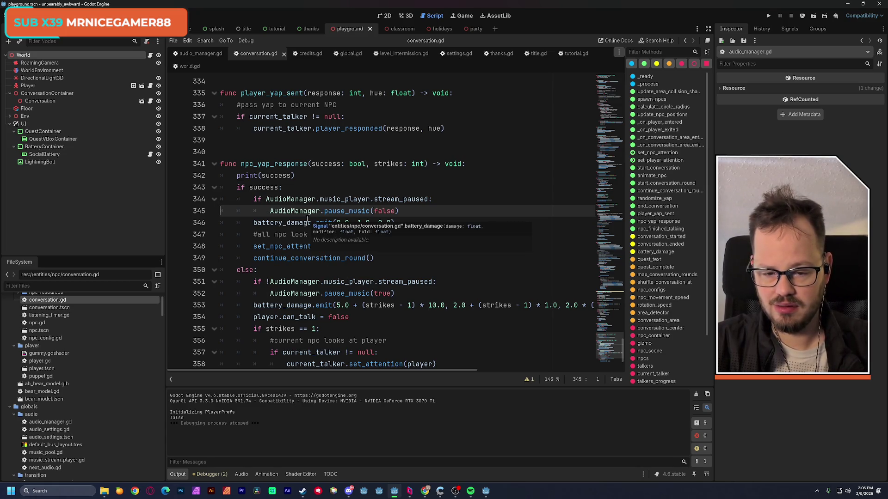
Add print("Music Paused") under the stream_paused check on line 344
click(436, 198)
key(Return)
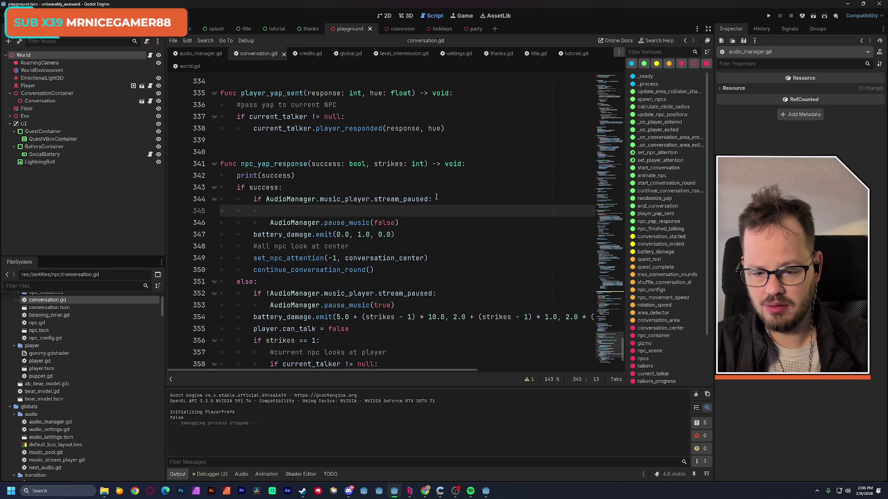
text(pr)
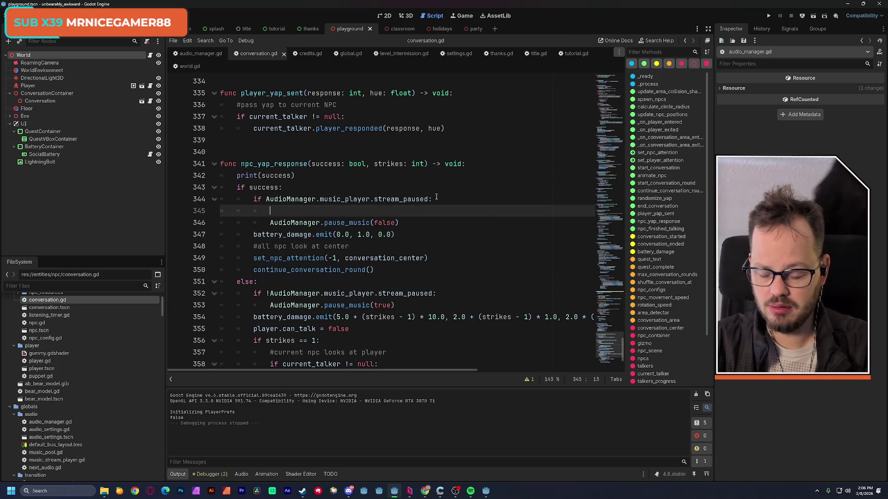
text(int(mus)
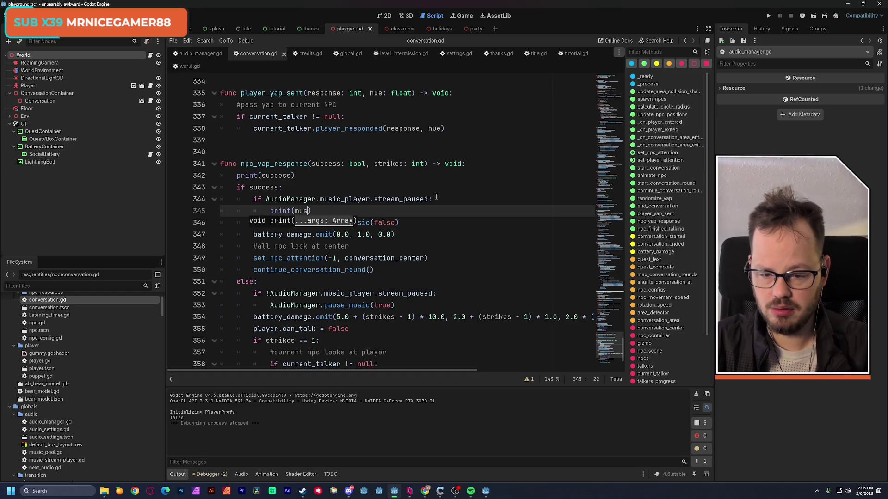
key(BackSpace)
key(BackSpace)
key(BackSpace)
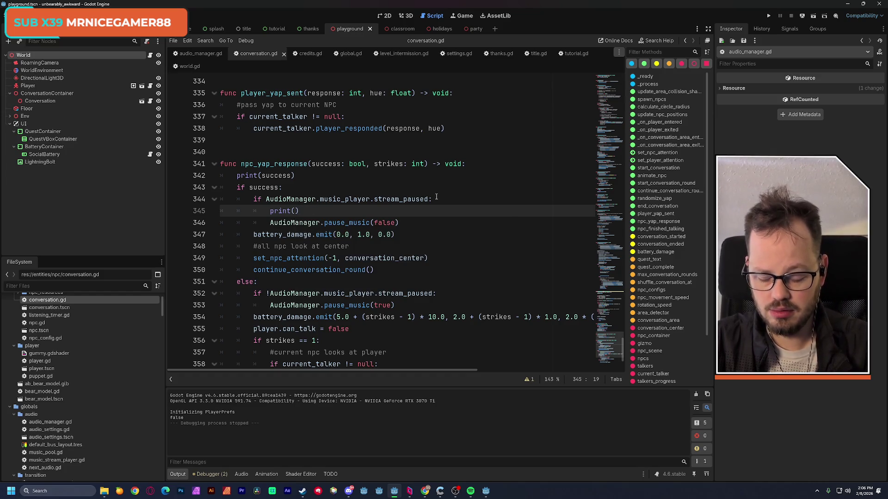
text(Musi)
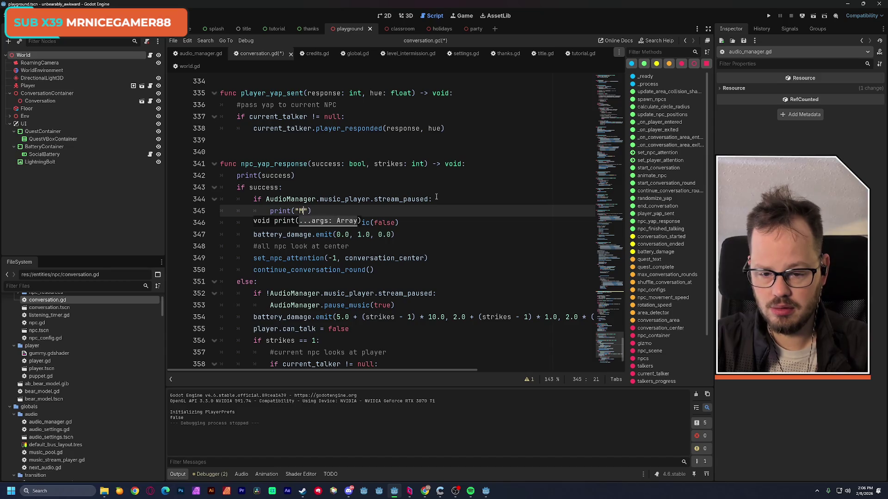
text(c Paused)
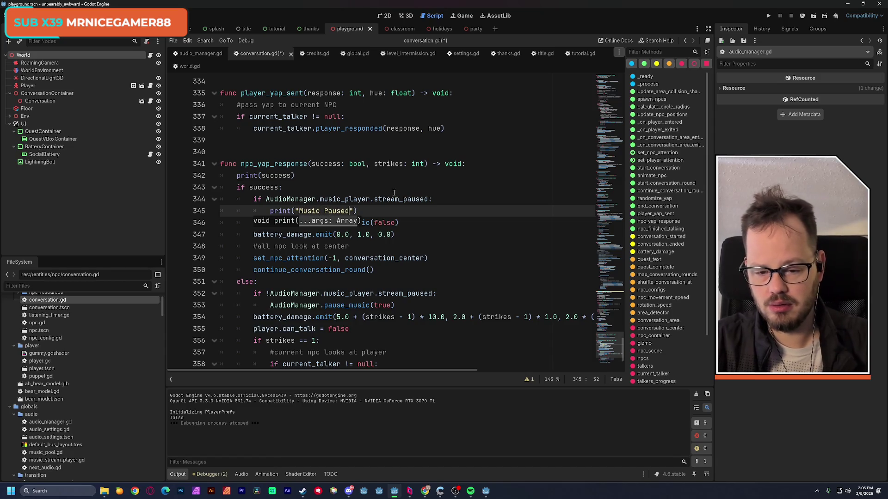
Copy the print below line 353, change it to "Music Unaused", and save conversation.gd
drag(361, 211, 270, 213)
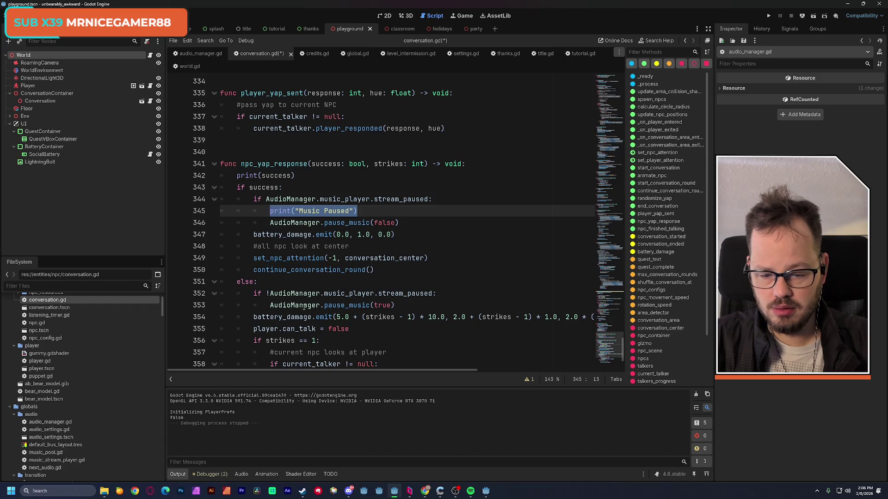
click(398, 305)
key(Return)
key(ctrl+v)
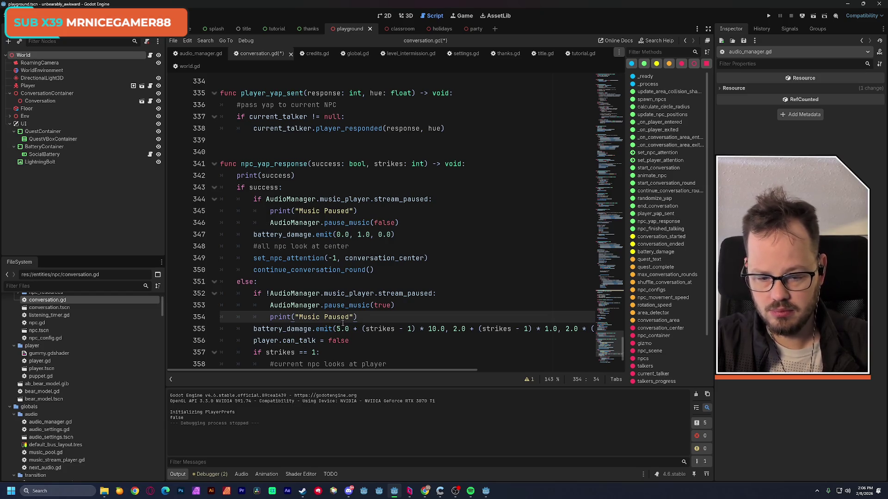
double_click(312, 317)
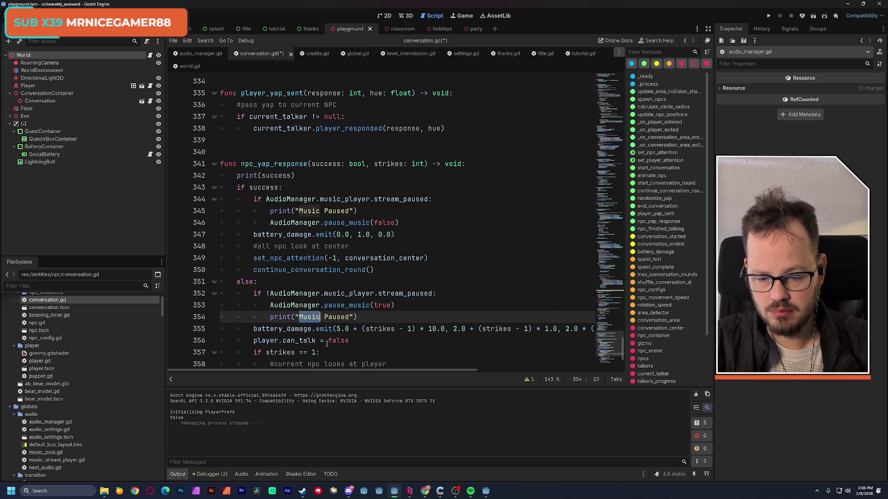
click(325, 318)
key(Delete)
text(Un)
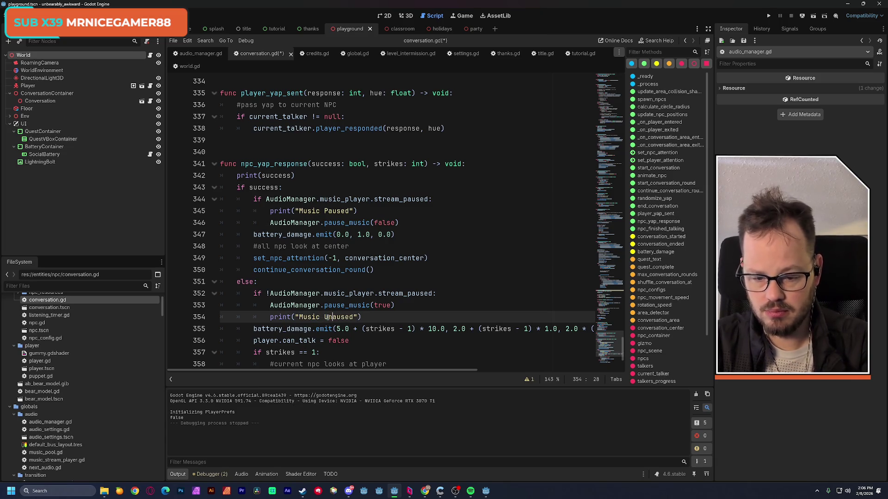
click(478, 240)
key(ctrl+s)
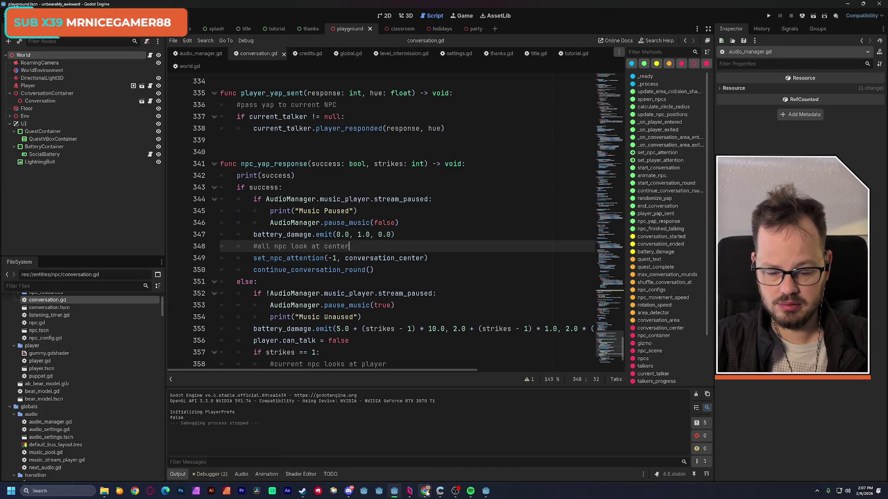
Pause the background music video in the browser and return to Godot
mouse_move(424, 491)
click(445, 468)
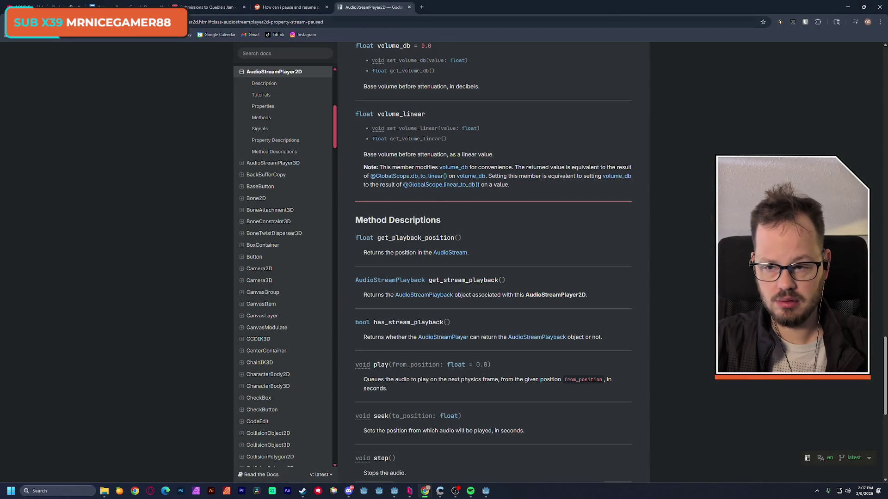
key(alt+Tab)
click(217, 143)
key(alt+Tab)
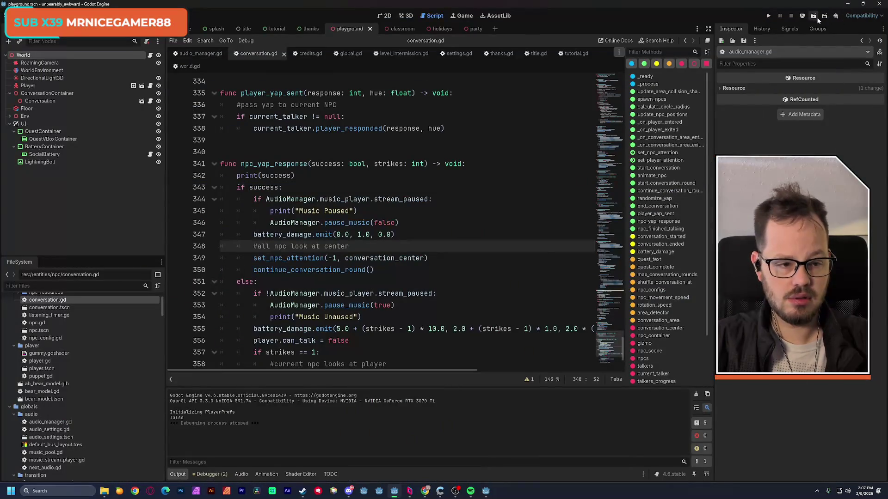
Run the current scene and walk the player up the path toward the bears
click(815, 17)
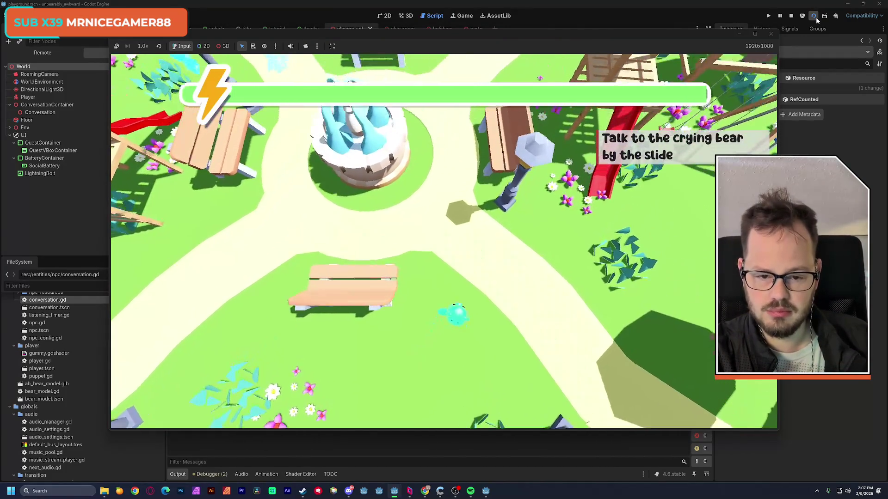
key(w)
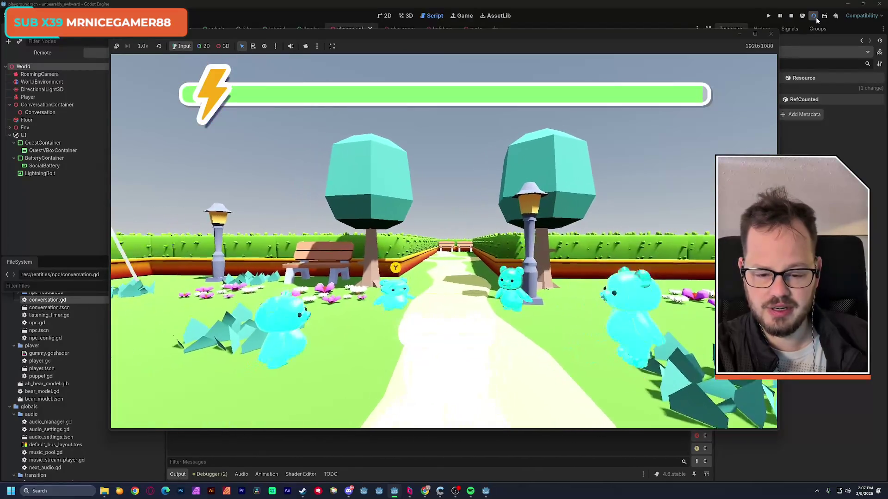
key(w)
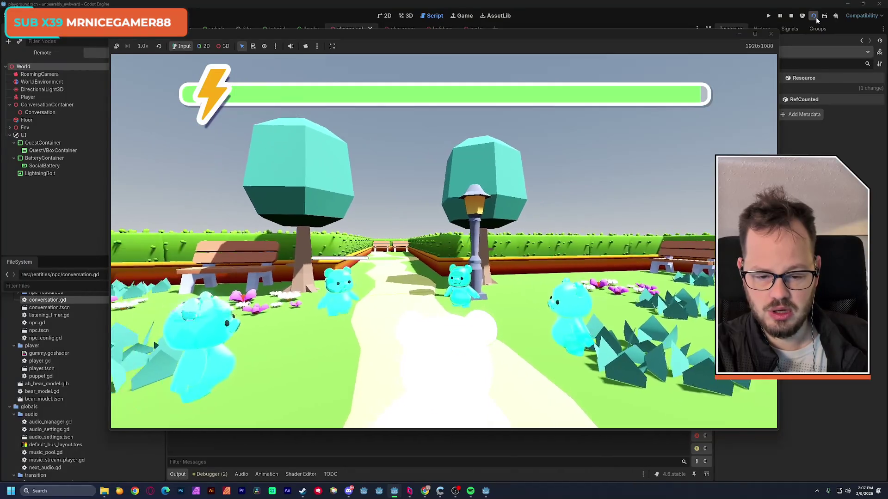
key(w)
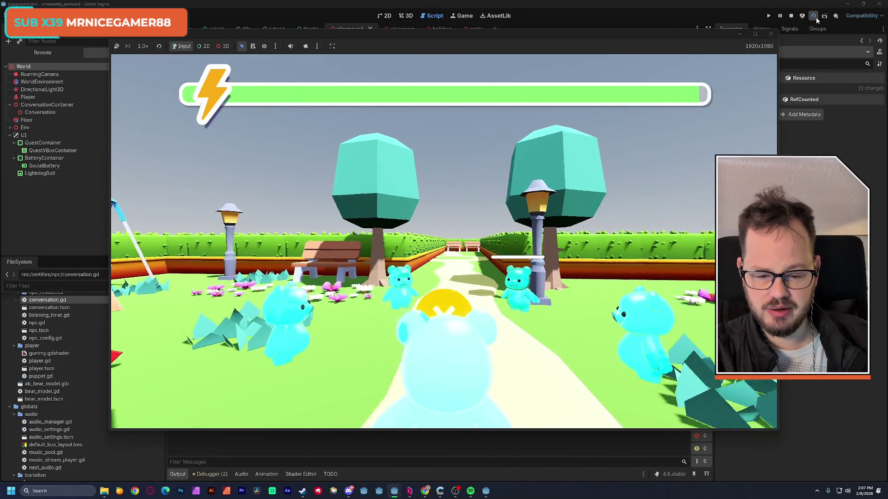
key(w)
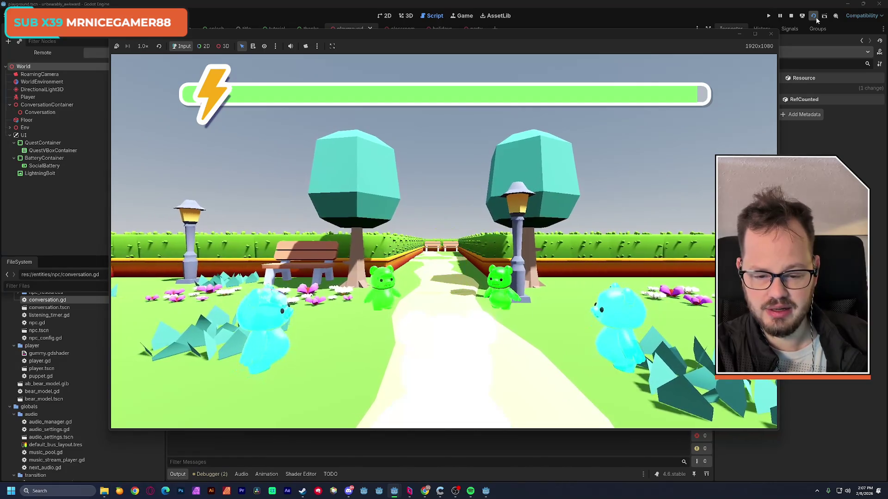
key(w)
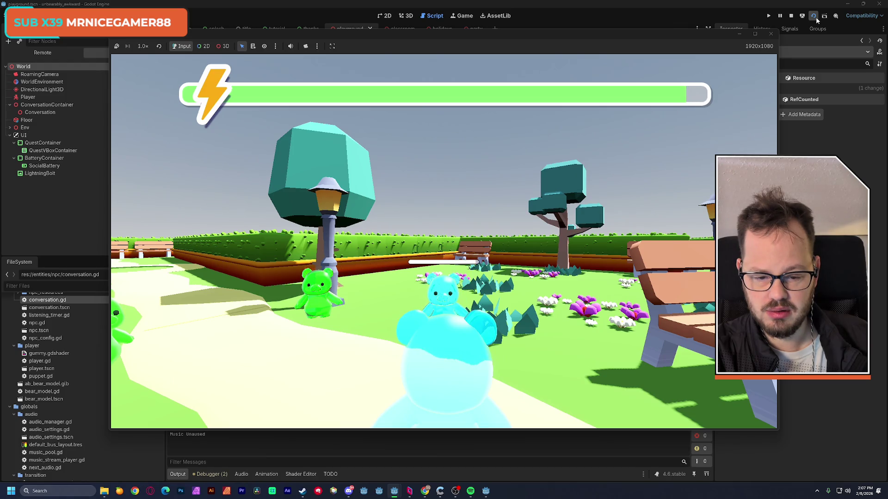
key(a)
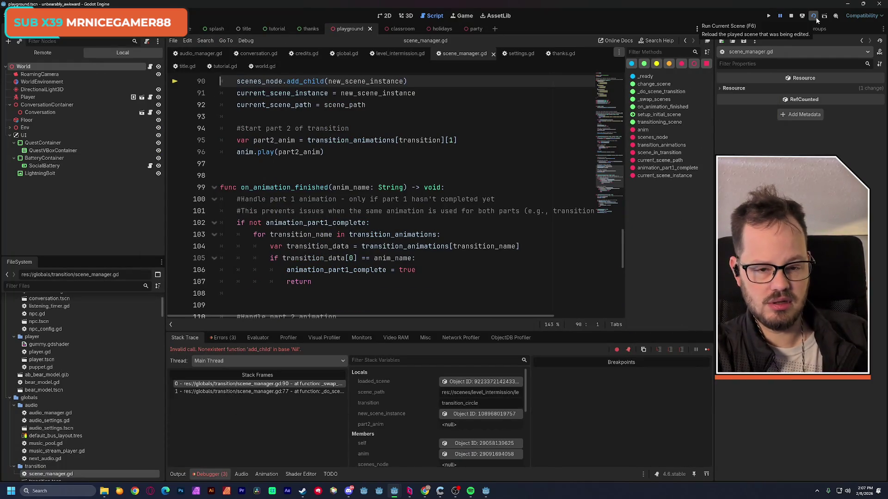
Stop the debug session and inspect the else branch's pause_music(true) call in conversation.gd
click(791, 16)
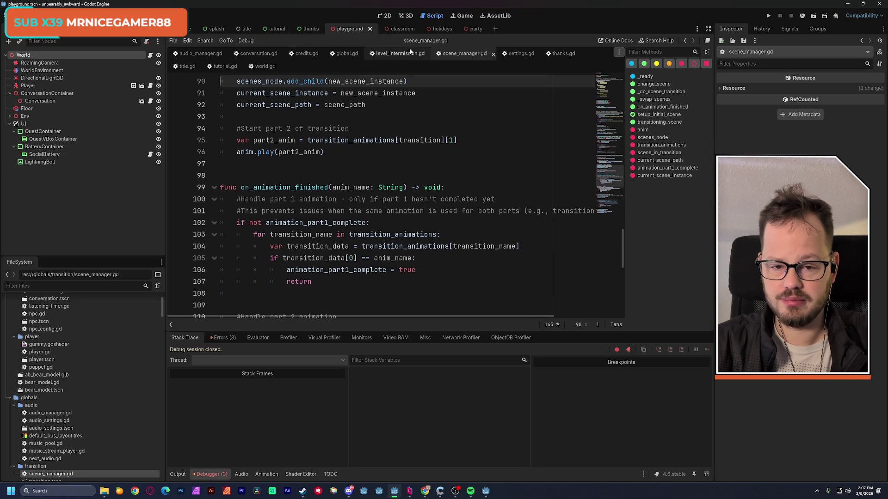
click(263, 54)
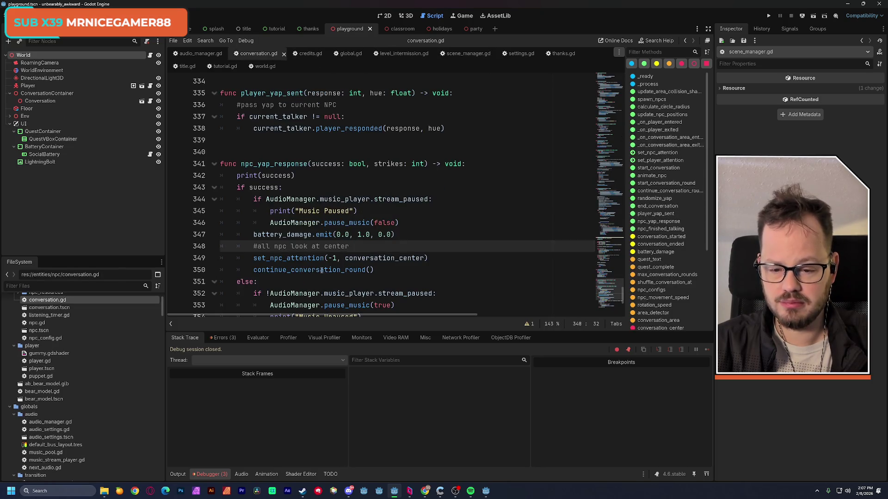
scroll(443, 225, down, 2)
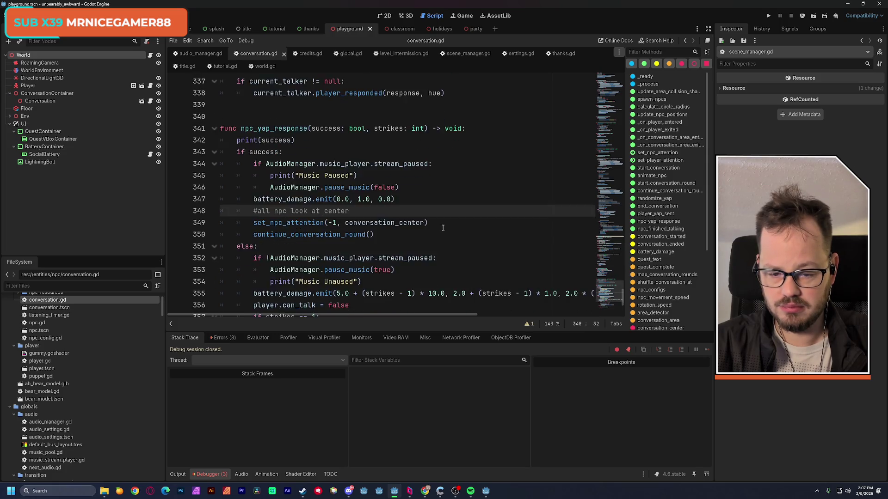
double_click(351, 246)
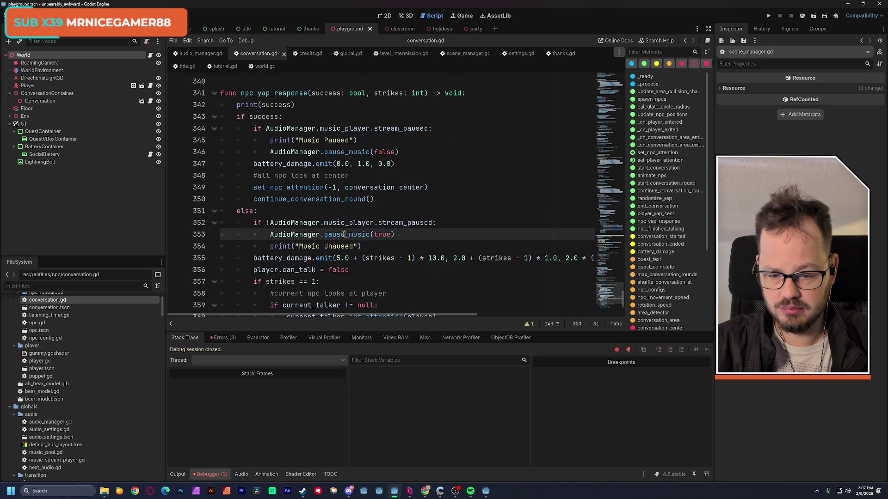
double_click(346, 234)
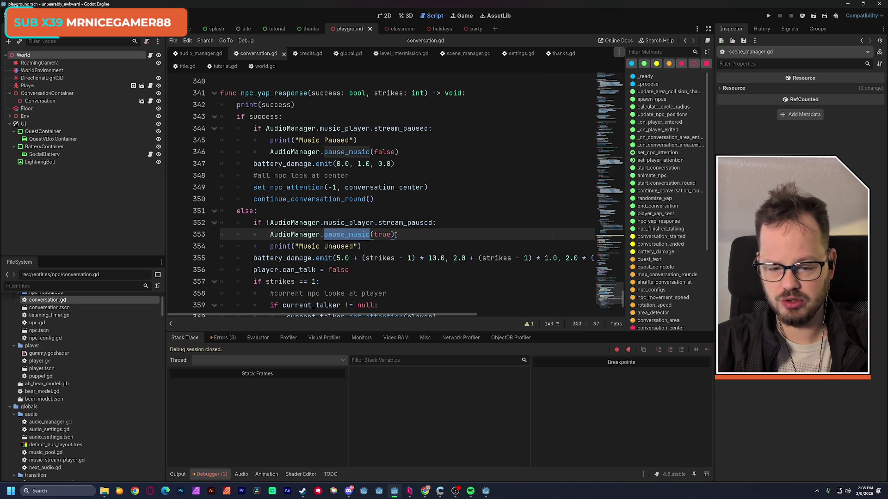
drag(395, 235, 270, 234)
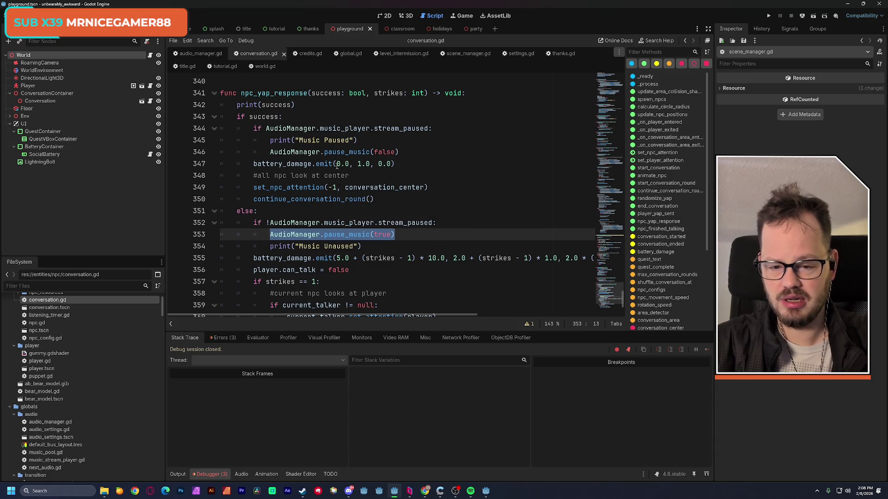
Show the last playtest's output log and select the false argument of pause_music on line 346
drag(270, 152, 398, 152)
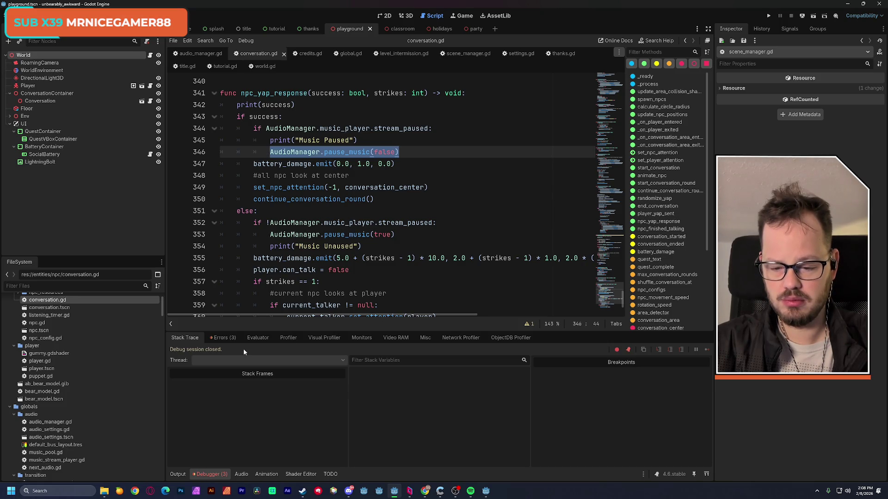
click(178, 474)
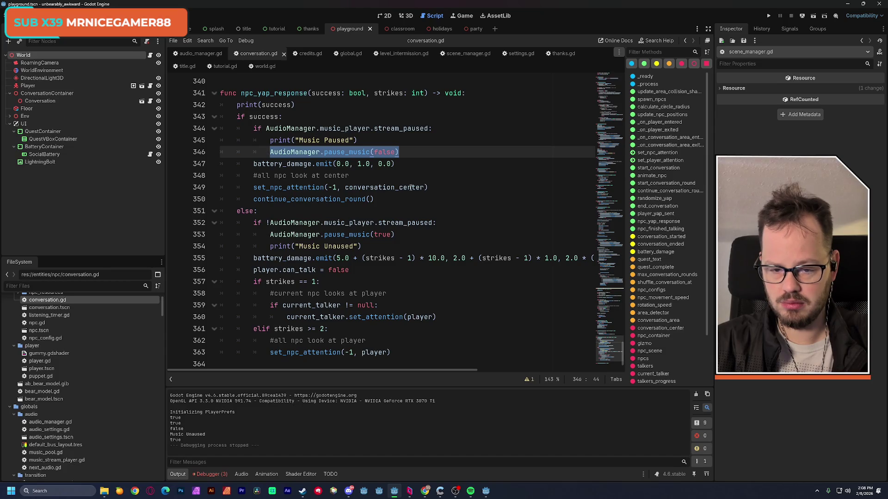
double_click(385, 152)
Try 'true' as the argument, then revert it to false and save the file
text(true)
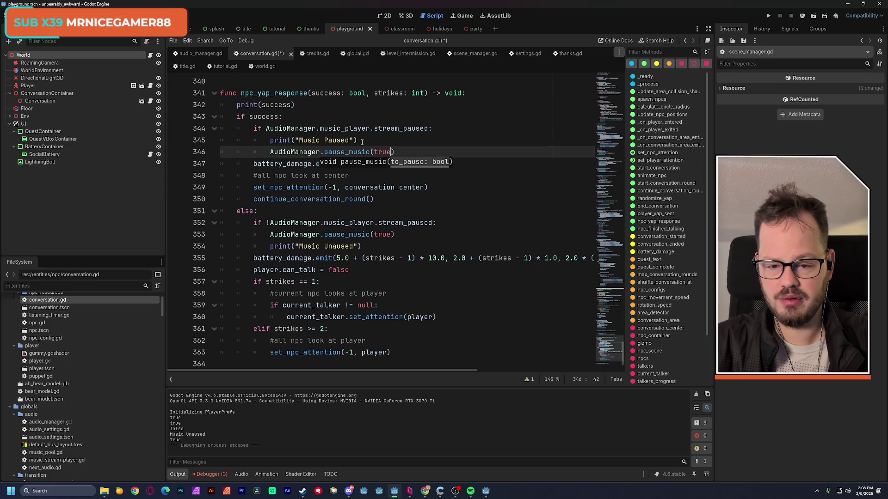
key(ctrl+z)
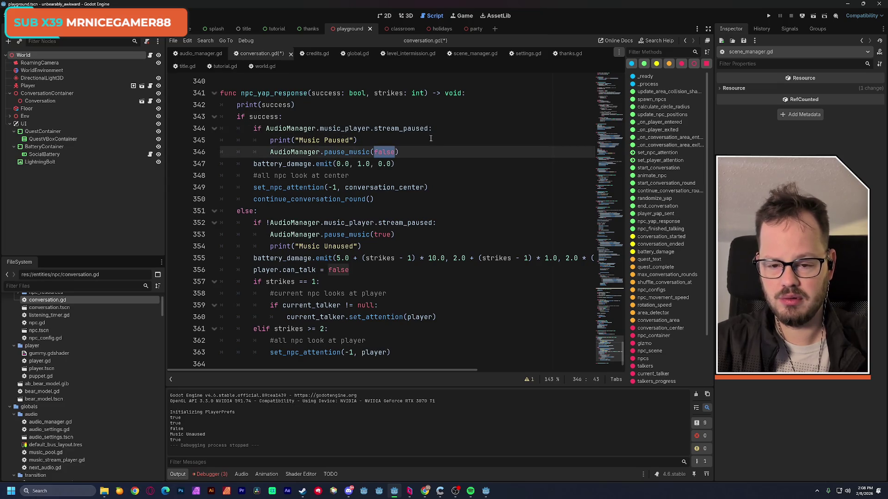
click(431, 138)
key(ctrl+s)
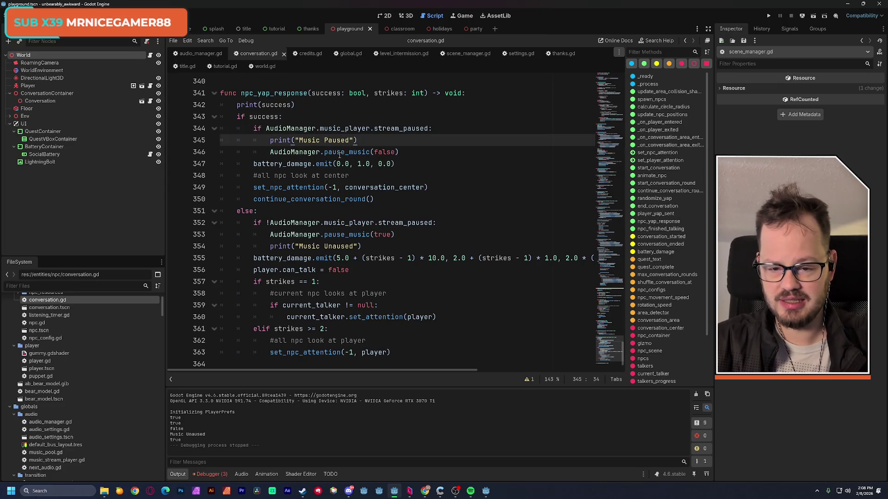
Change the line 345 debug print to 'Music Unpaused'
click(326, 139)
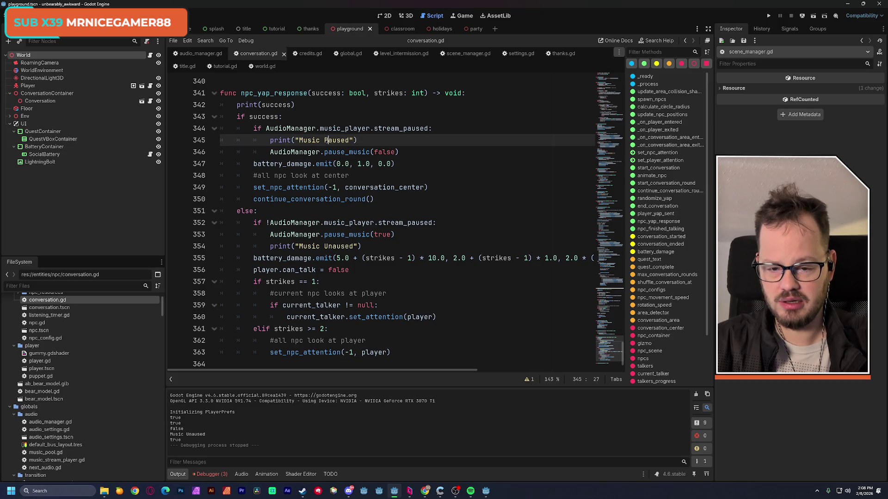
key(Delete)
text(Un)
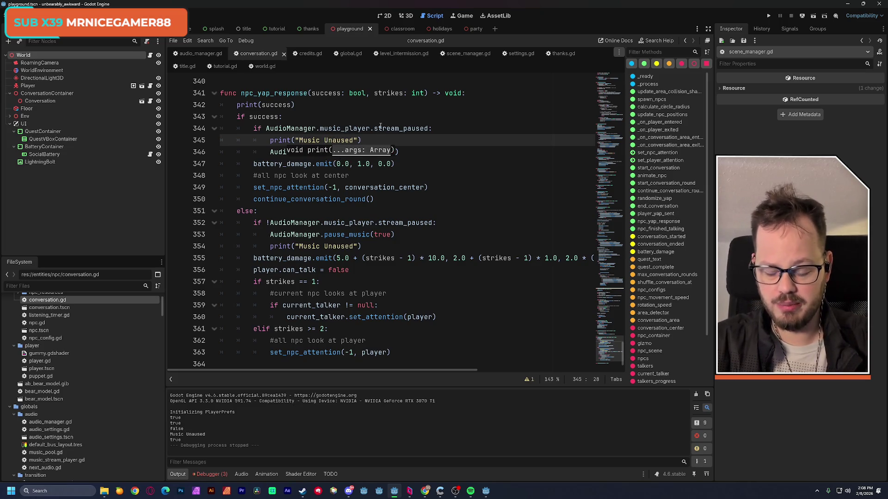
text(p)
click(452, 122)
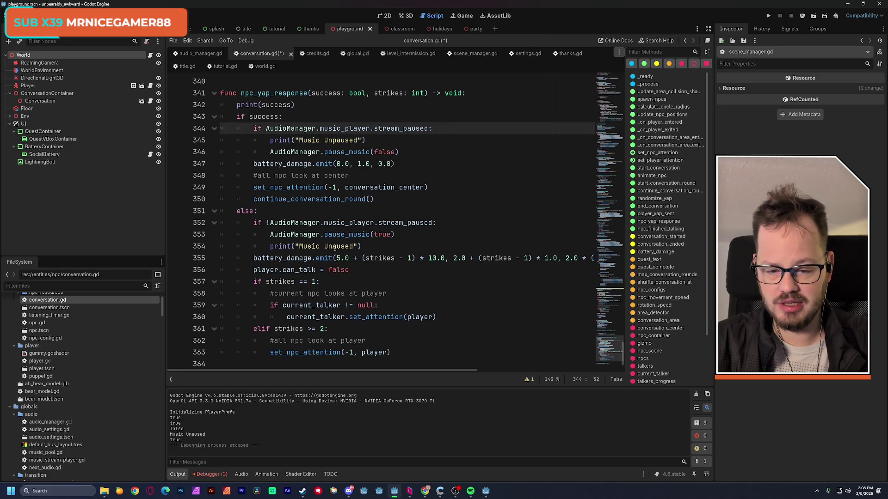
Change the line 354 debug print to 'Music Paused' and save conversation.gd
click(329, 247)
key(Delete)
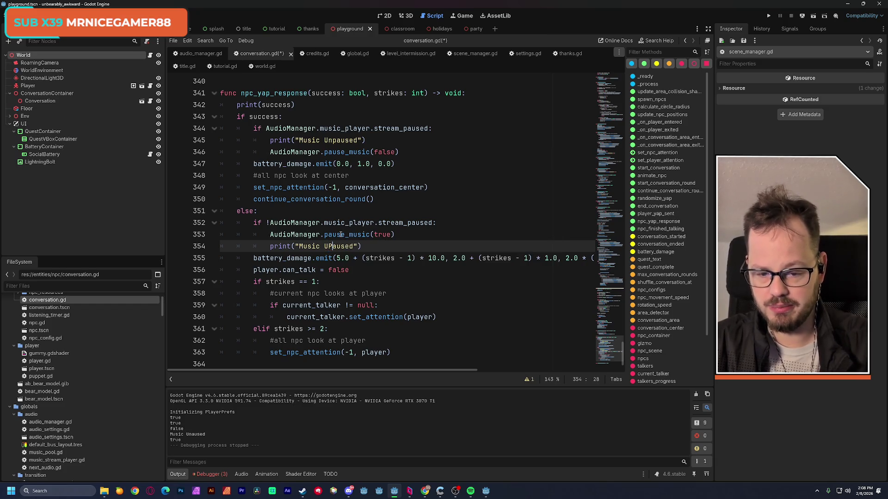
key(BackSpace)
text(P)
click(503, 172)
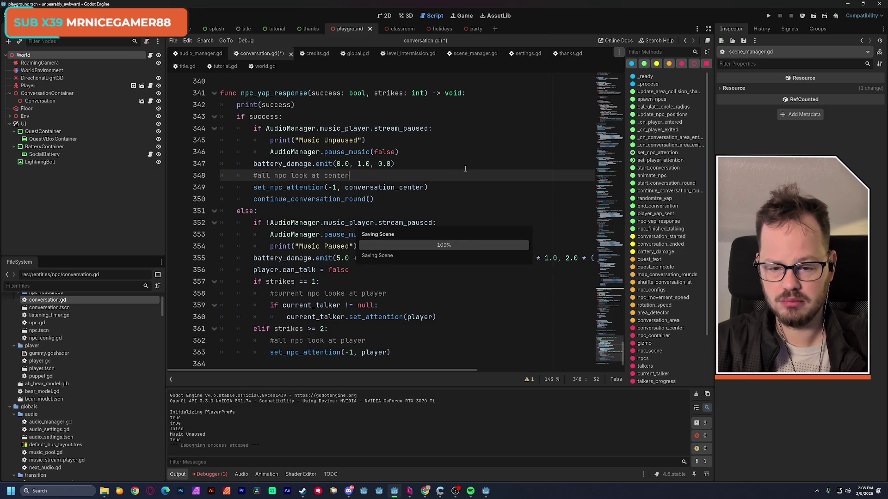
key(ctrl+s)
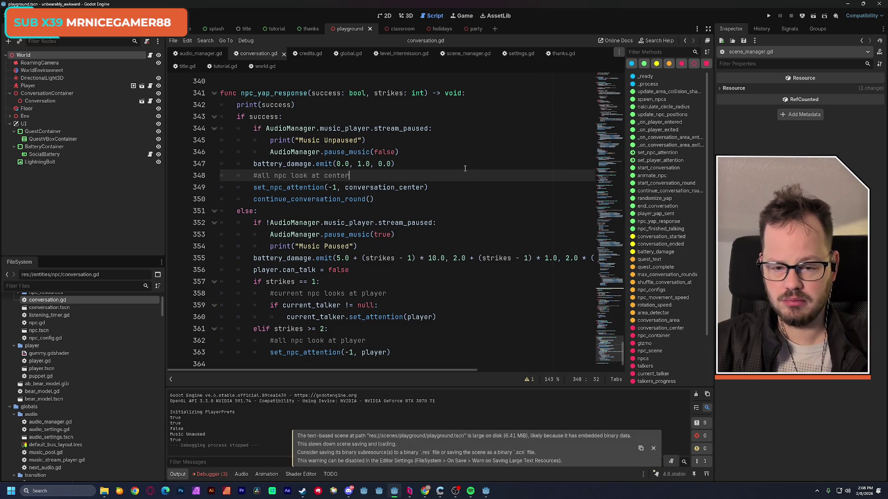
mouse_move(341, 134)
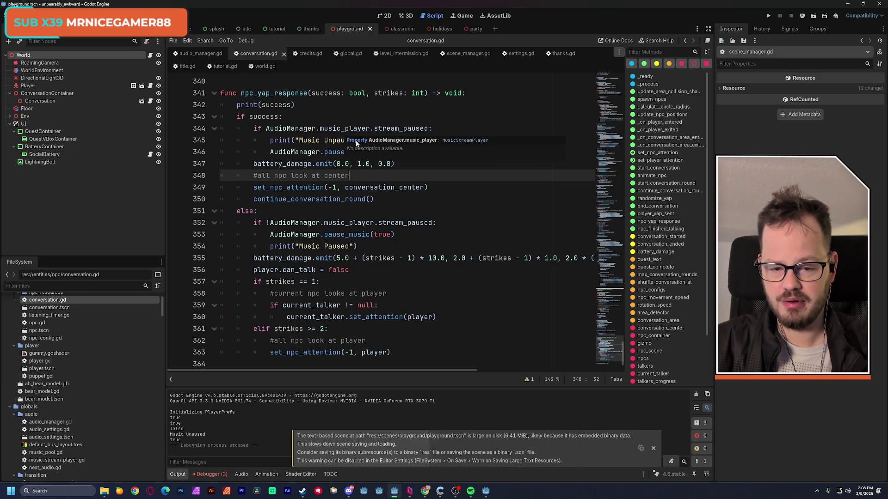
mouse_move(387, 128)
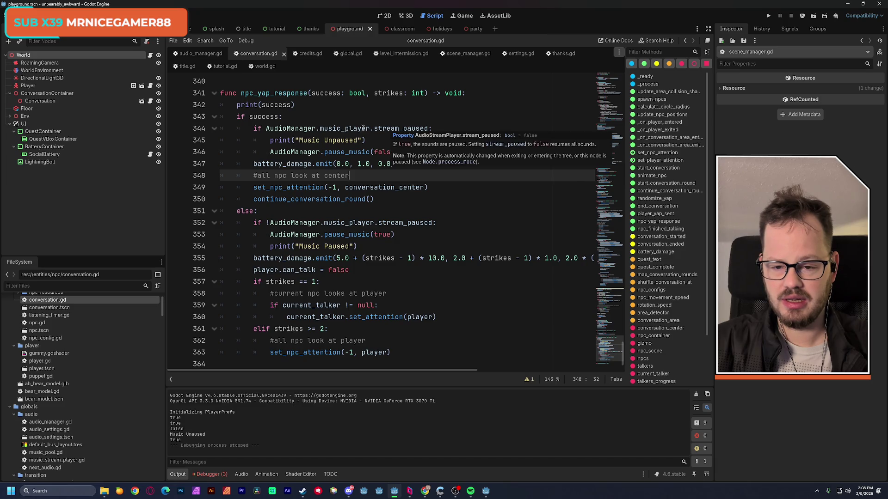
click(262, 129)
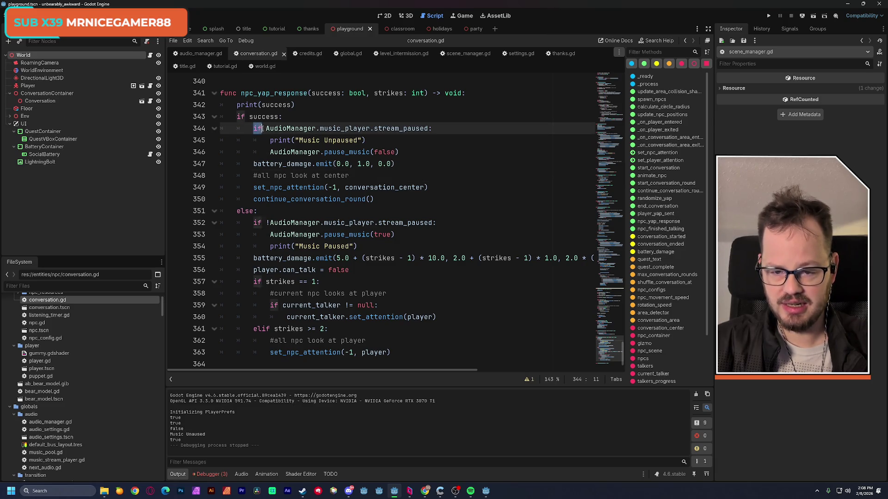
drag(262, 129, 433, 129)
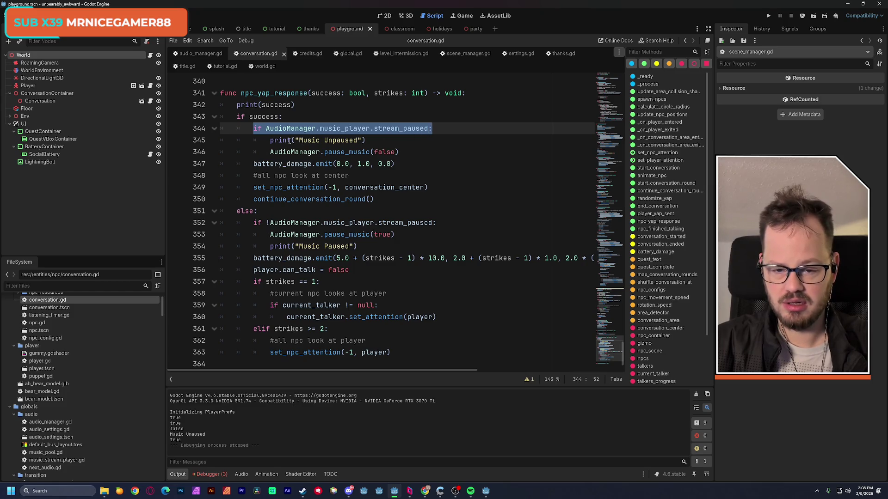
drag(270, 152, 398, 152)
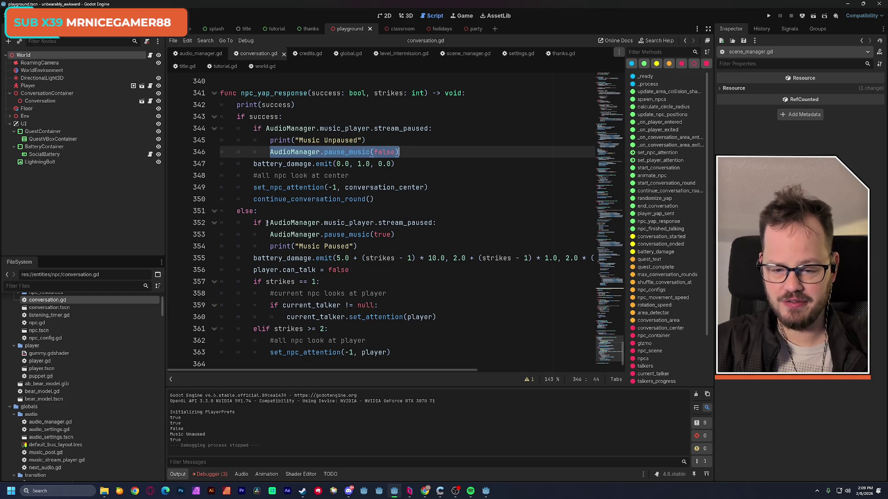
drag(267, 223, 438, 223)
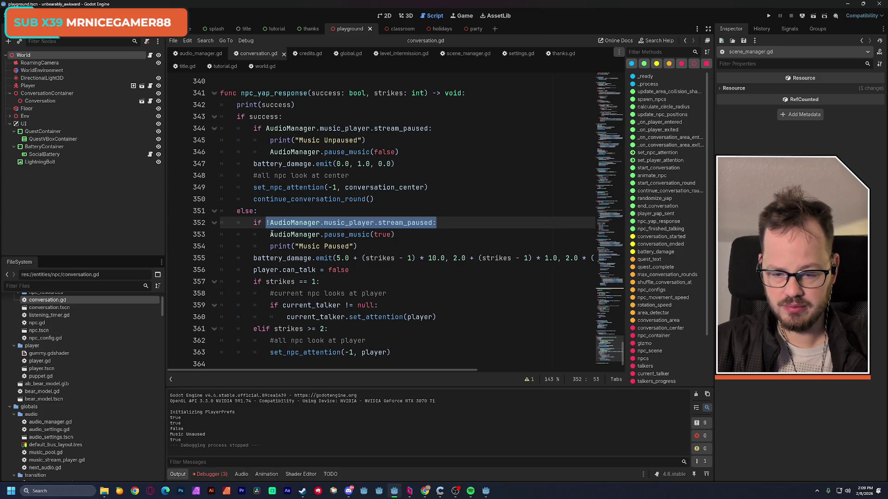
drag(272, 234, 395, 235)
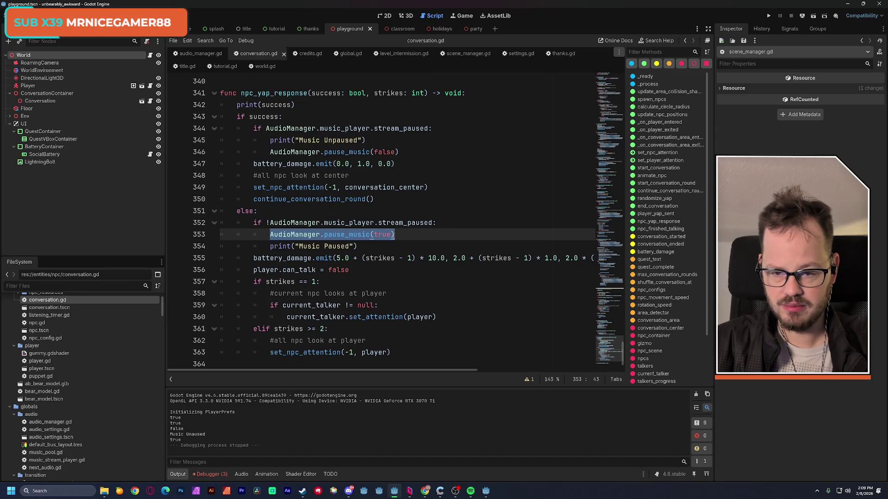
mouse_move(388, 225)
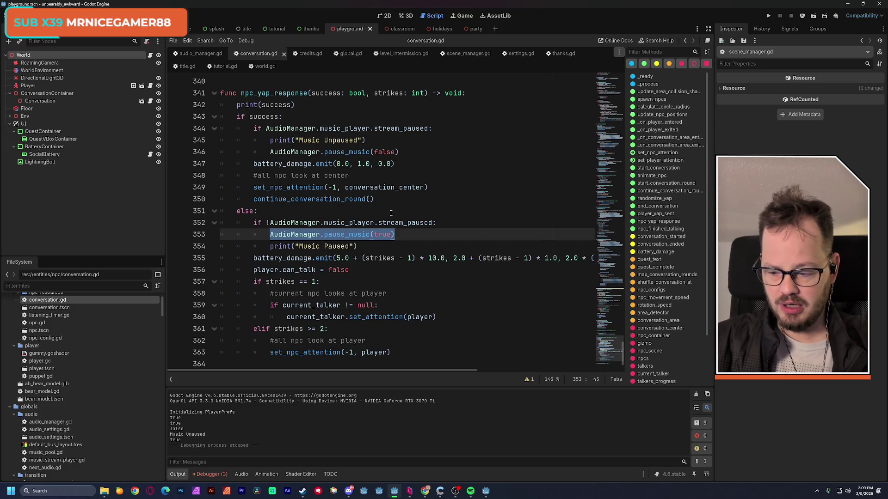
scroll(416, 208, down, 1)
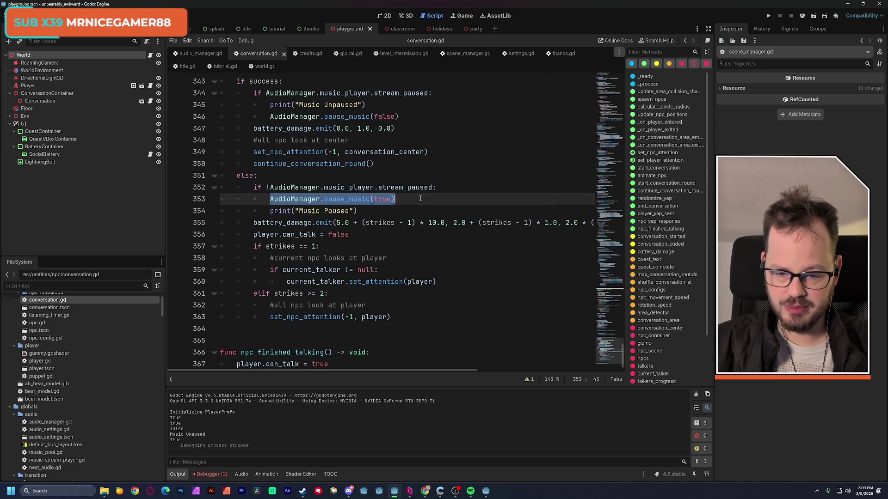
click(420, 199)
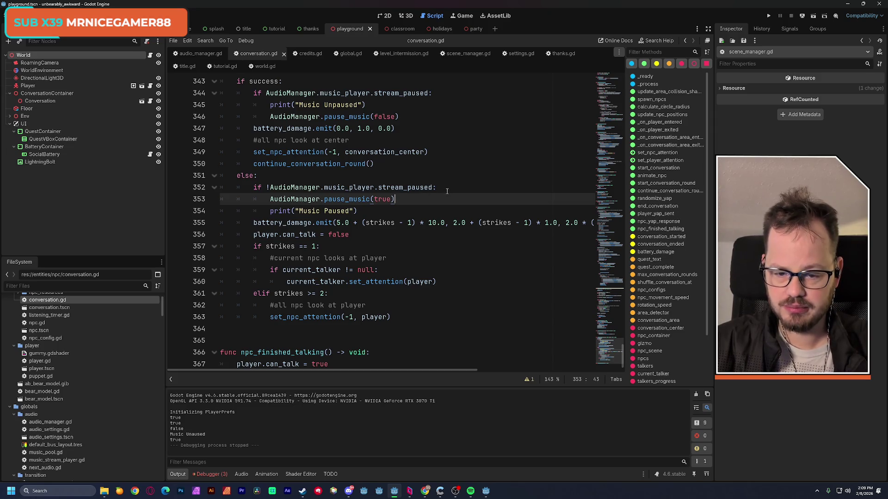
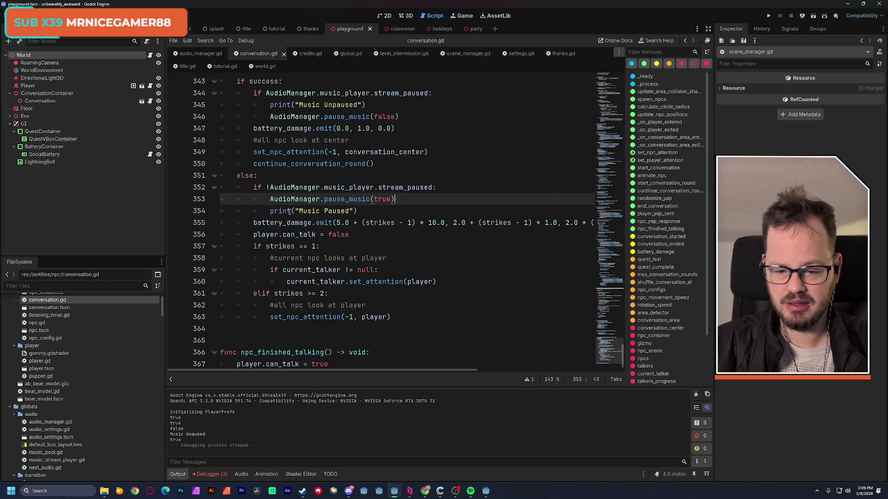
Move the Music Paused print above the pause_music(true) call
click(353, 211)
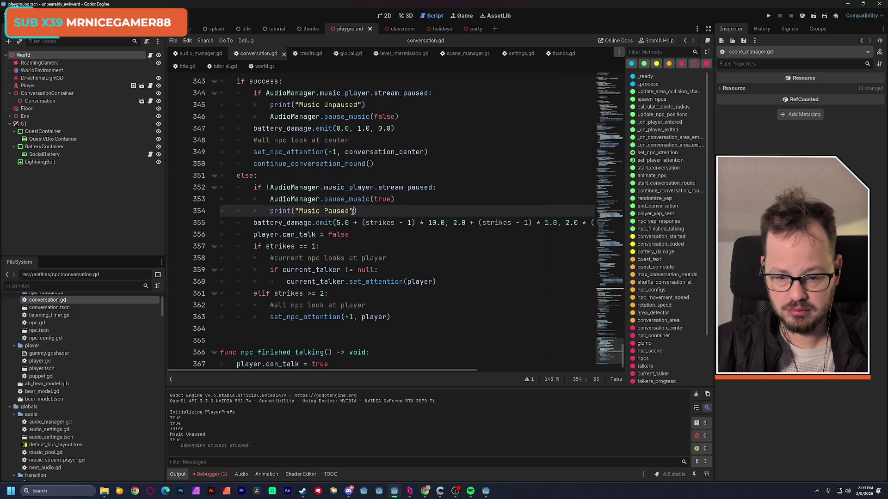
text(:)
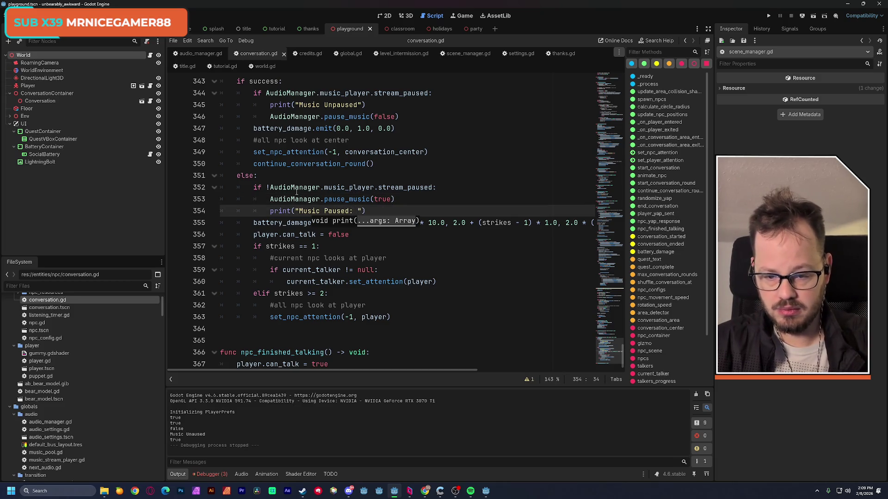
double_click(278, 212)
drag(292, 212, 366, 213)
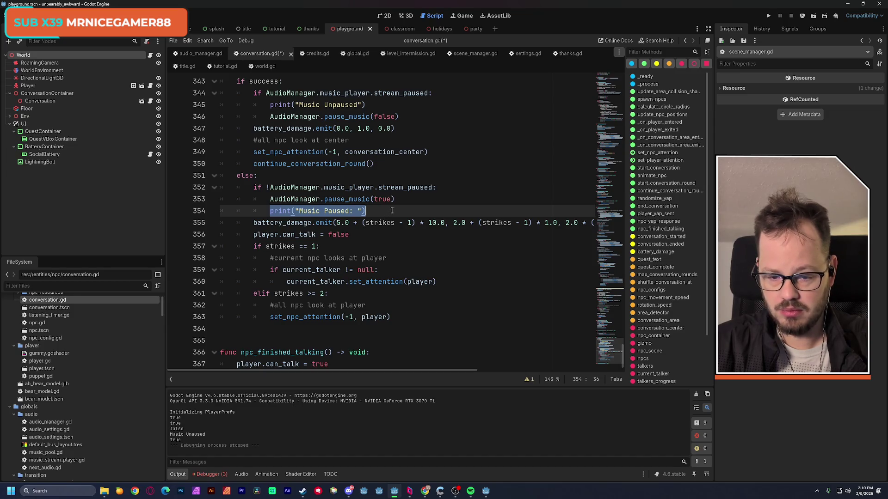
click(392, 211)
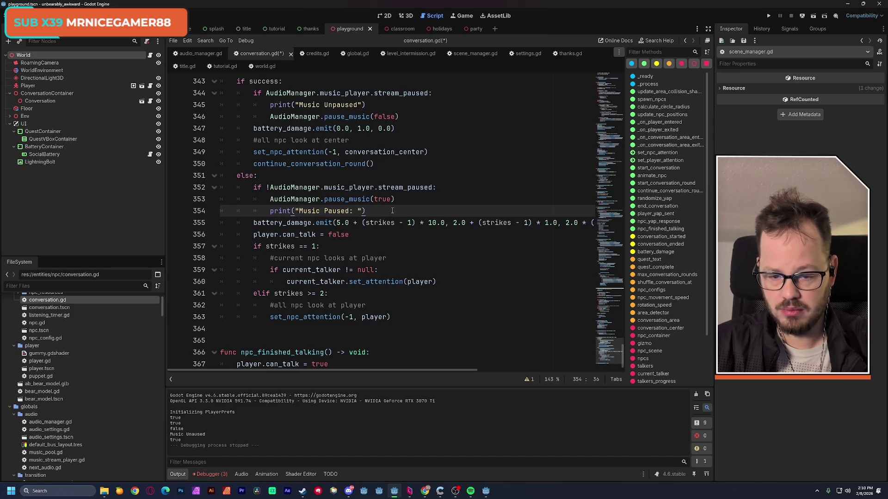
drag(271, 211, 366, 211)
key(ctrl+c)
key(BackSpace)
click(272, 198)
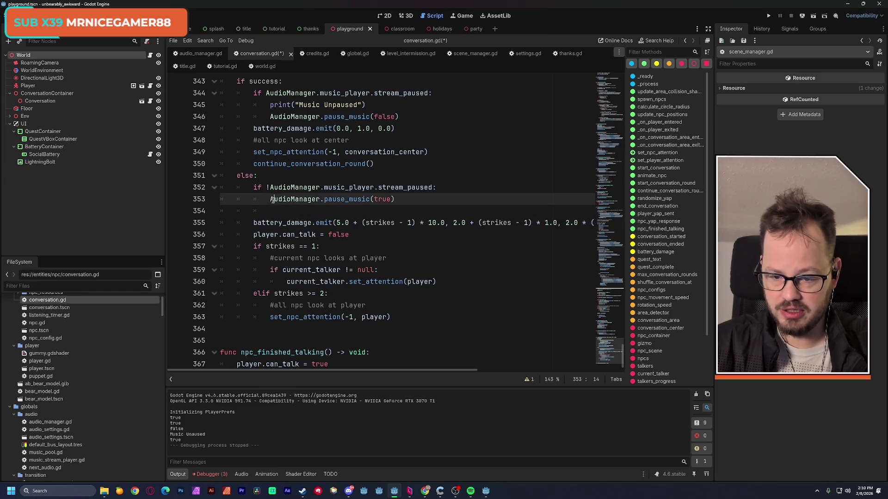
key(ctrl+shift+Return)
key(ctrl+v)
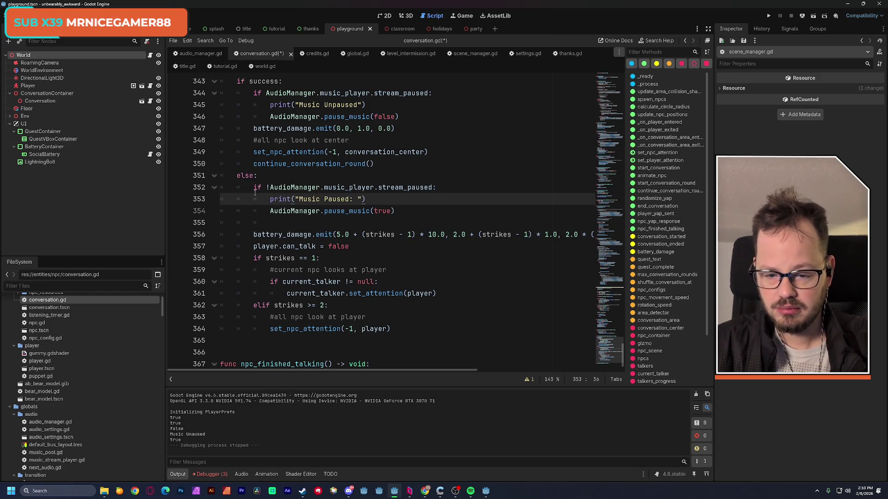
Add AudioManager.music_player.stream_paused as a comma argument to the Music Paused print
click(360, 199)
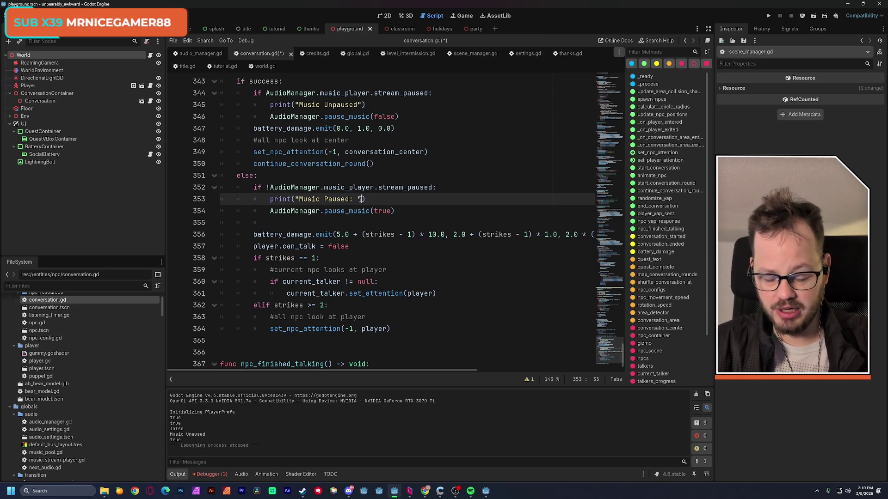
text(+)
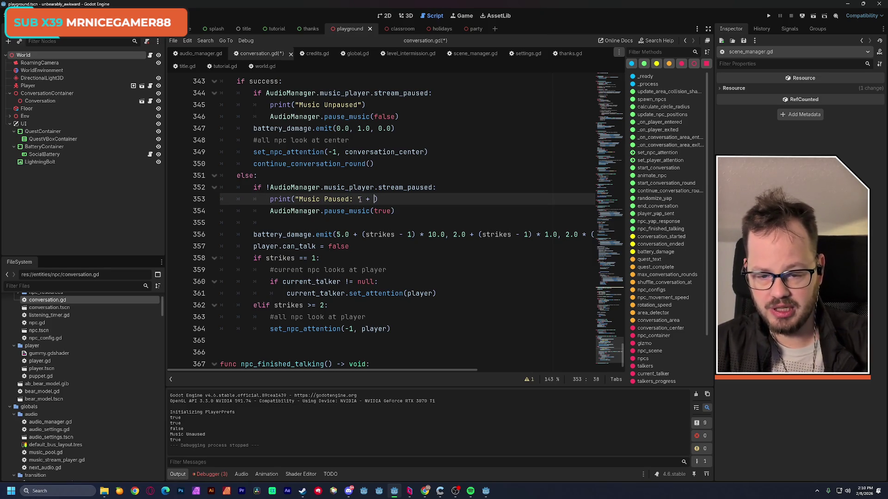
double_click(292, 186)
shift+click(435, 186)
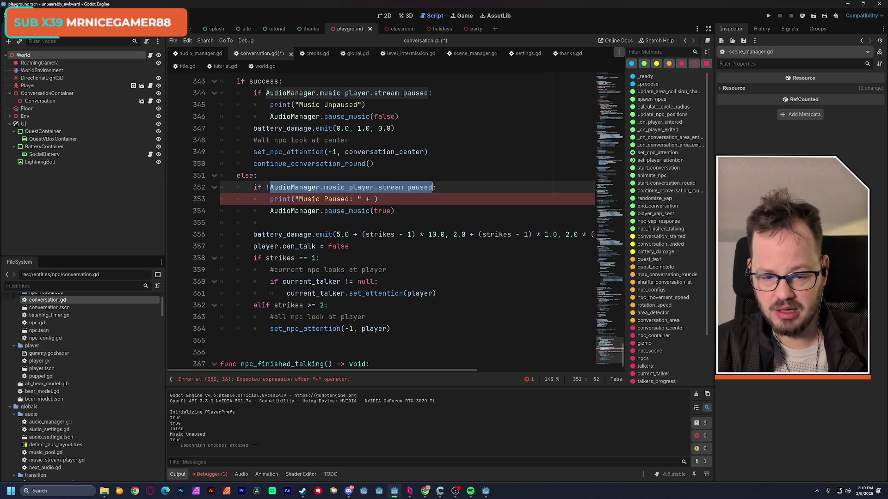
click(377, 199)
text(AudioManager.music_player.stream_paused)
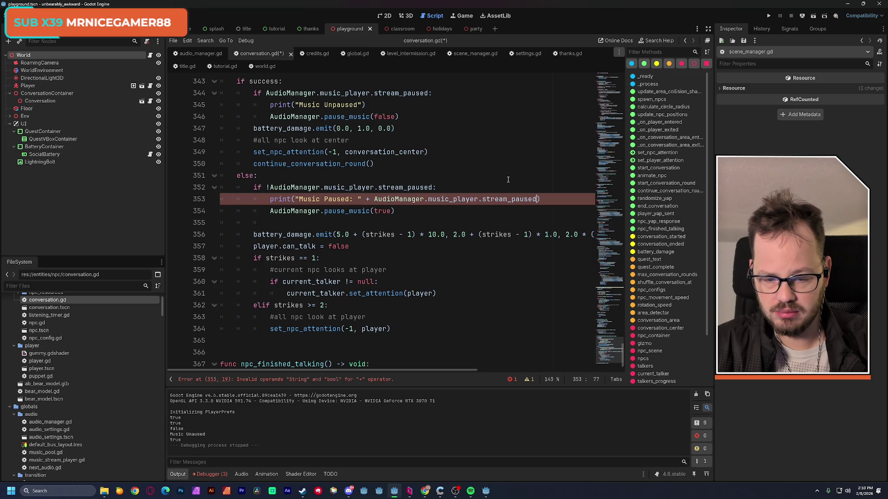
click(371, 199)
key(BackSpace)
key(BackSpace)
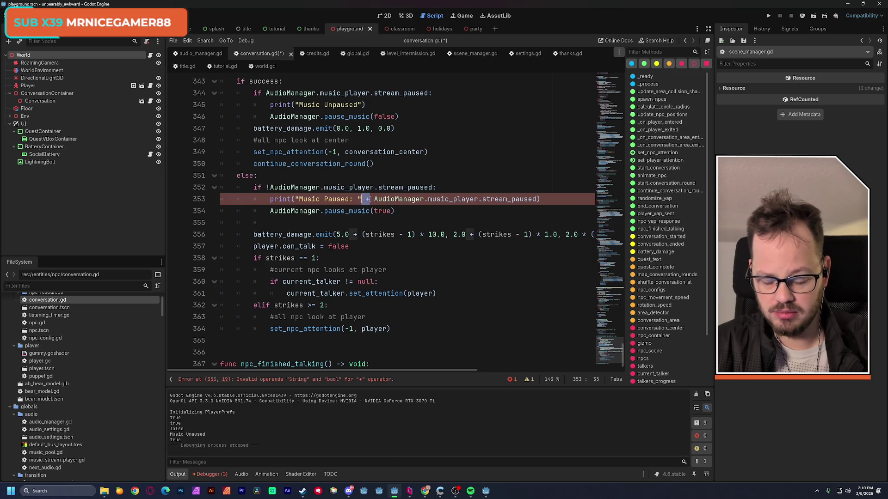
text(,)
key(Up)
key(Up)
key(Up)
key(End)
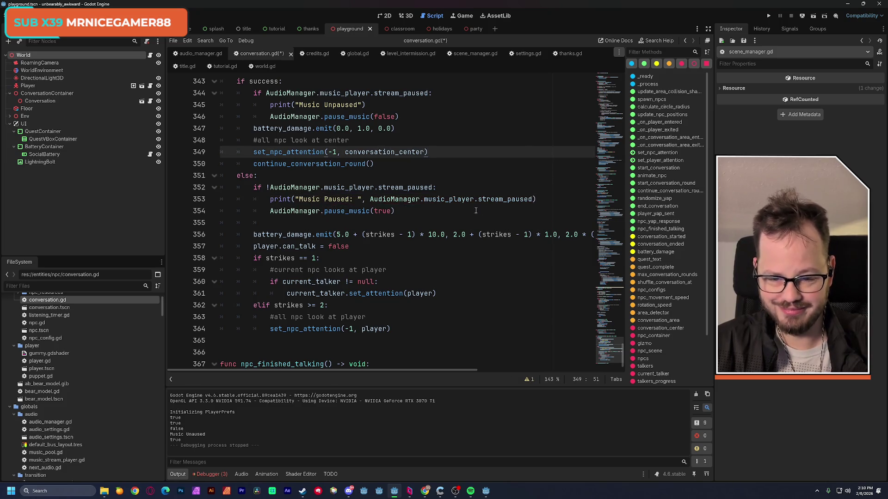
Copy the stream_paused argument into the Music Unpaused print
click(532, 200)
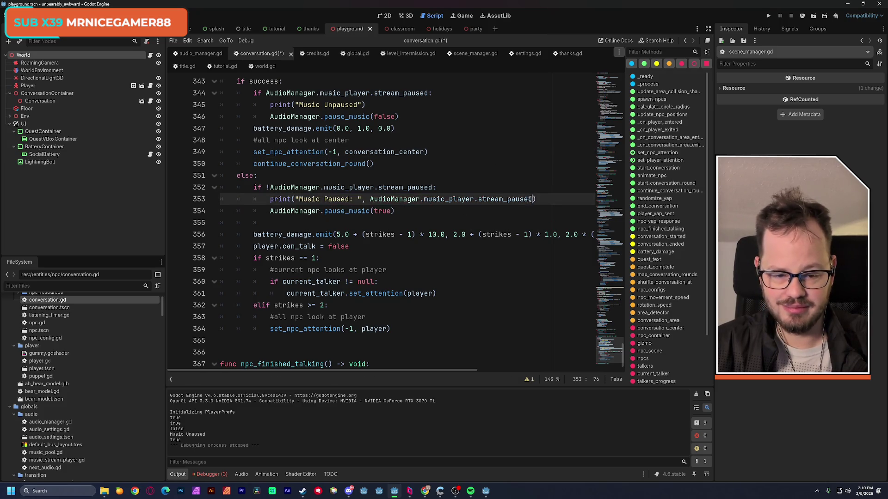
drag(532, 199, 363, 201)
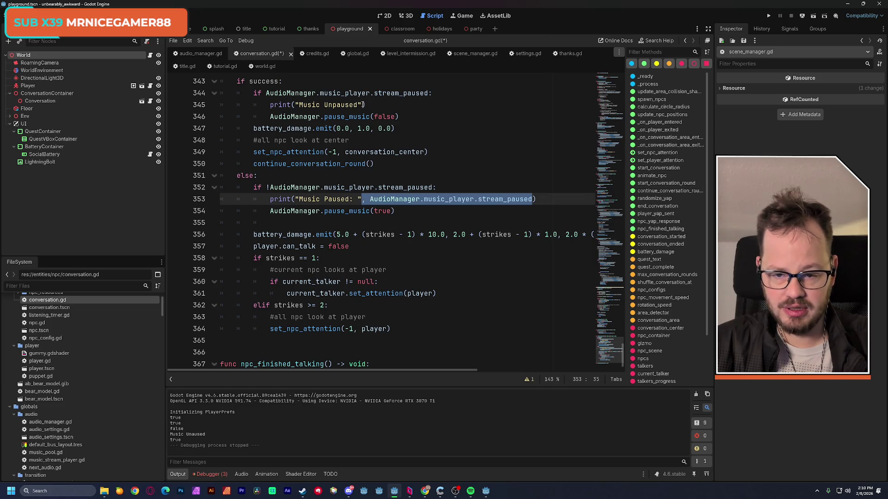
click(362, 104)
text(, AudioManager.music_player.stream_paused)
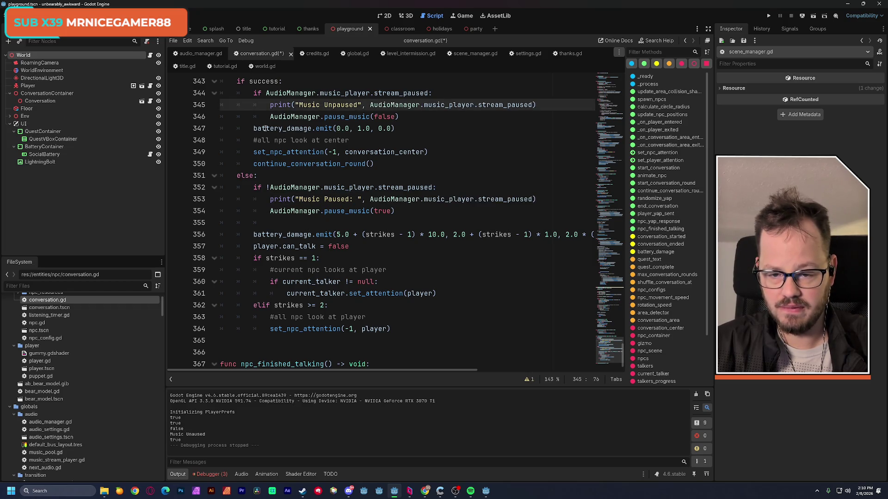
Add a blank line above battery_damage.emit, save, and run the playground scene
click(253, 129)
key(Return)
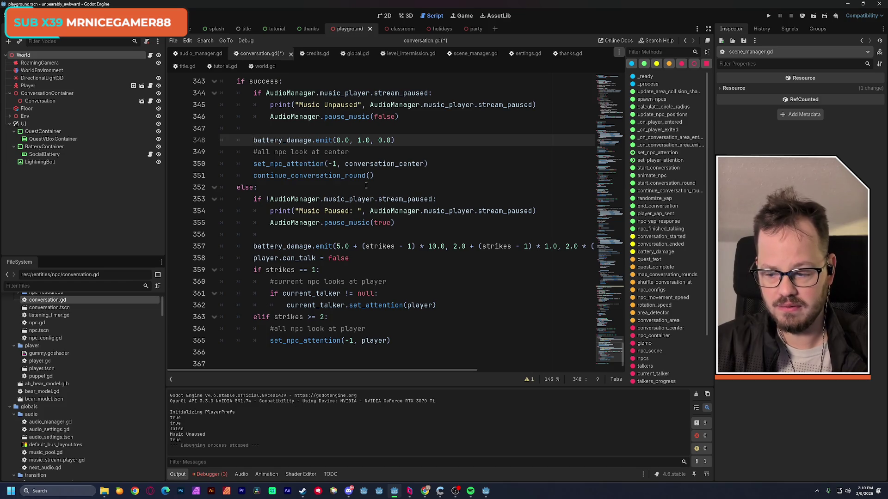
key(ctrl+s)
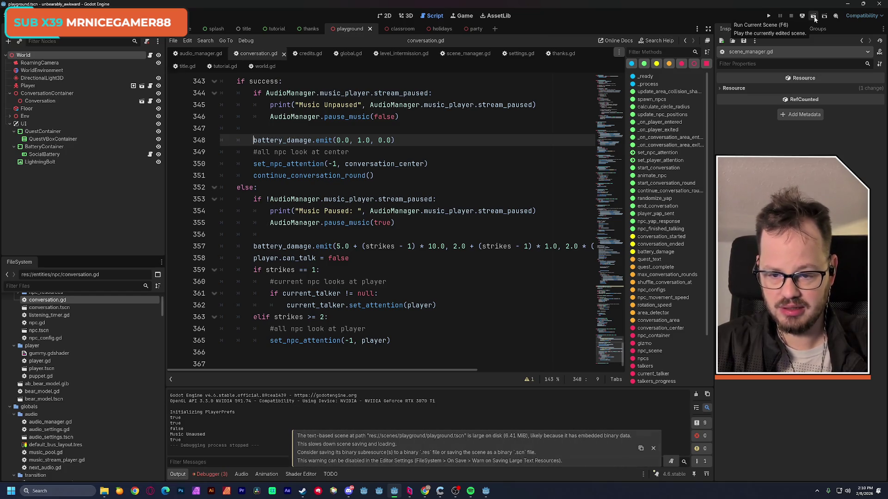
click(813, 16)
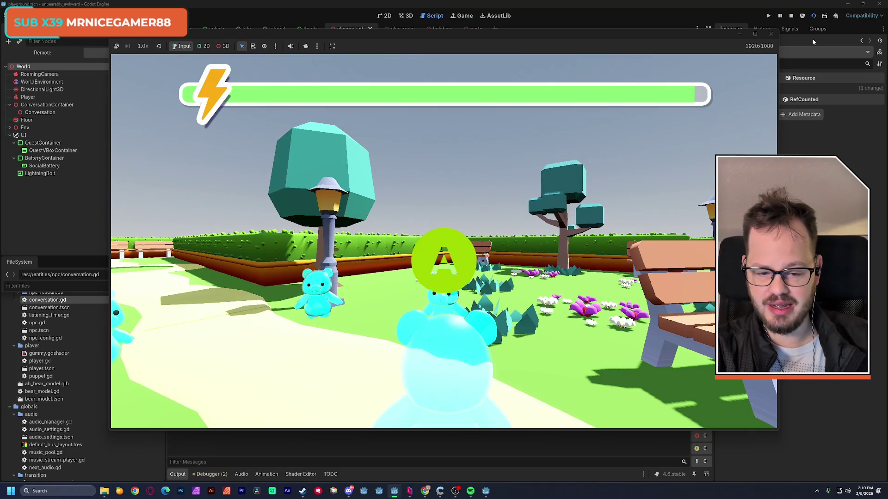
Play until a conversation triggers with the bear NPC, then stop the game with F8
mouse_move(623, 33)
mouse_down()
mouse_move(742, 10)
mouse_move(733, 14)
mouse_up()
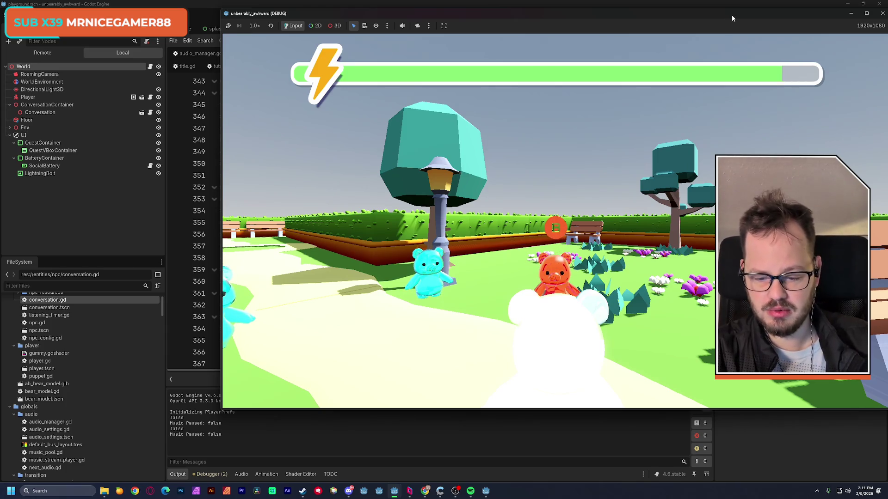
key(e)
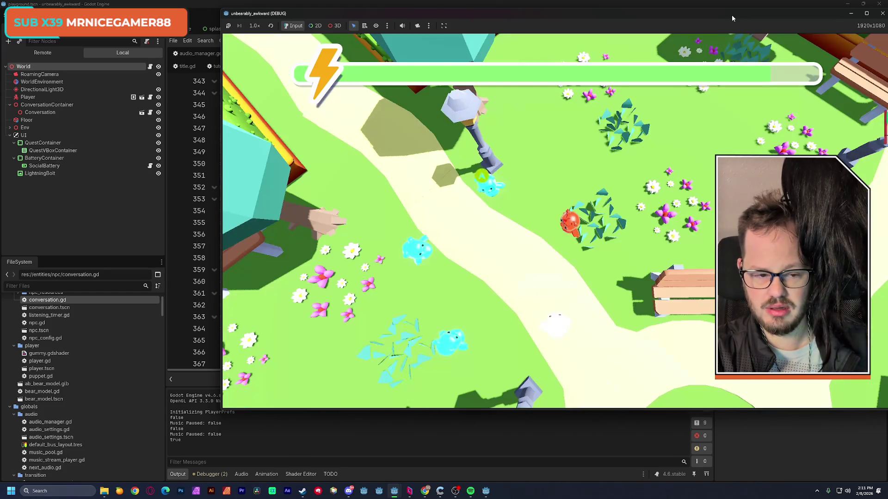
key(F8)
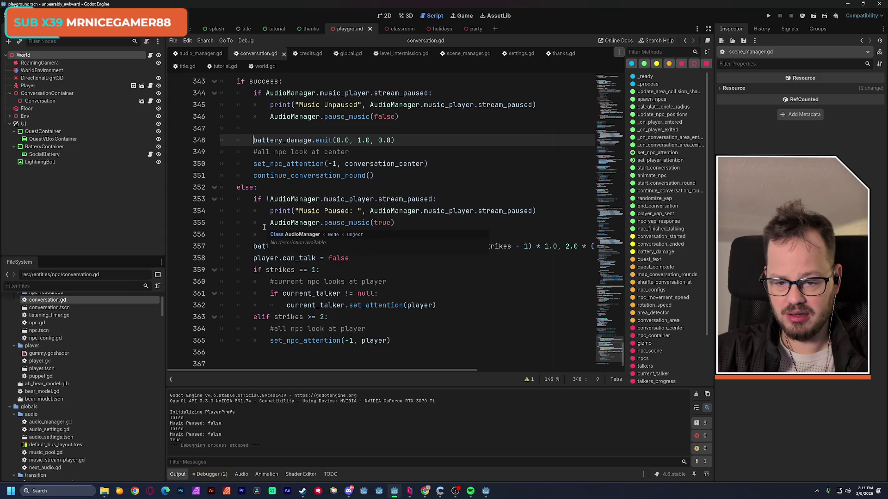
Replace success in the first print with the stream_paused expression and a "Music Is label
scroll(264, 227, up, 1)
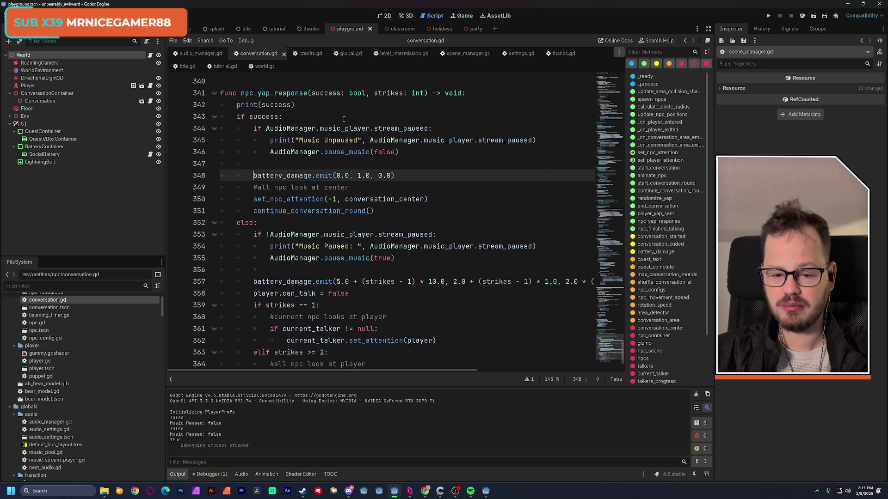
drag(370, 140, 533, 140)
key(ctrl+c)
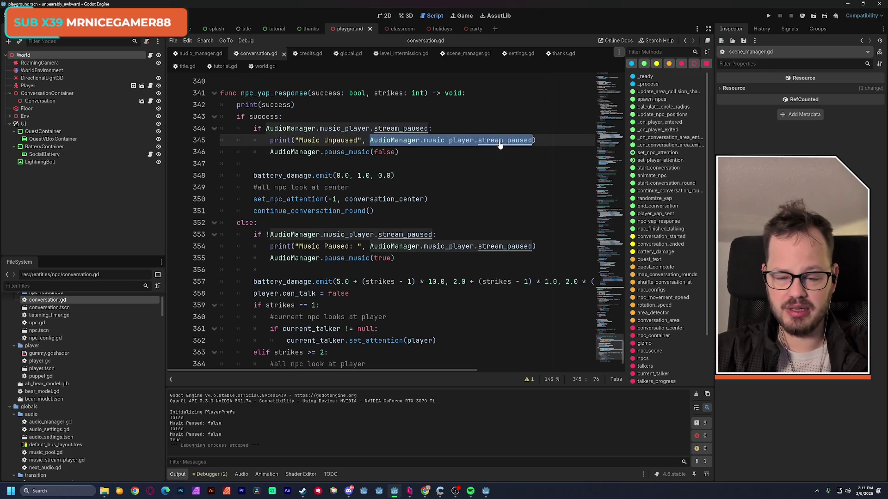
double_click(284, 108)
key(ctrl+v)
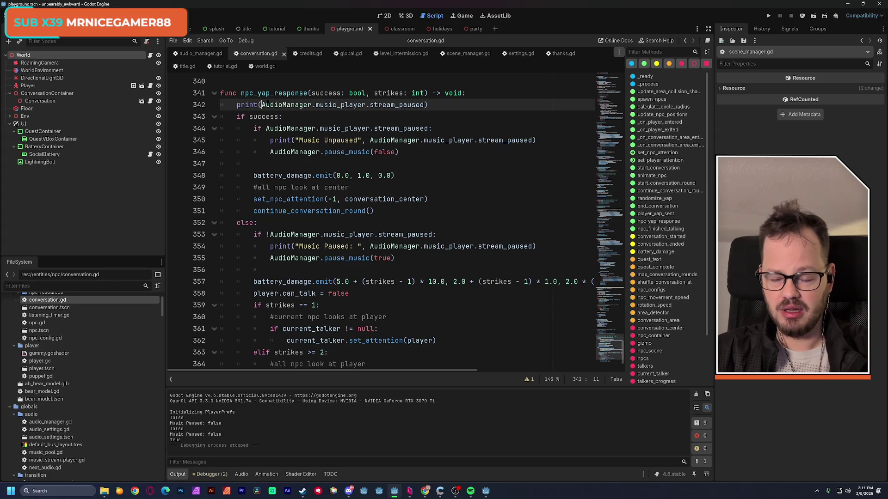
text(")
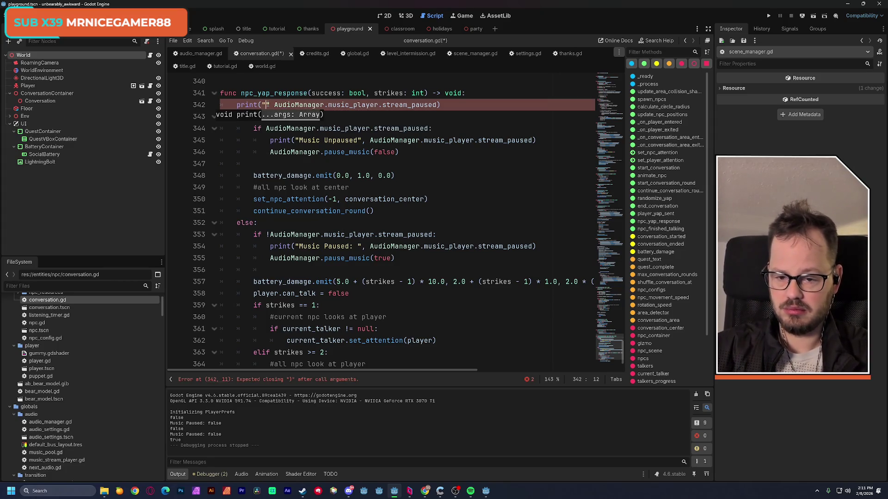
text(Music)
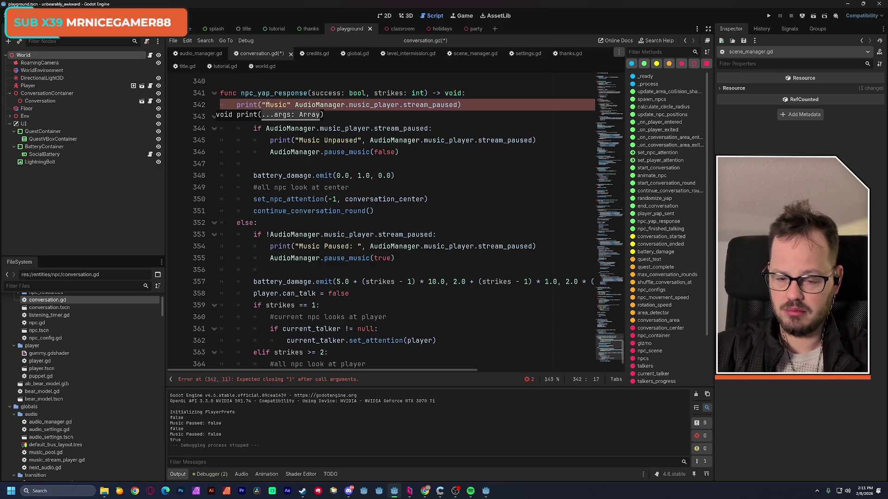
text( Is)
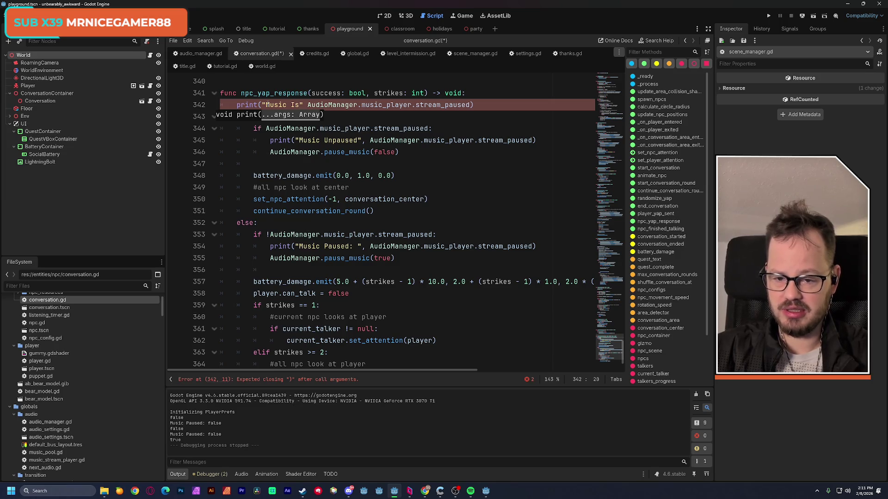
Delete the debug print on line 342, review both branches, and save the script
drag(474, 105, 220, 105)
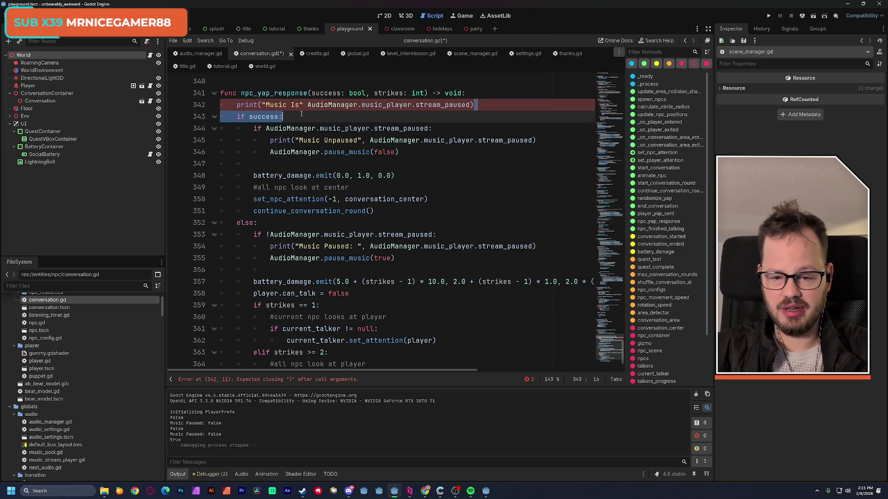
key(BackSpace)
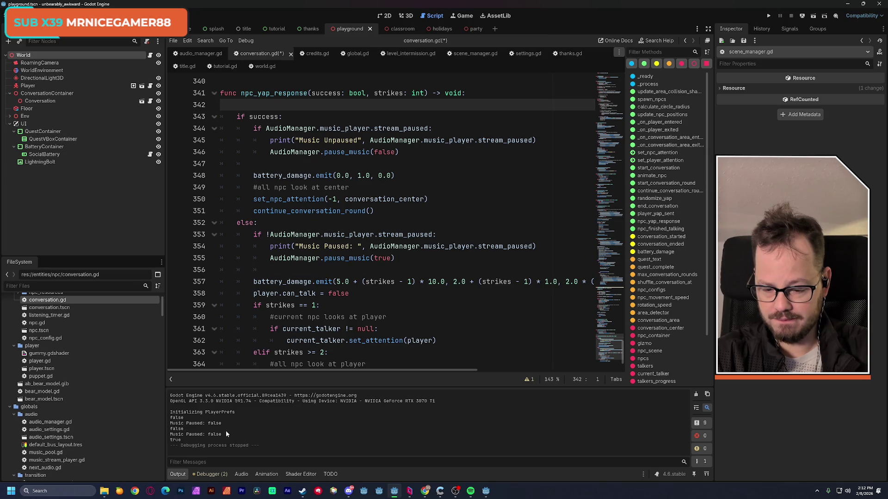
key(BackSpace)
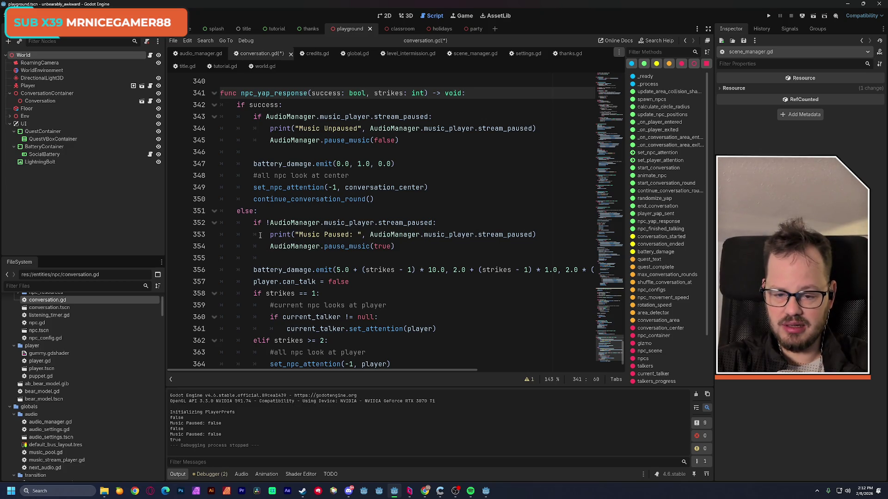
drag(237, 211, 423, 318)
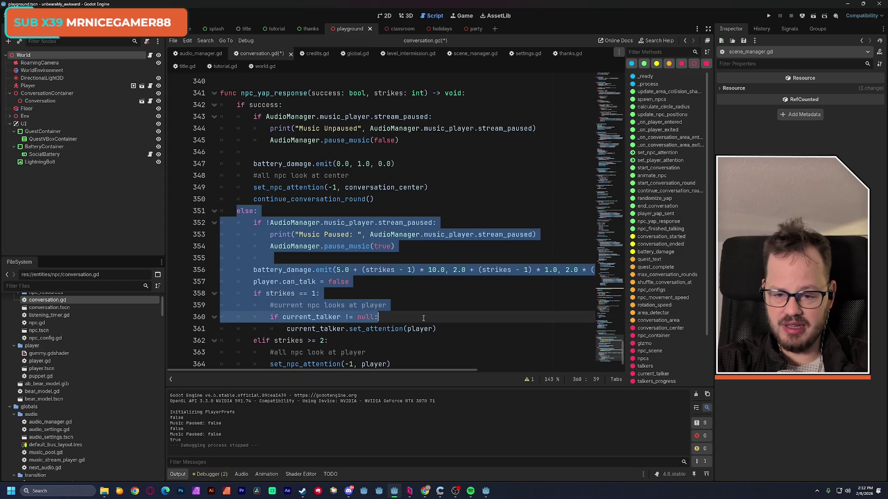
mouse_move(239, 106)
mouse_down()
mouse_move(323, 117)
mouse_move(414, 203)
mouse_up()
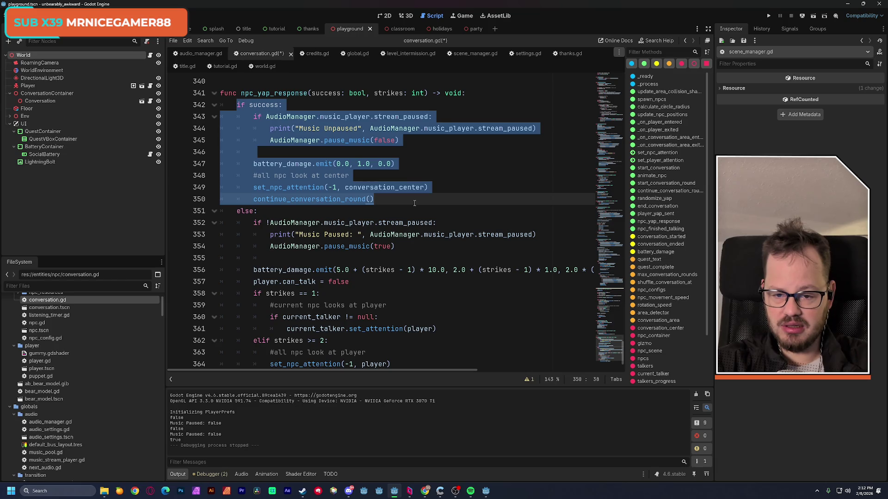
drag(430, 117, 319, 116)
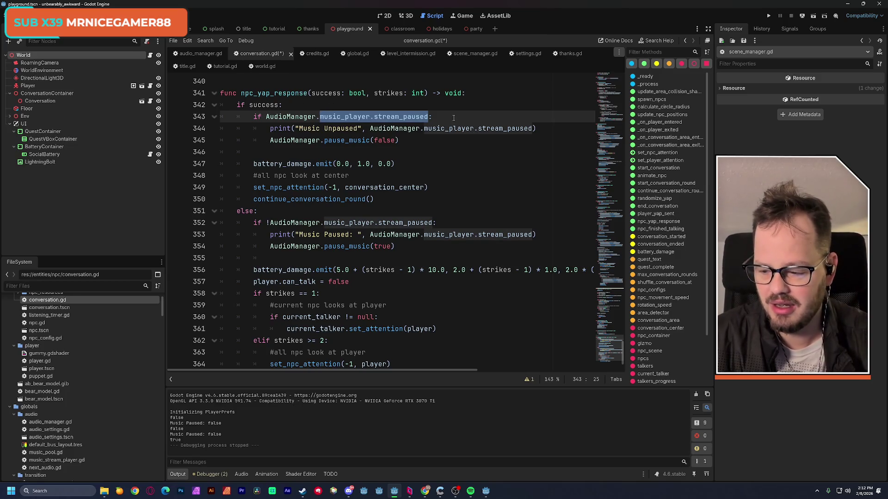
key(ctrl+s)
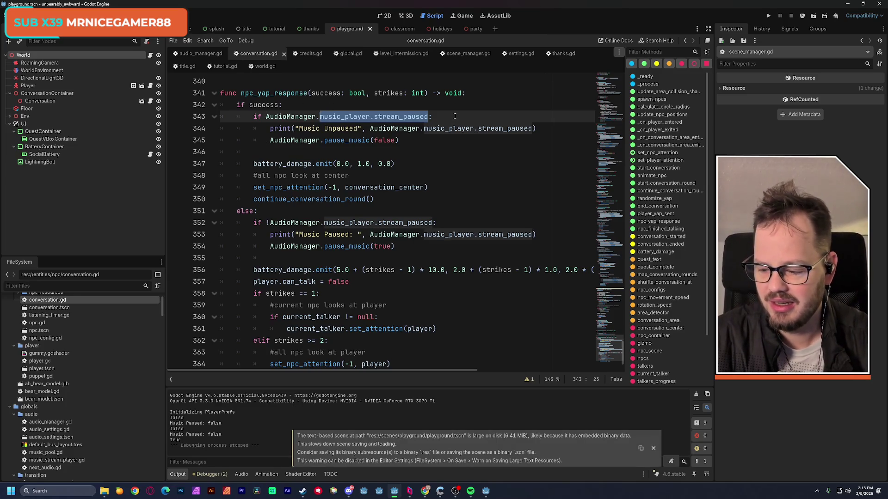
Add 'var music_paused: bool = false' below last_level_result in global.gd and save
click(348, 53)
key(ctrl+s)
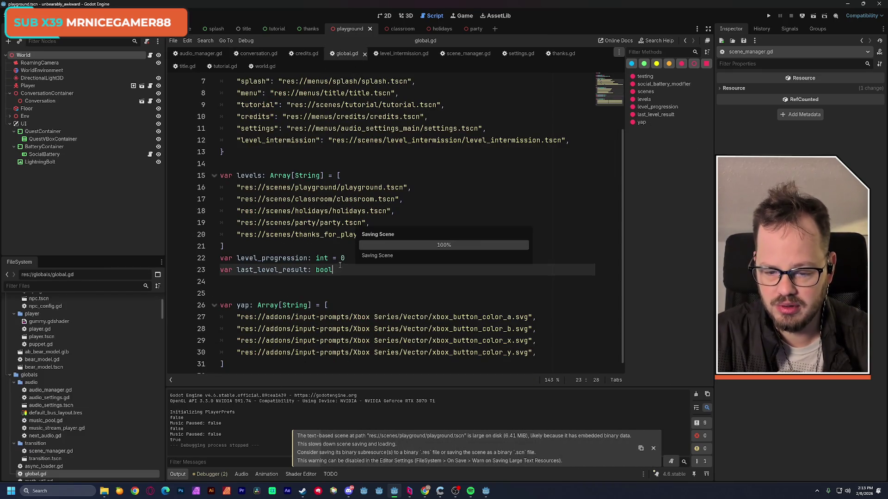
key(Return)
text(var music_paused: bool = false)
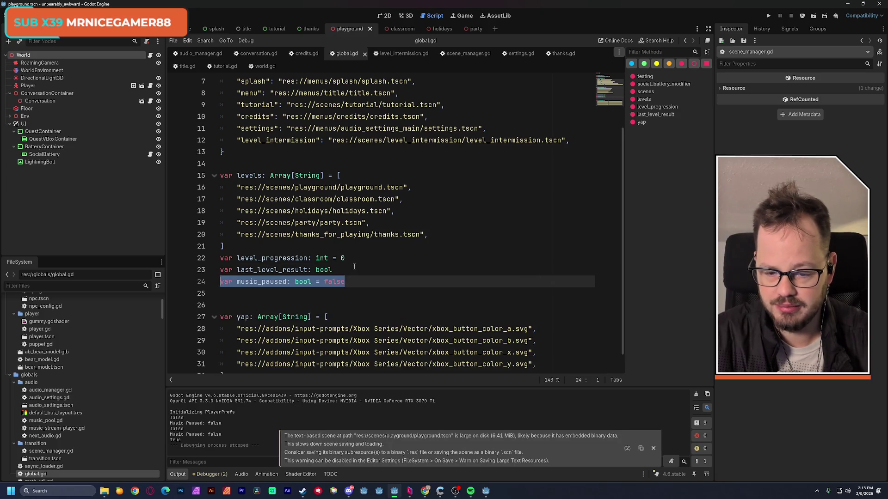
click(362, 258)
key(ctrl+s)
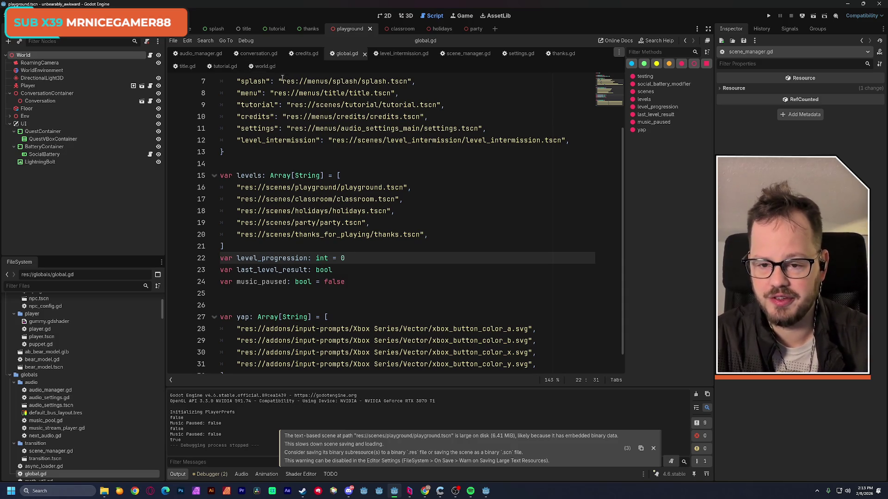
click(208, 54)
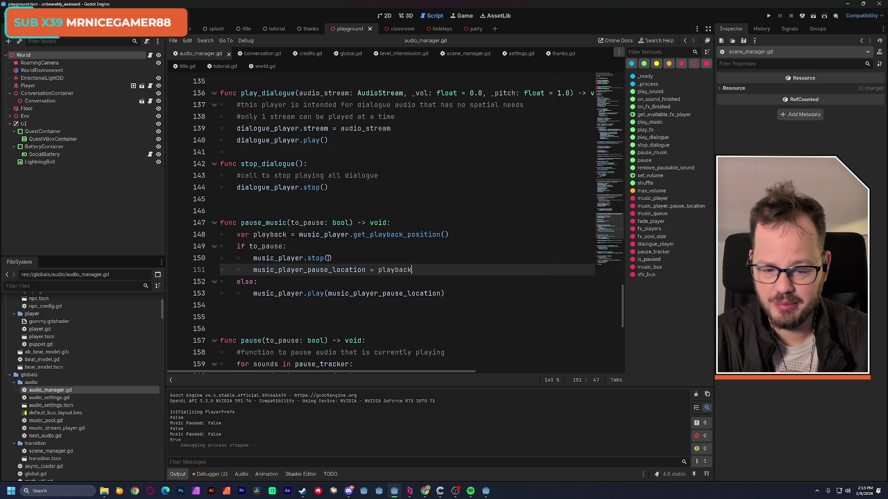
Add 'Global.music_paused = true' after the playback position assignment in pause_music
key(Return)
text(Glo)
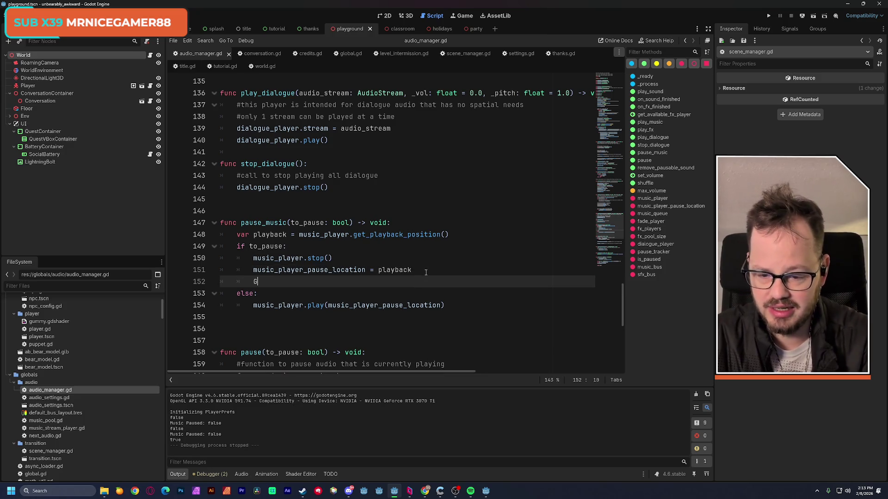
key(Return)
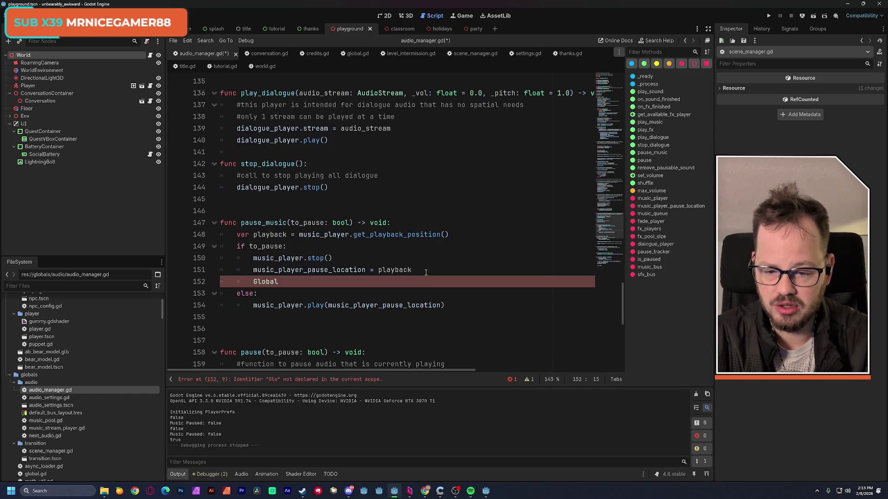
text(.)
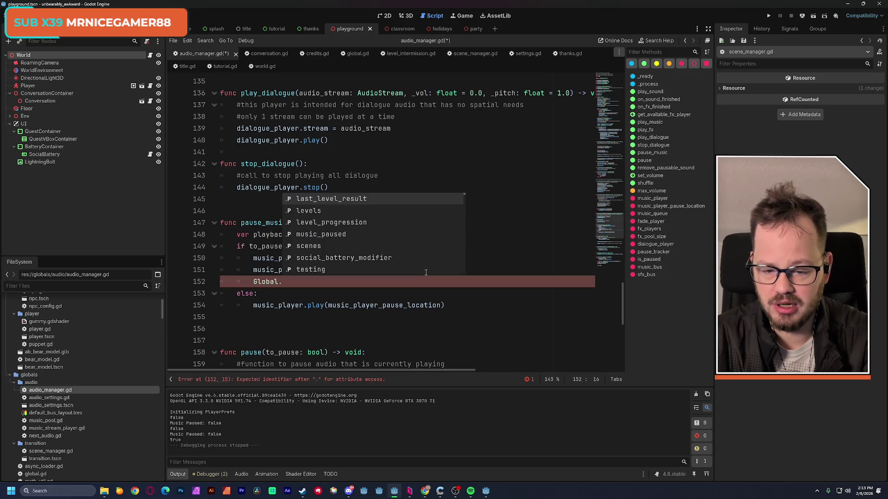
key(Down)
key(Down)
key(Down)
key(Return)
text(= true)
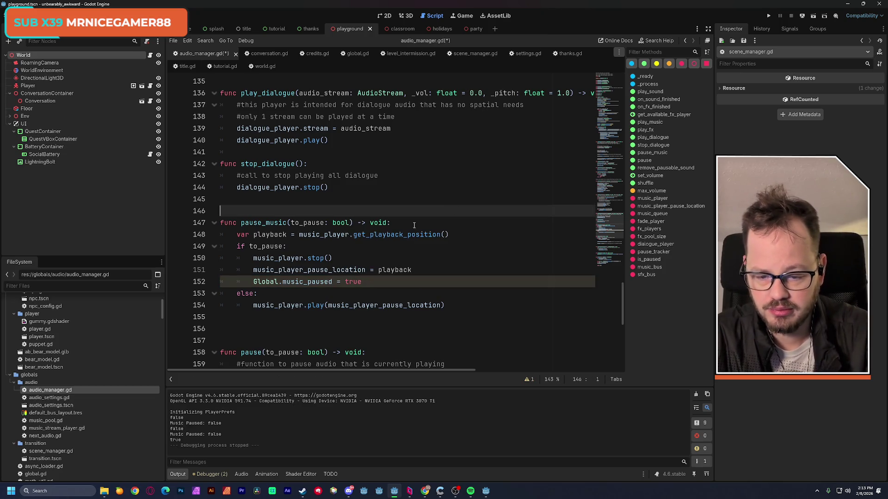
Add 'Global.music_paused = false' under the resume play call and save
key(Home)
key(ctrl+shift+Right)
key(ctrl+shift+Right)
key(ctrl+shift+Right)
key(ctrl+c)
click(451, 305)
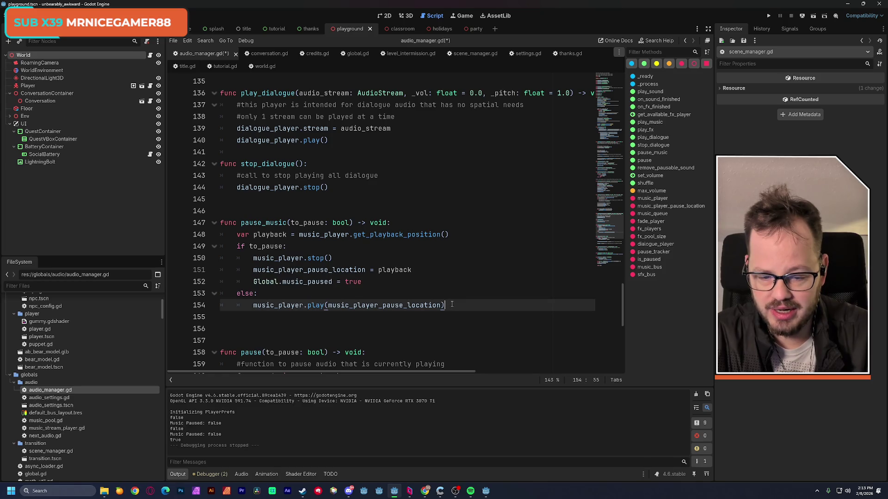
key(Return)
key(ctrl+v)
double_click(356, 317)
text(false)
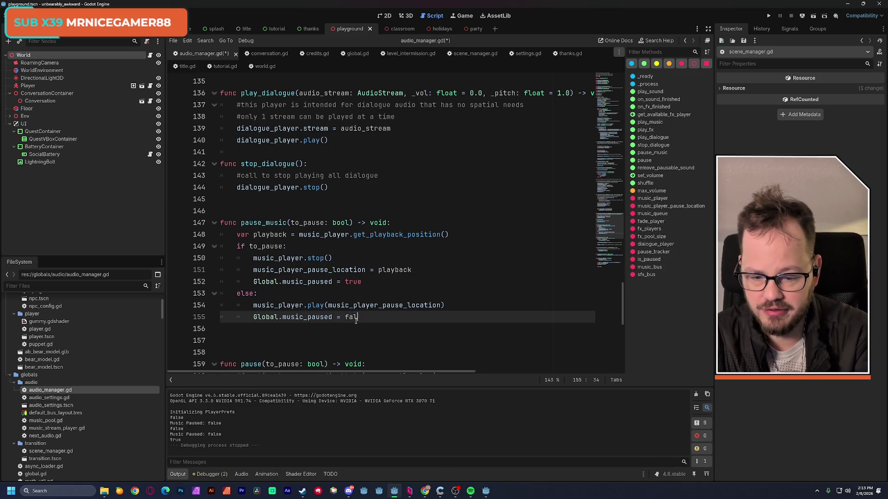
click(500, 246)
key(ctrl+s)
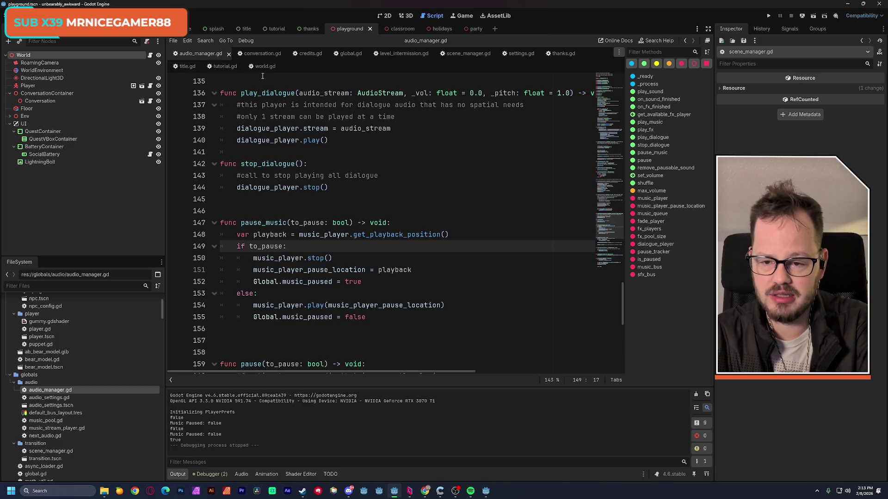
Replace the stream_paused conditions on lines 343 and 352 with Global.music_paused
click(260, 53)
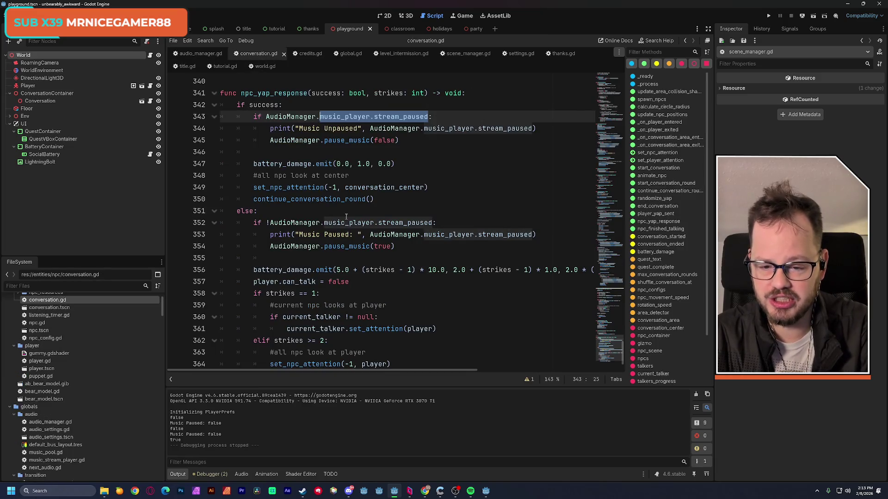
double_click(271, 117)
drag(271, 117, 398, 117)
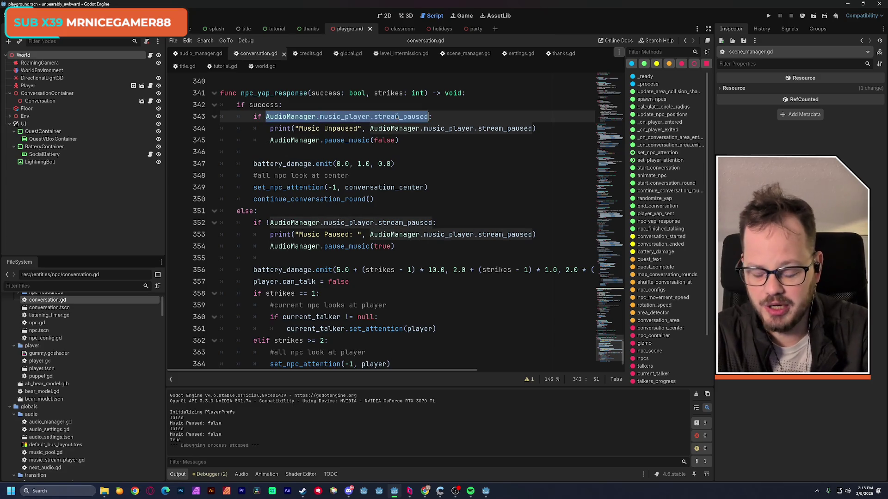
mouse_move(396, 116)
text(Global.)
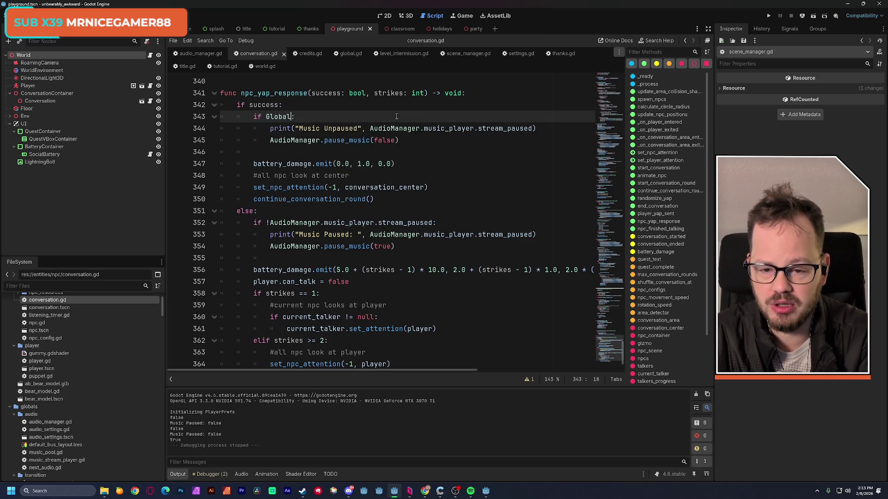
key(Down)
key(Down)
key(Down)
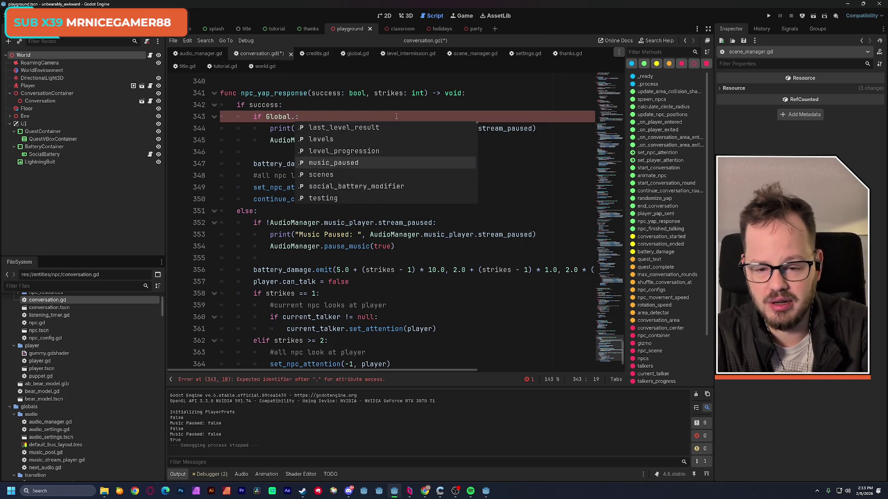
key(Return)
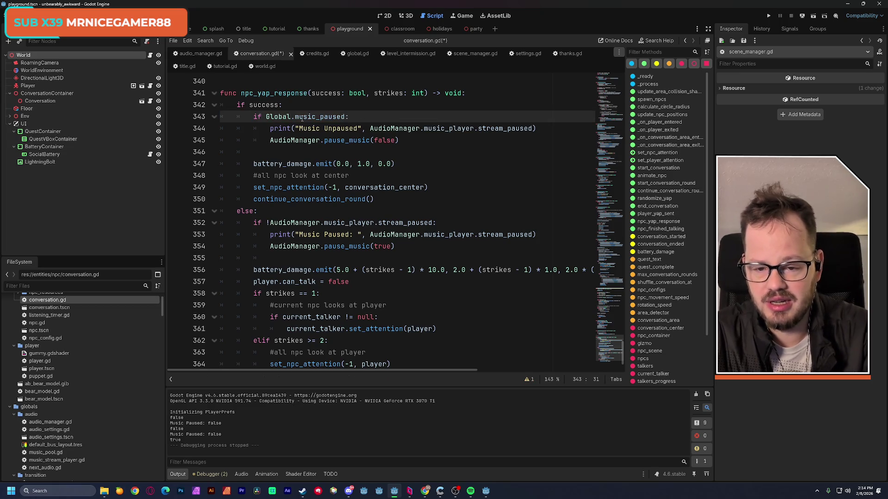
double_click(278, 116)
key(ctrl+shift+Right)
key(ctrl+shift+Right)
key(ctrl+c)
drag(270, 223, 435, 223)
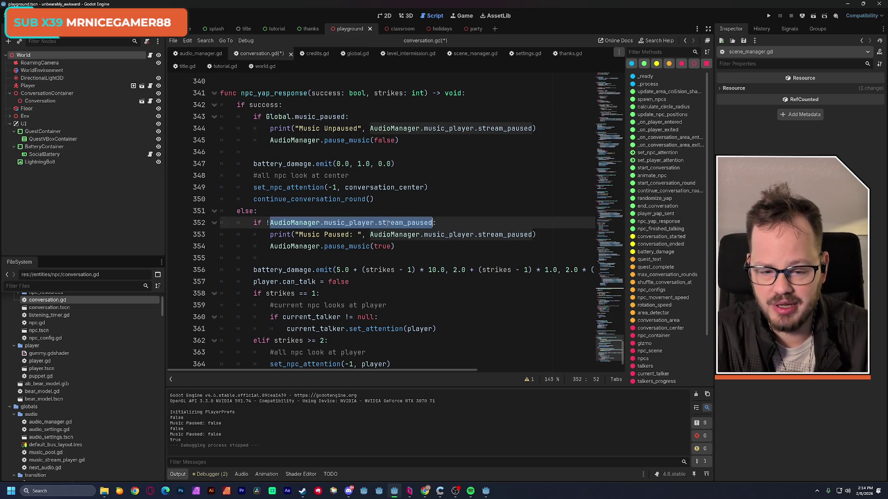
key(ctrl+v)
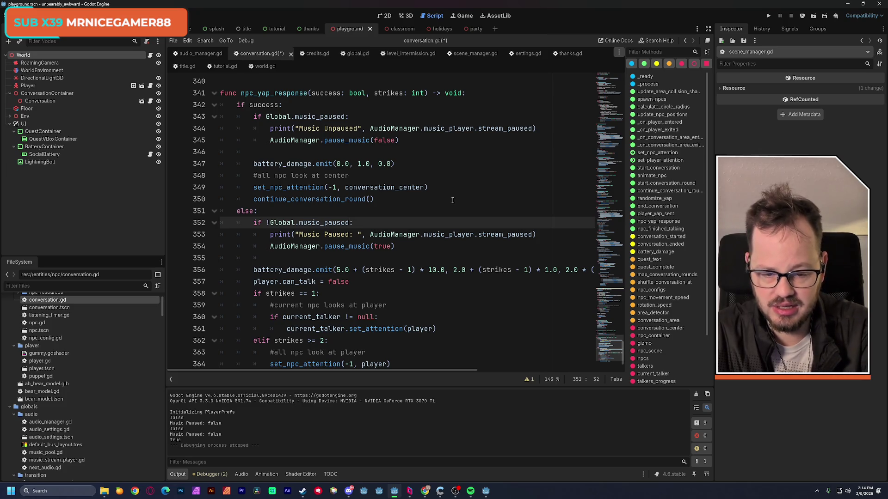
Strip the extra arguments and colon from both music prints, save, and rerun the scene
mouse_move(537, 234)
mouse_down()
mouse_move(226, 246)
mouse_move(205, 238)
mouse_up()
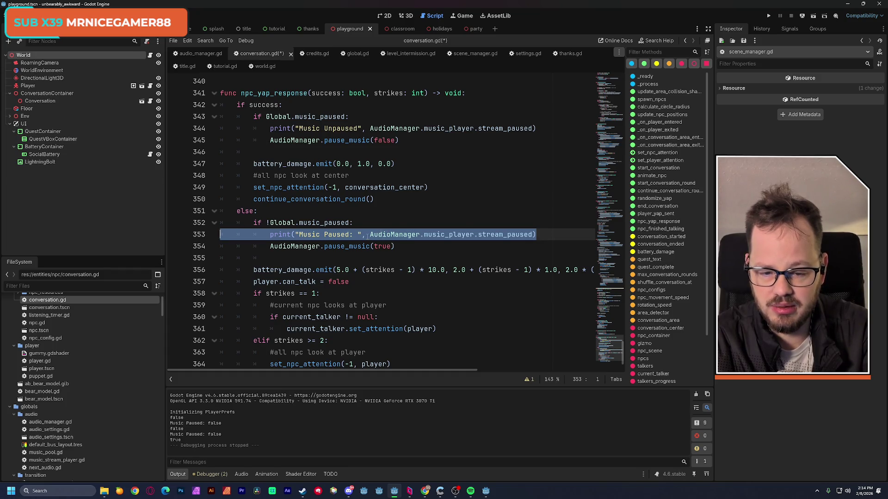
drag(363, 235, 532, 236)
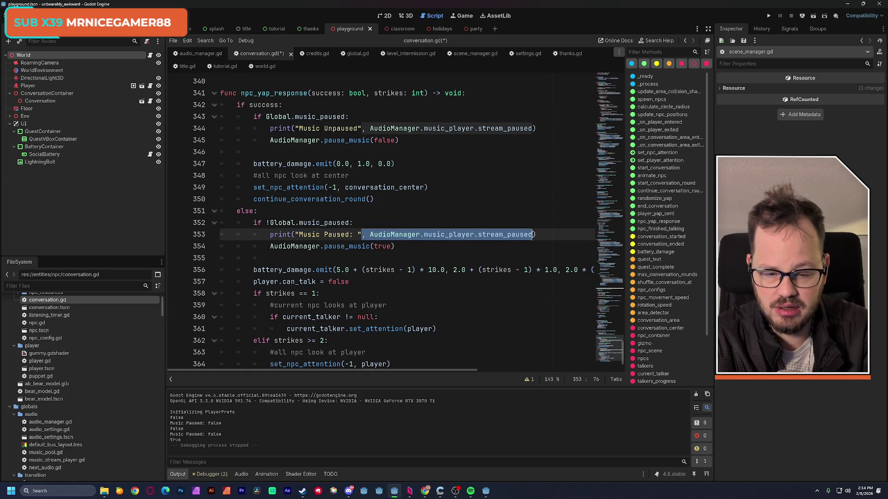
key(ctrl+x)
mouse_move(366, 128)
mouse_down()
mouse_move(365, 140)
mouse_move(533, 130)
mouse_up()
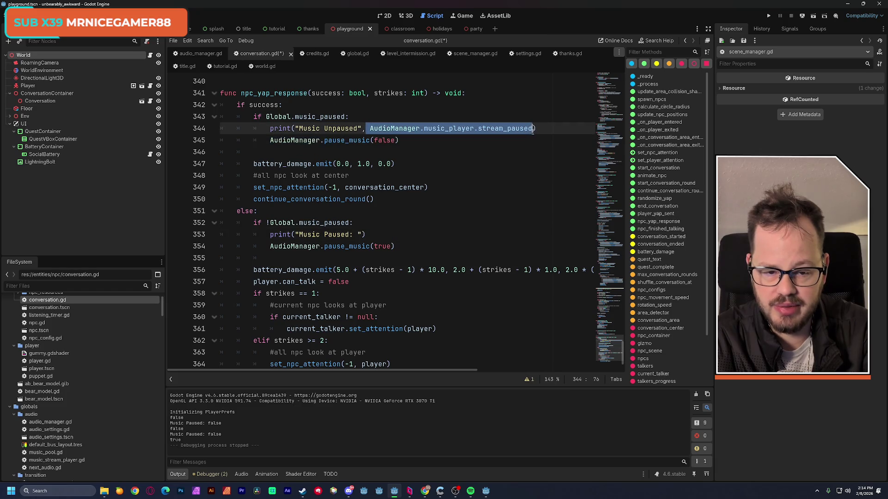
key(BackSpace)
click(415, 112)
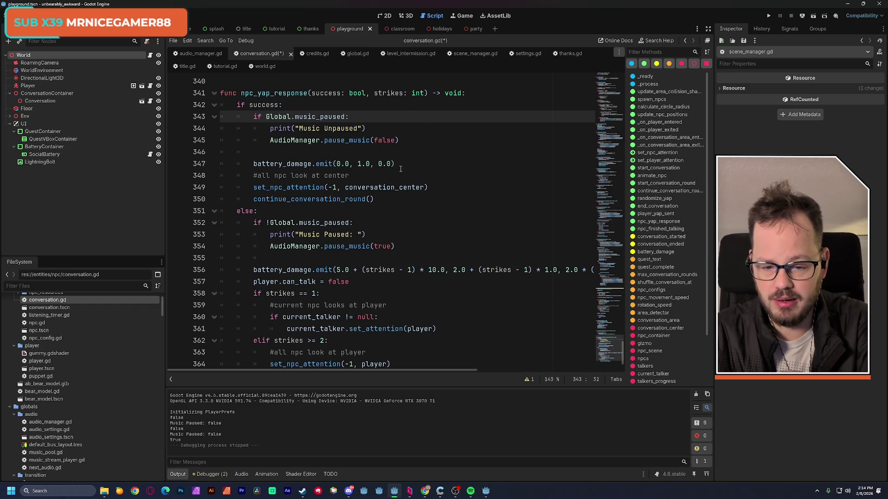
click(357, 234)
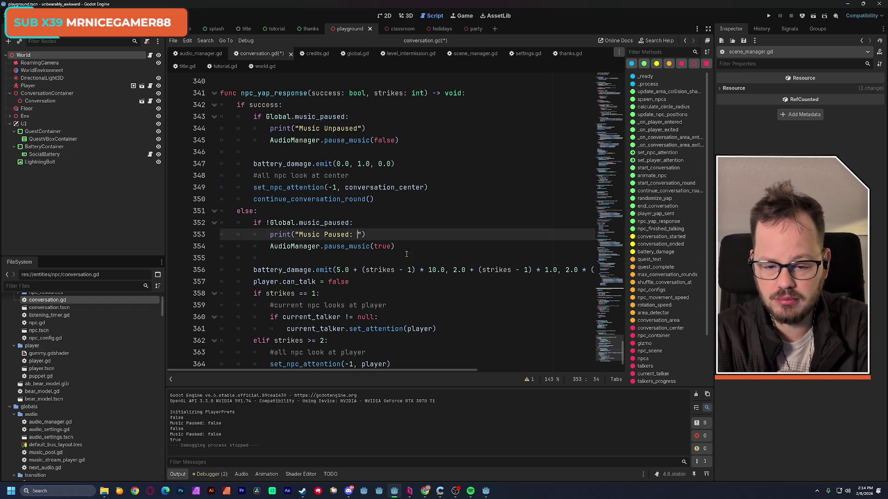
key(BackSpace)
key(BackSpace)
click(447, 212)
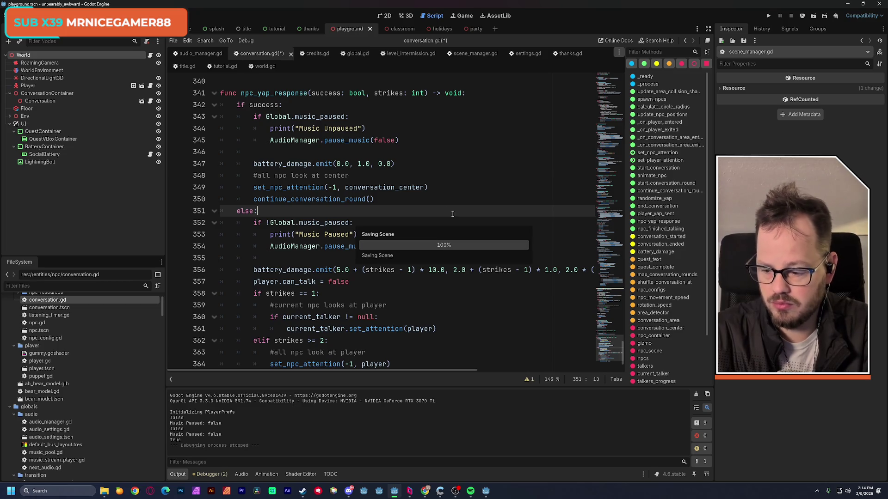
key(ctrl+s)
click(815, 17)
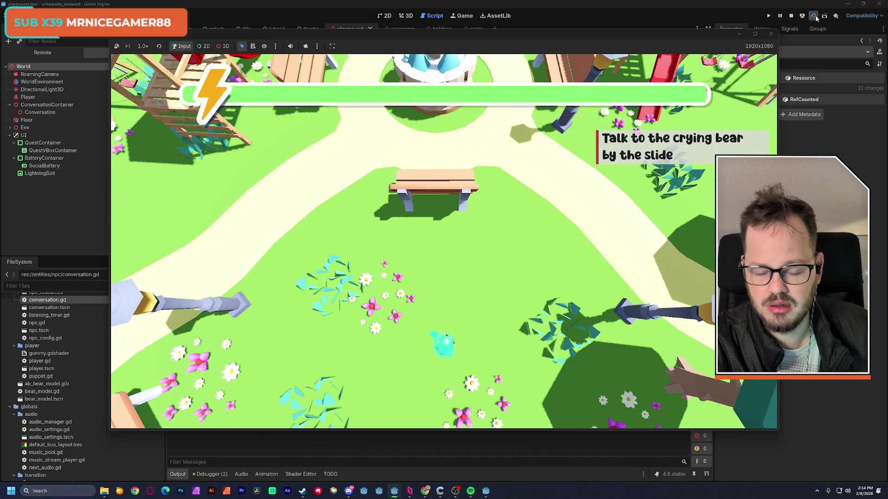
click(771, 33)
drag(270, 223, 349, 223)
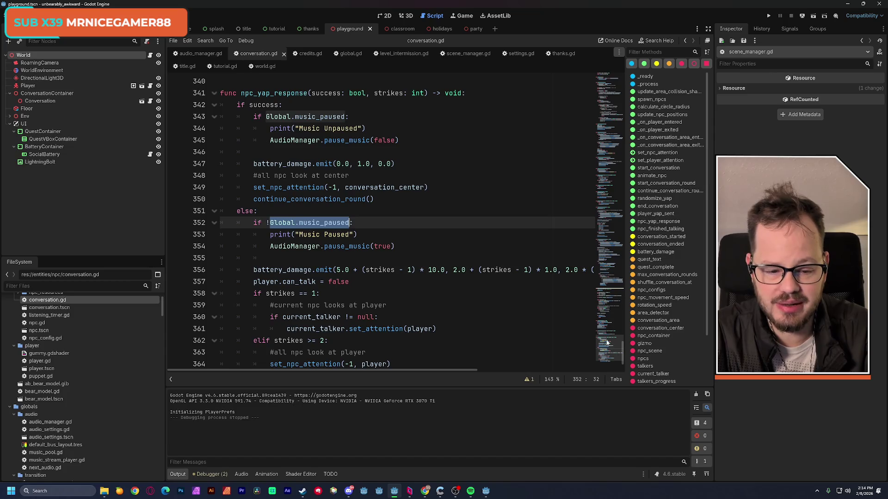
scroll(606, 346, up, 1)
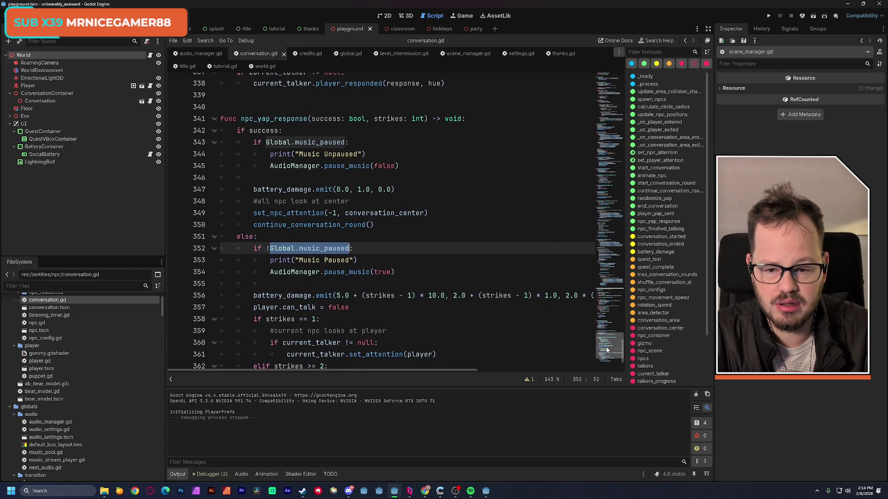
drag(607, 350, 601, 86)
Insert 'Global.music_paused = false' as the first line of play_music and save
click(193, 53)
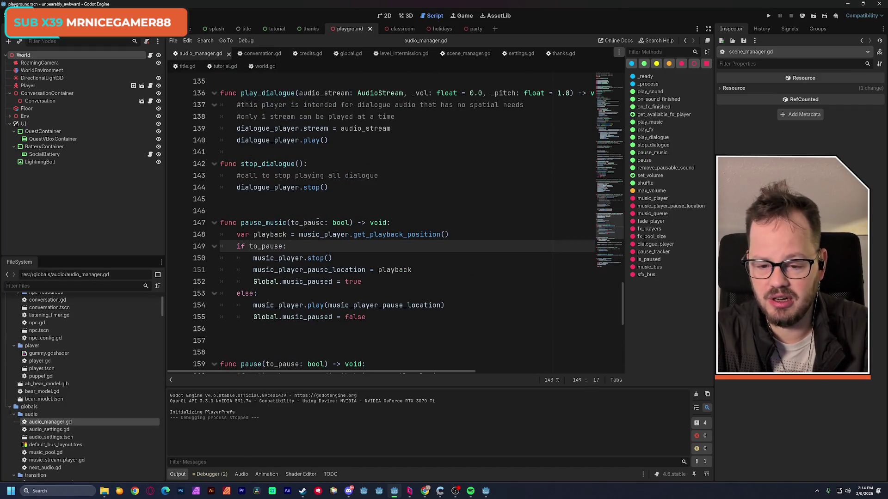
scroll(317, 225, up, 7)
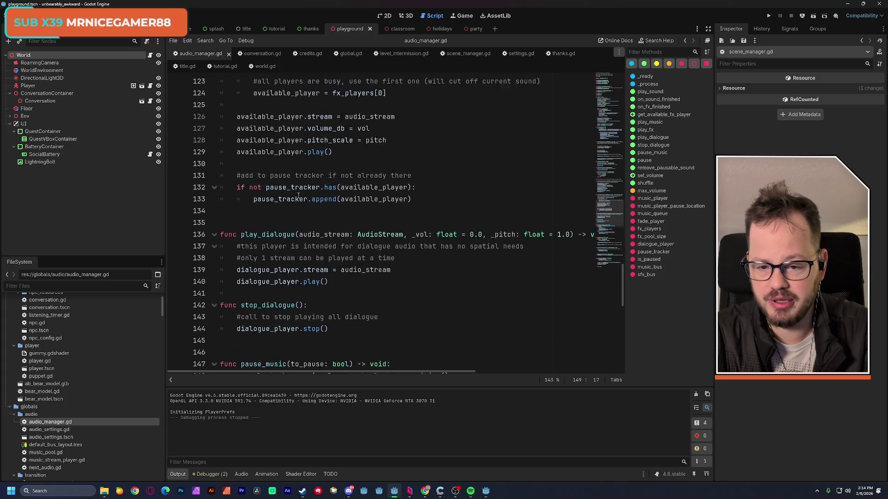
scroll(298, 196, up, 4)
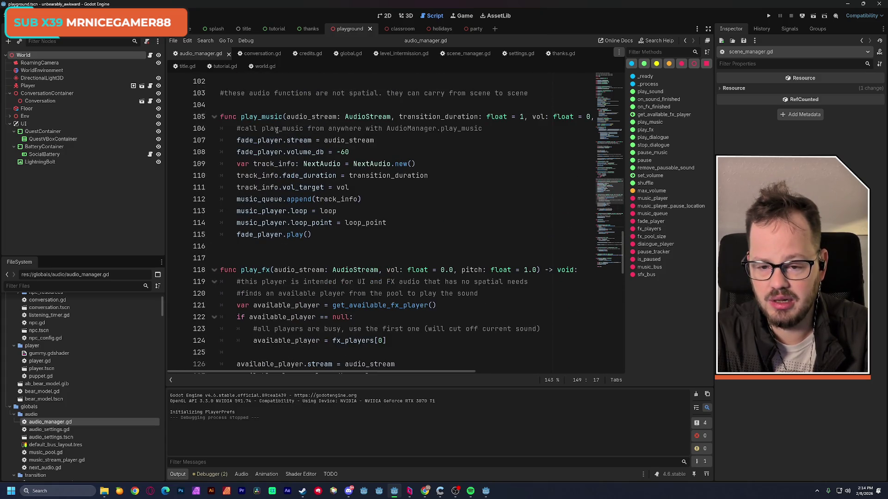
click(245, 132)
key(ctrl+shift+Return)
key(ctrl+v)
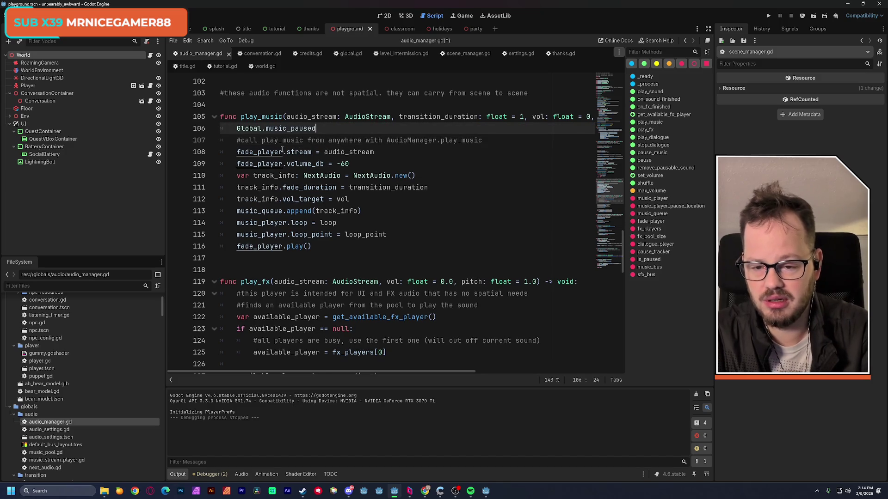
text(false)
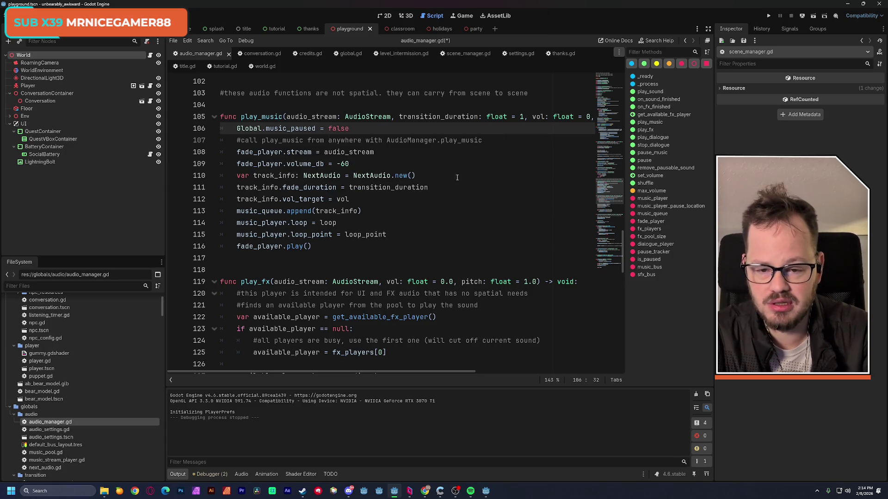
click(464, 178)
key(ctrl+s)
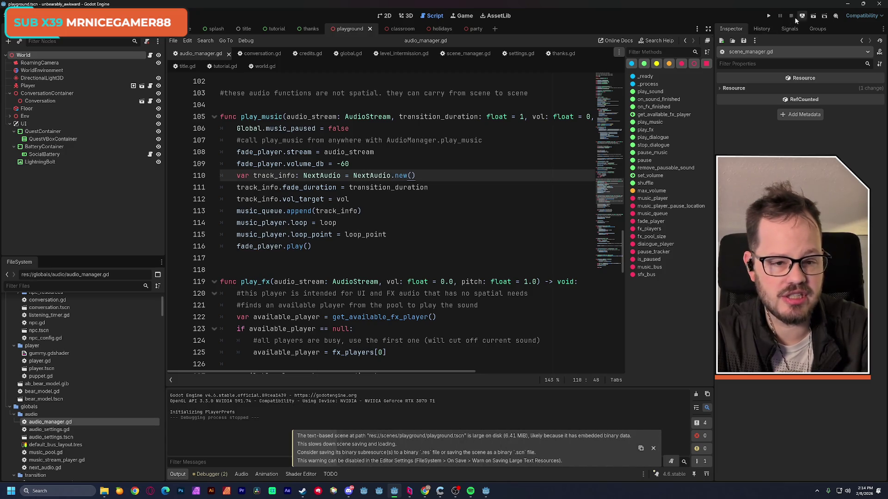
Run and stop the playground scene, then read the Music Paused entries in the Output log
click(815, 17)
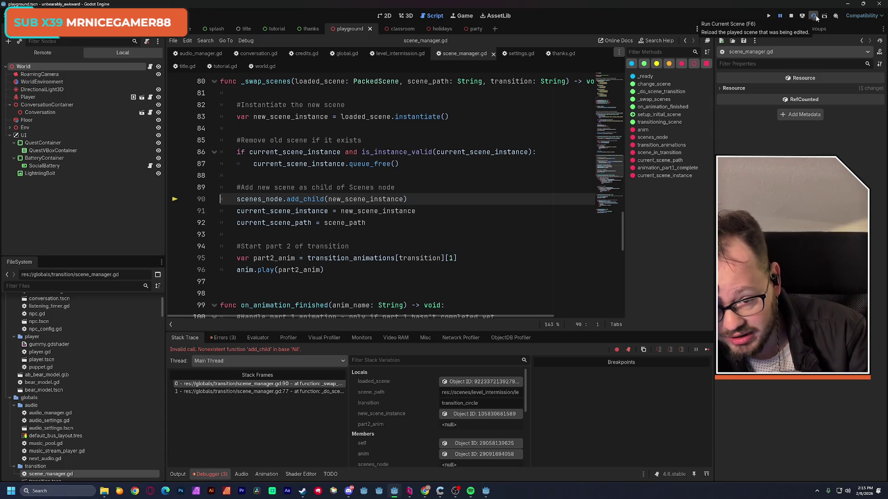
click(791, 16)
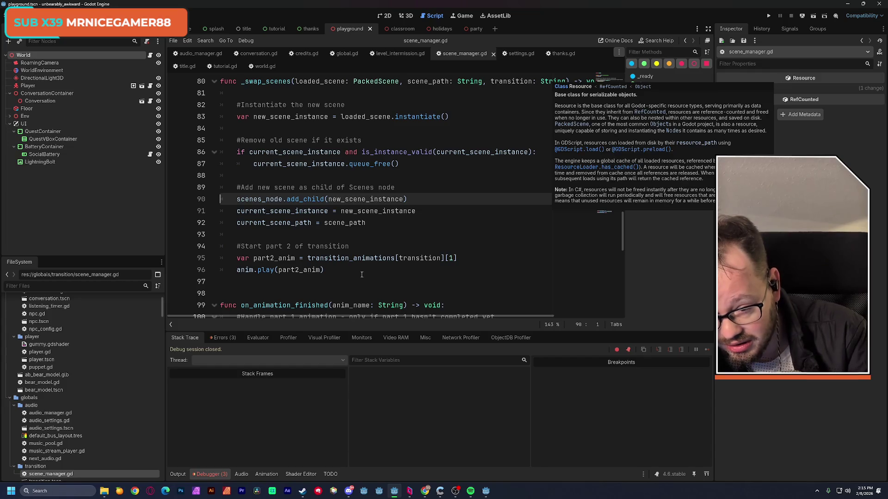
click(179, 474)
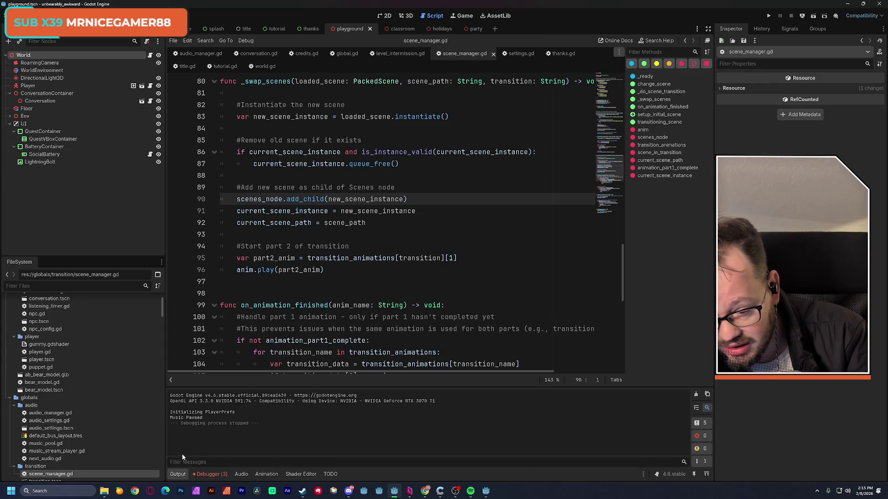
double_click(178, 417)
click(189, 420)
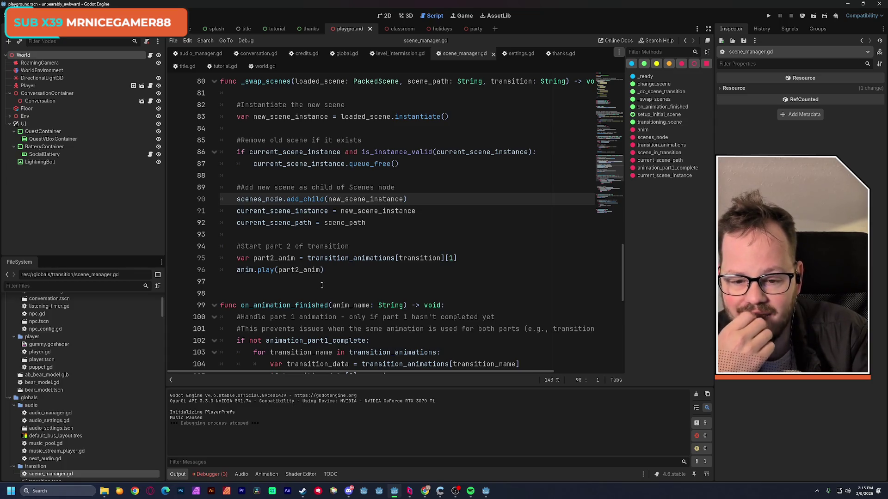
scroll(325, 288, up, 4)
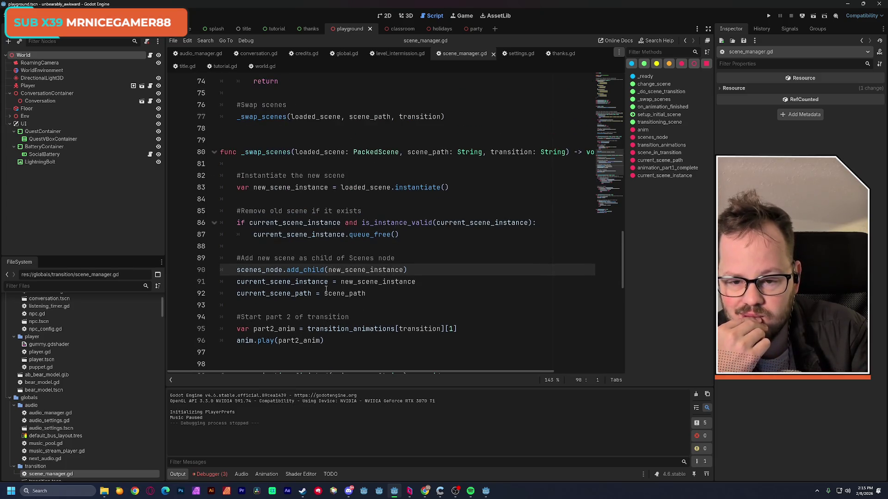
scroll(326, 289, up, 3)
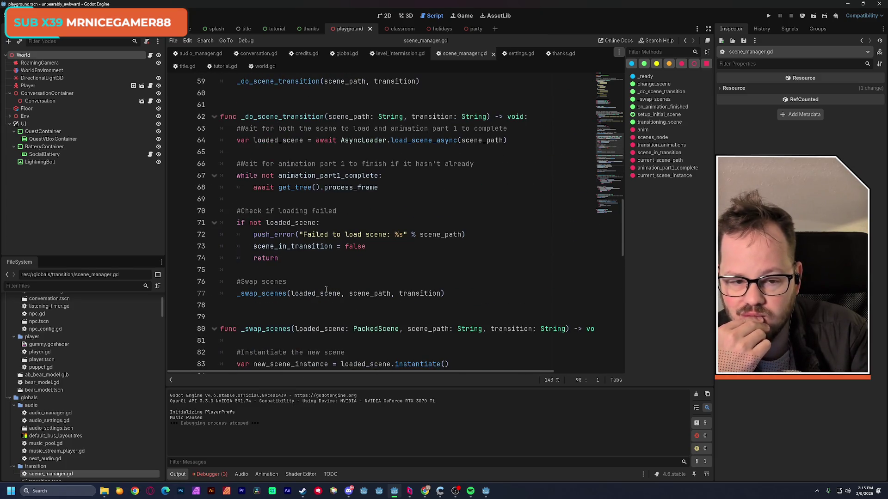
scroll(326, 290, down, 1)
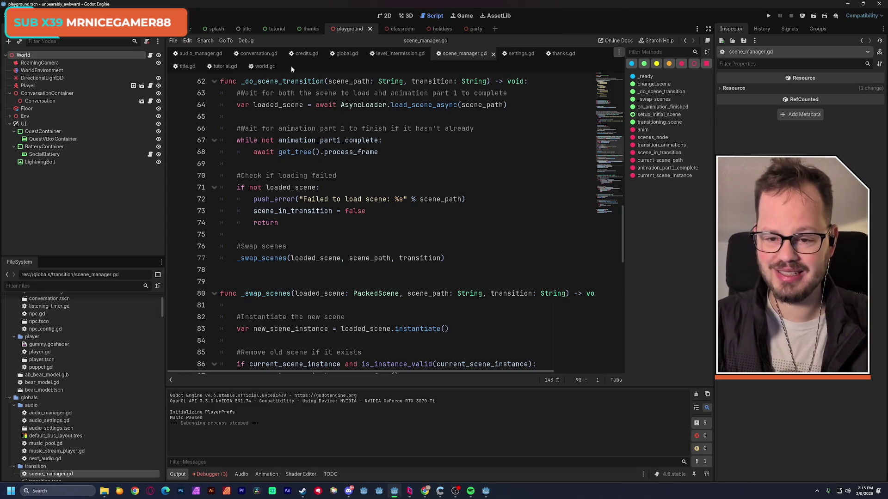
click(257, 53)
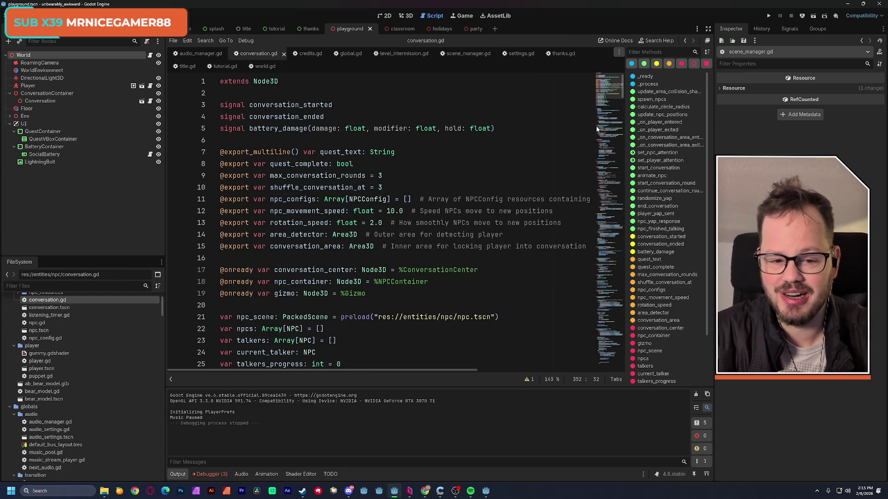
After glancing at world.gd, search conversation.gd for 'music' and reach the pause check
drag(603, 95, 611, 286)
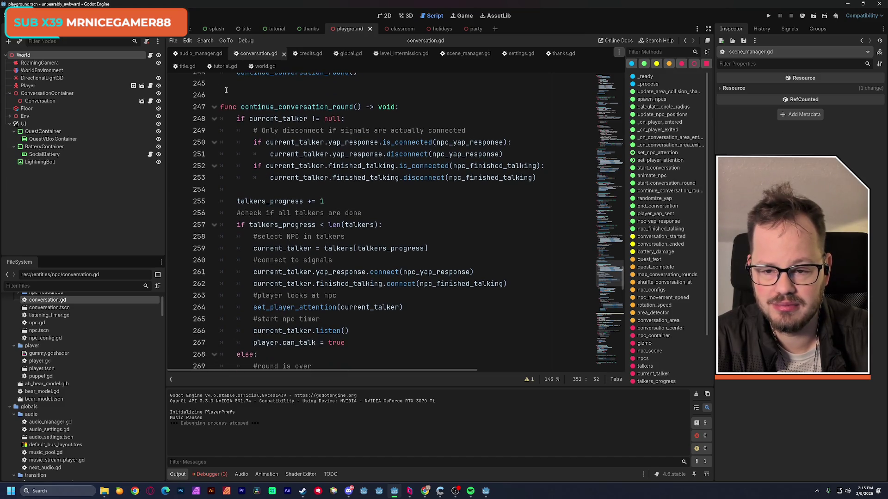
click(263, 67)
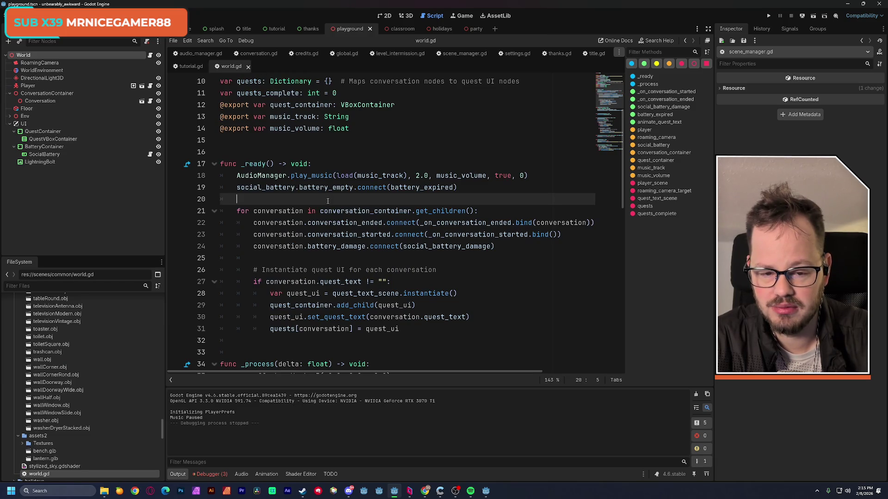
scroll(327, 200, down, 1)
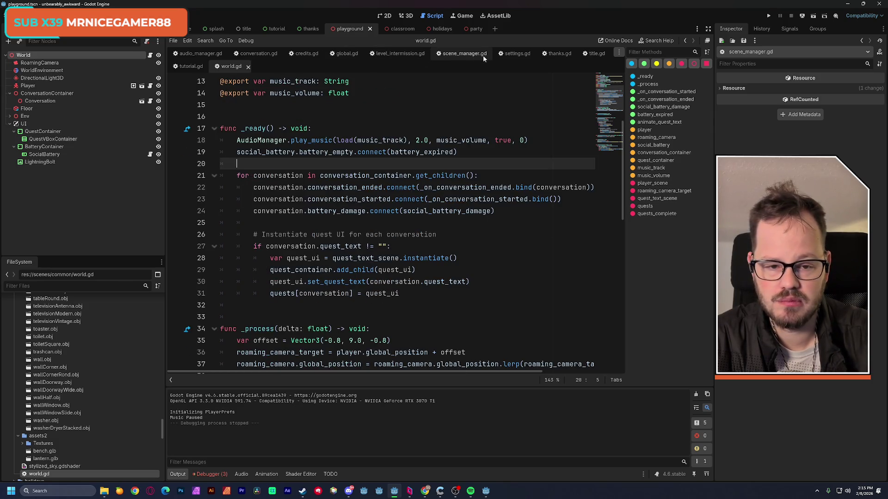
click(257, 53)
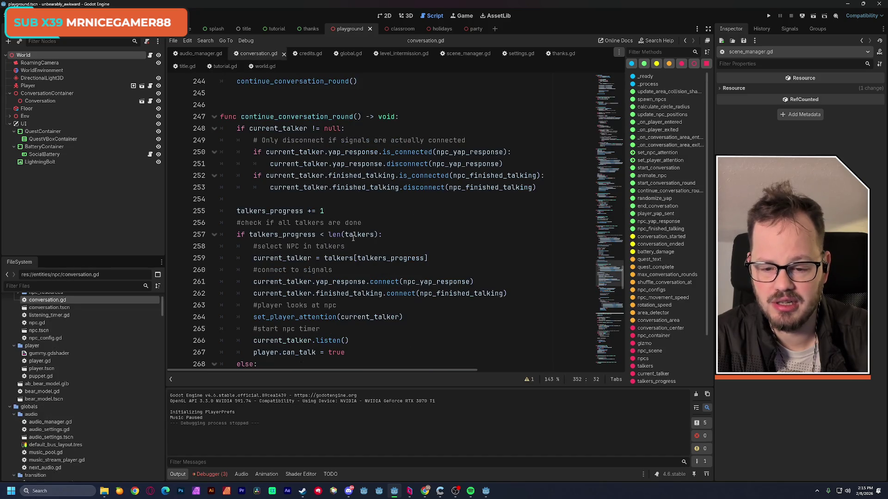
click(462, 113)
key(ctrl+f)
text(music)
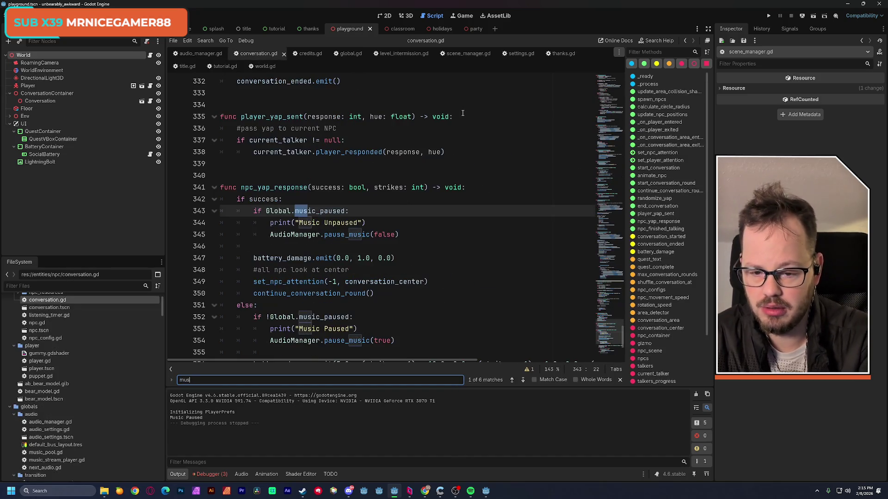
click(405, 194)
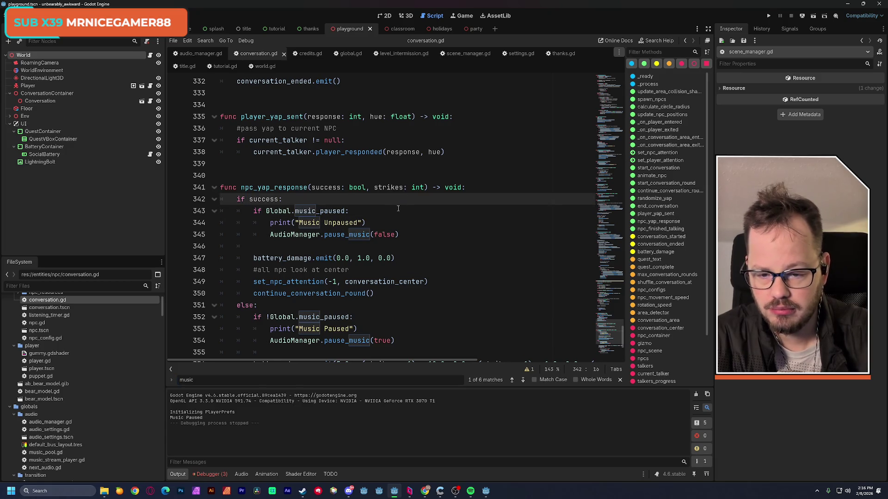
scroll(398, 209, down, 2)
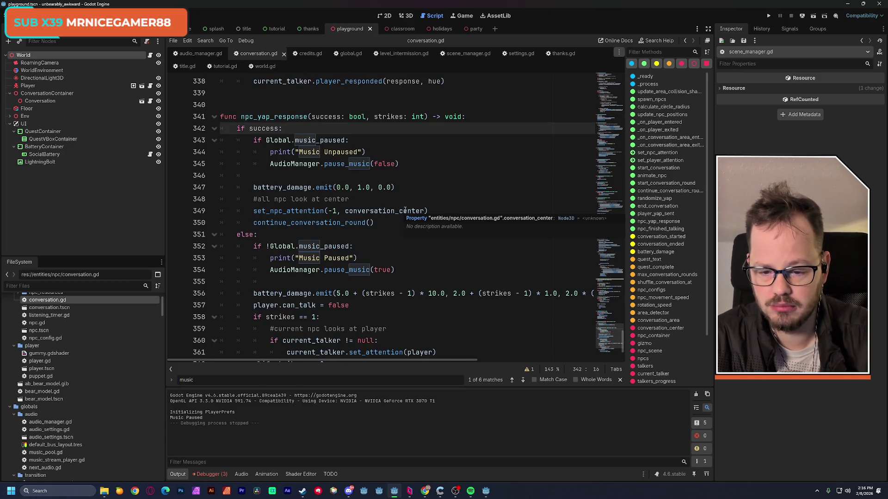
click(254, 246)
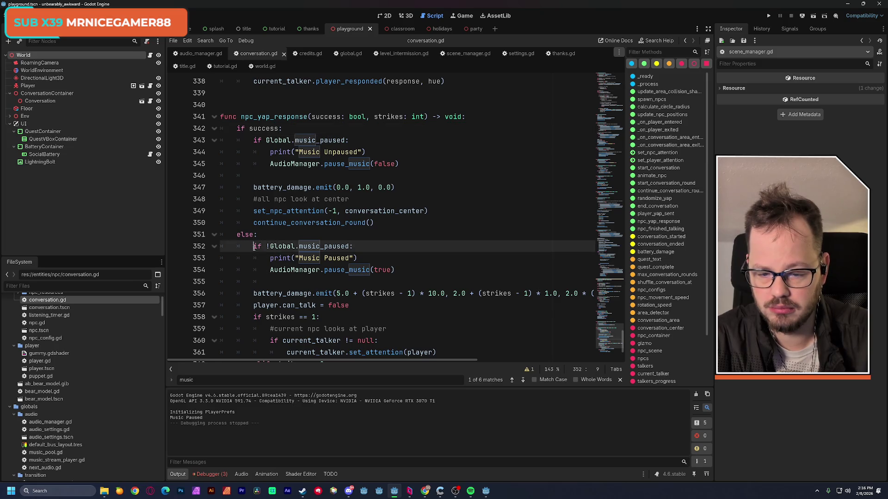
Comment out lines 352–354 and 343–345, save, and run the scene again
drag(254, 247, 406, 268)
key(ctrl+k)
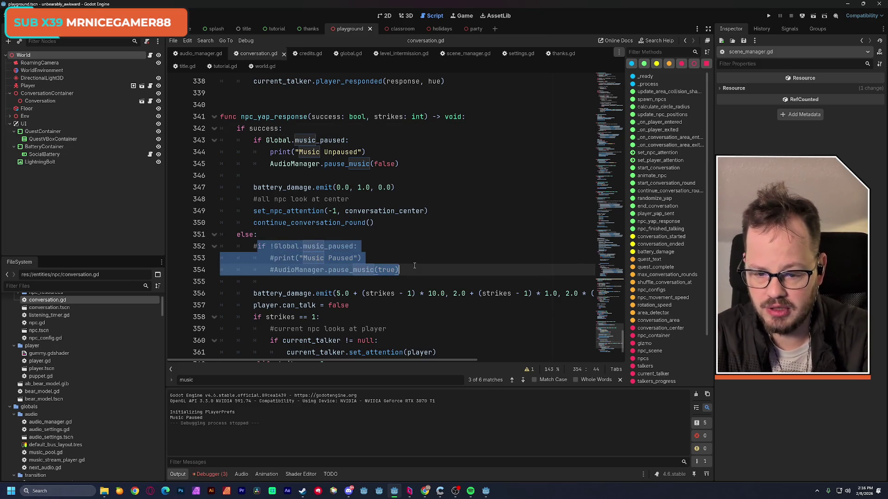
drag(255, 142, 403, 163)
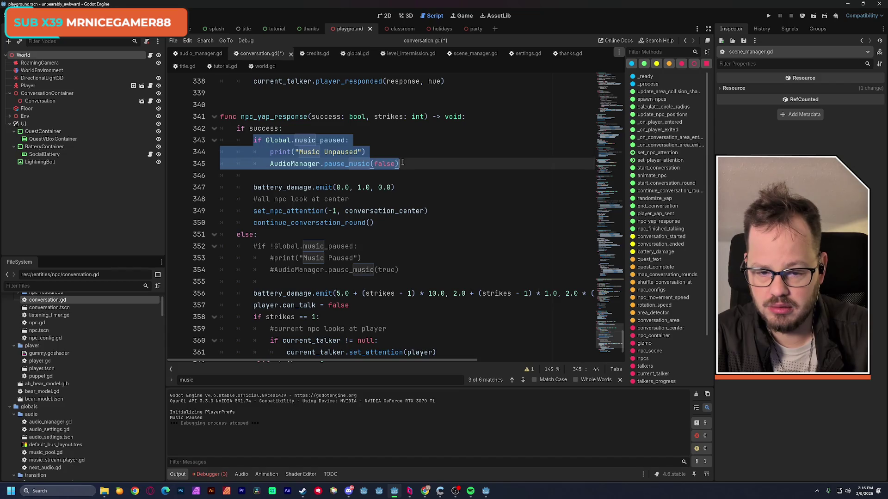
key(ctrl+k)
click(371, 130)
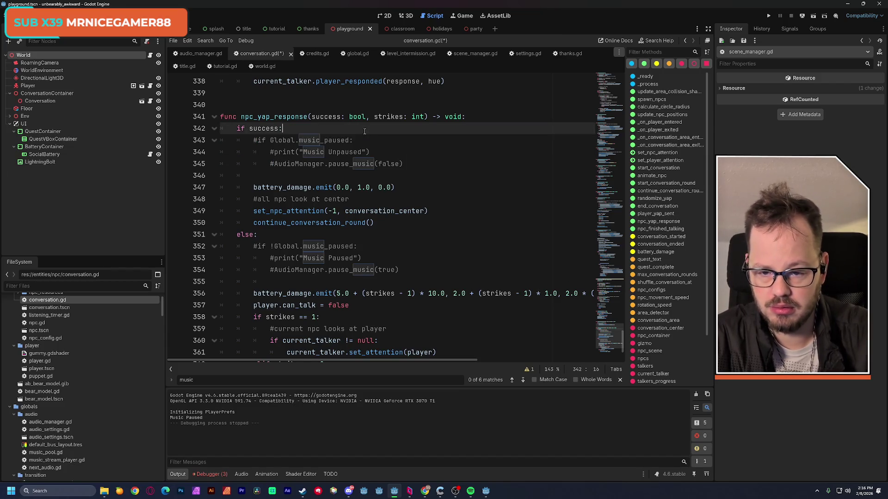
key(ctrl+s)
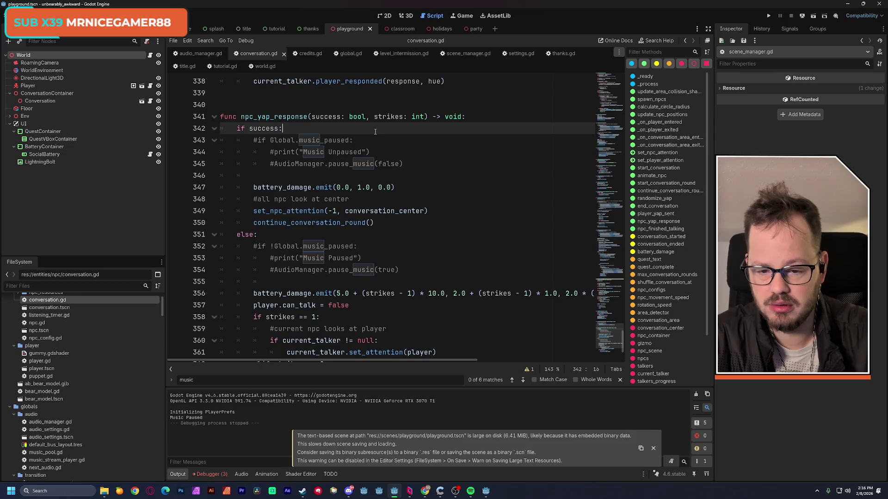
click(812, 16)
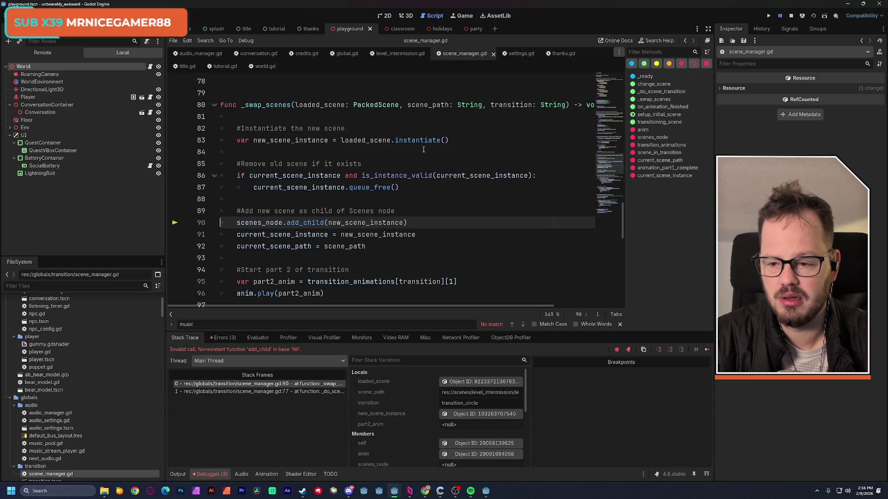
Select the Conversation node and look over its properties in the Inspector
click(40, 114)
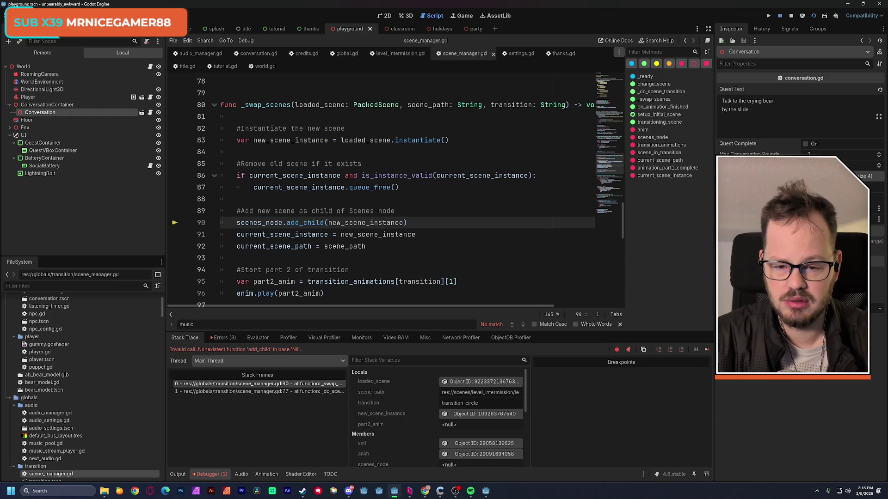
scroll(387, 202, down, 2)
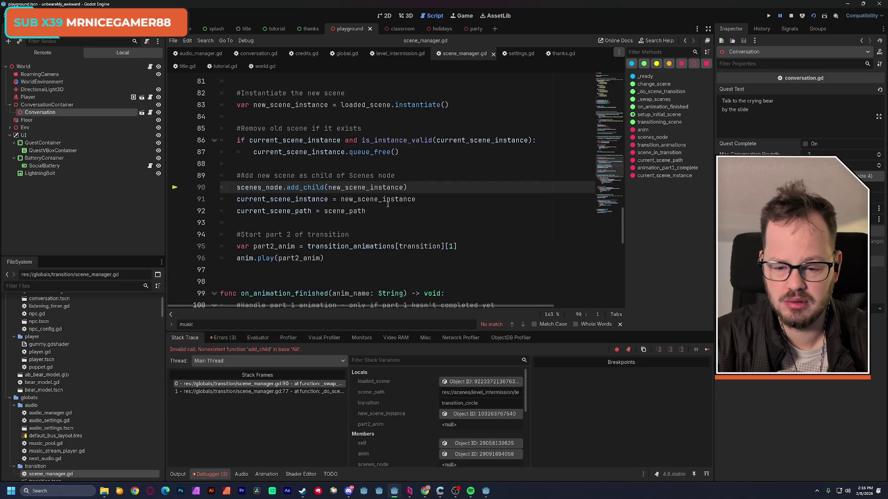
scroll(388, 203, down, 3)
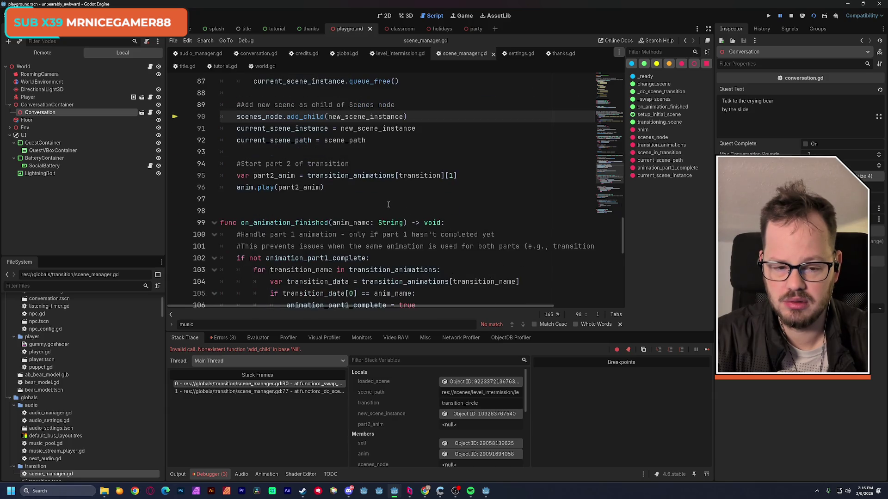
click(619, 204)
drag(620, 204, 633, 75)
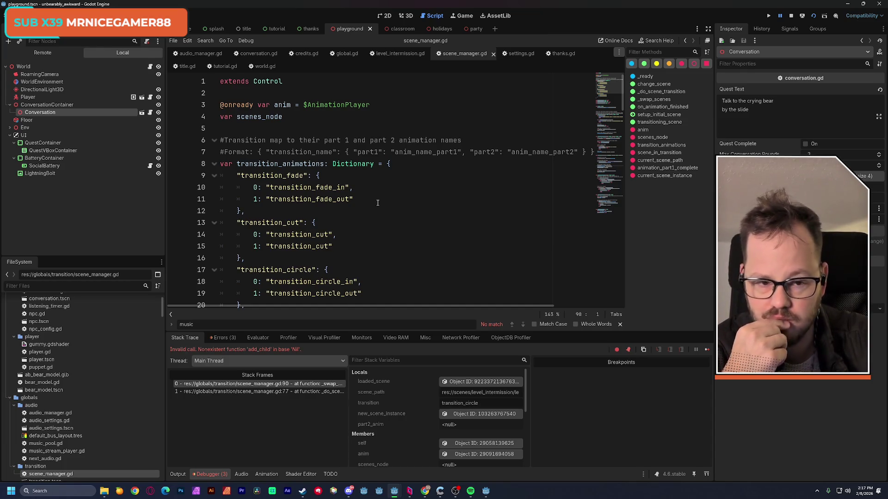
Rerun the game until it halts on the add_child-on-Nil error at scene_manager.gd line 90, then stop it
click(813, 17)
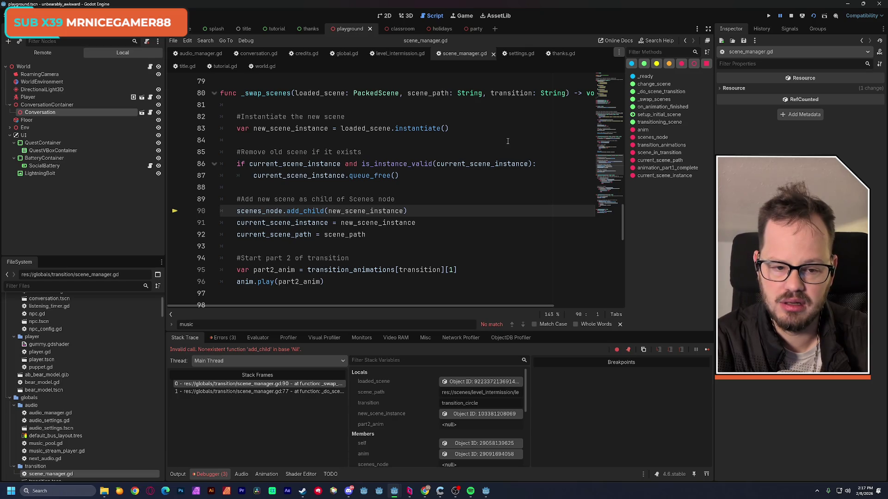
click(813, 17)
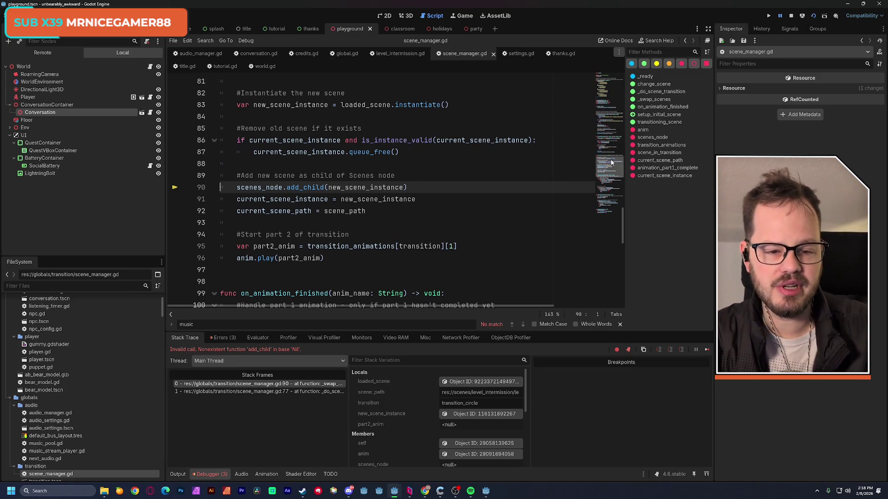
mouse_move(608, 160)
mouse_down()
mouse_move(609, 74)
mouse_move(613, 85)
mouse_up()
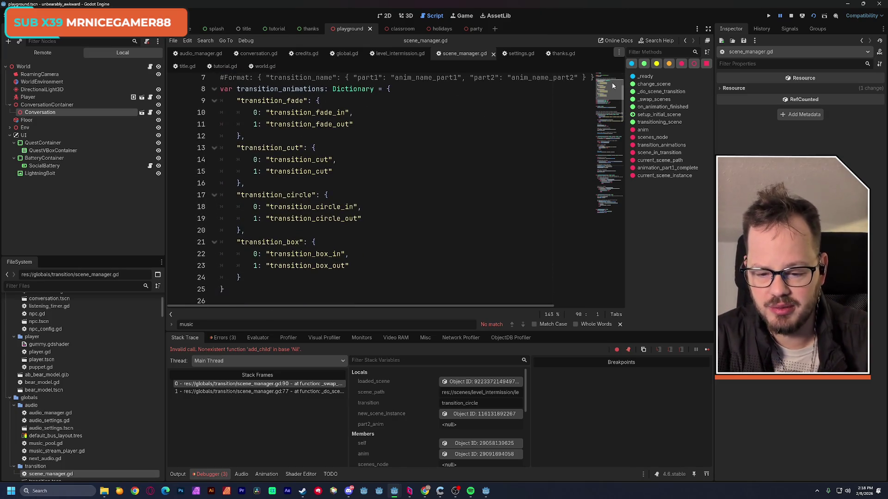
click(612, 82)
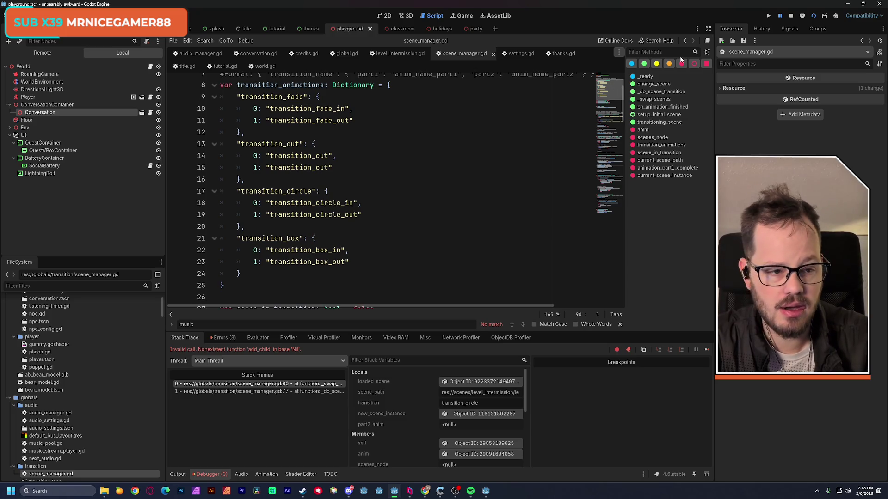
click(812, 17)
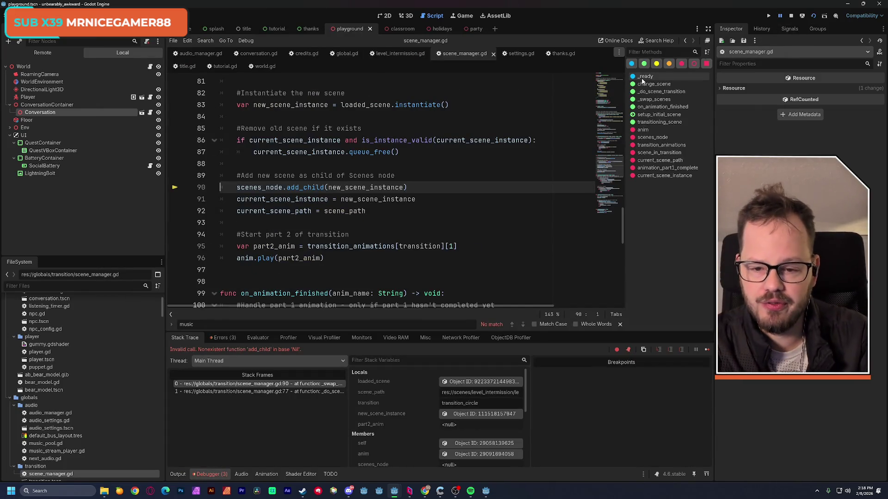
click(792, 16)
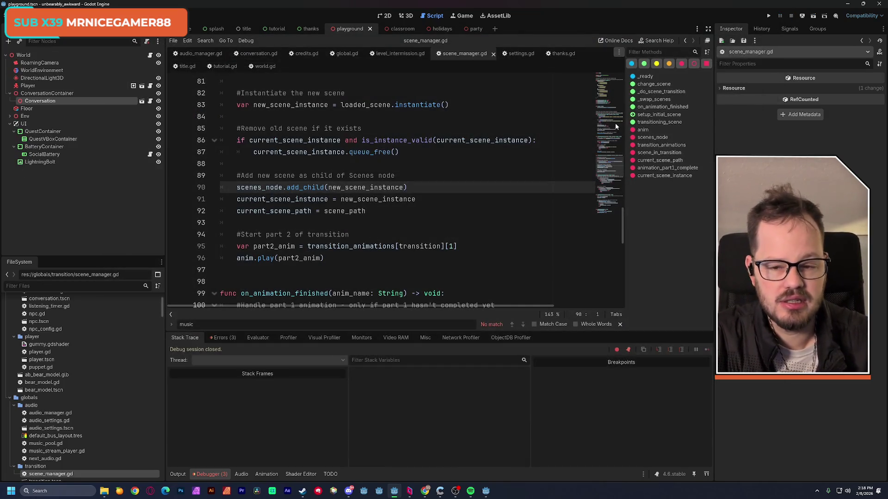
Read through scene_manager.gd around line 85
click(383, 128)
scroll(348, 170, up, 19)
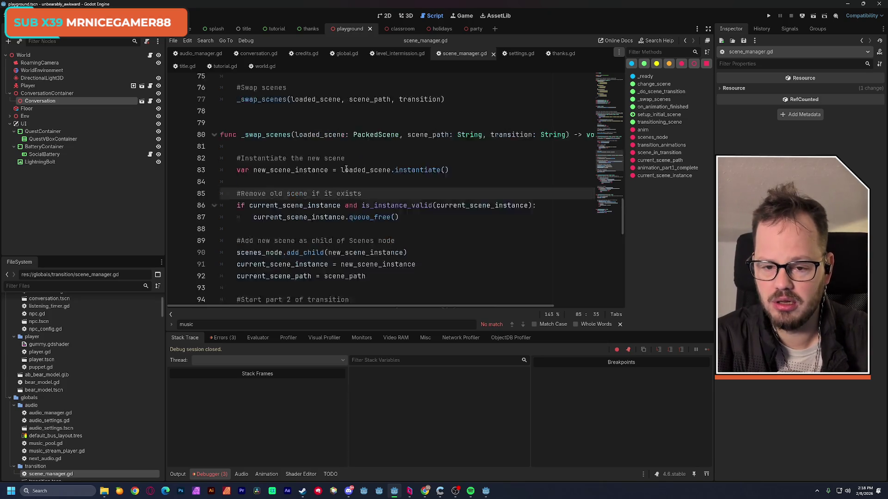
scroll(348, 172, up, 4)
scroll(347, 174, down, 9)
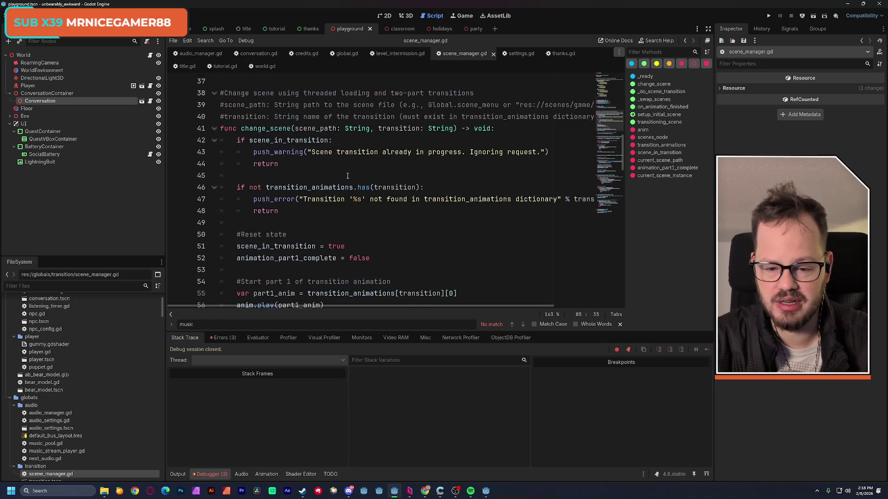
scroll(347, 175, up, 12)
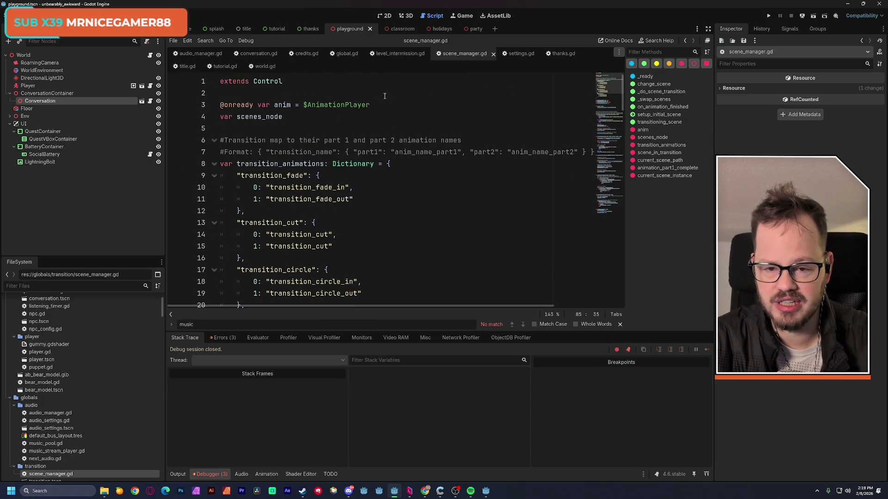
In conversation.gd, select the animate_npc(&"Celebrate", 0.1) call on line 204
click(258, 53)
scroll(614, 247, up, 5)
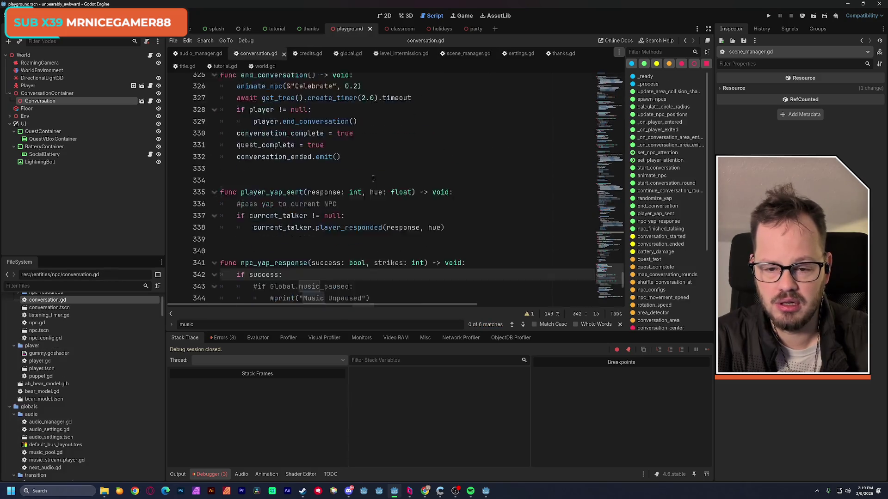
click(613, 104)
scroll(613, 103, up, 14)
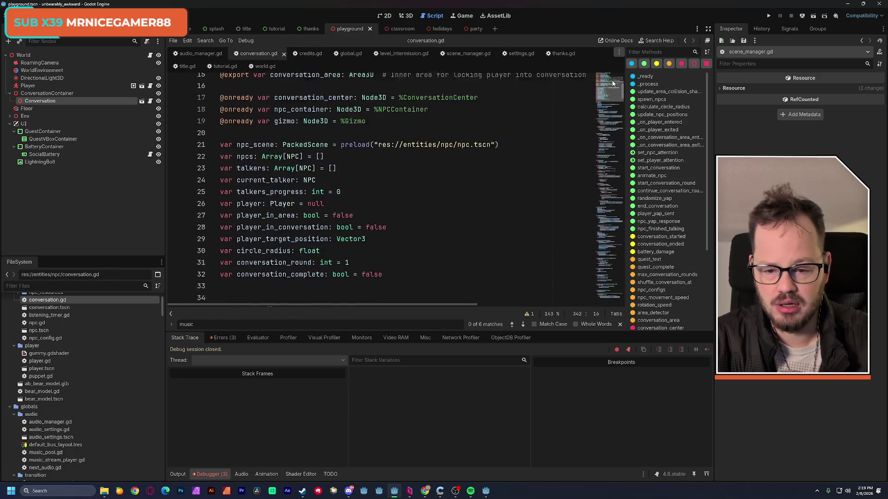
scroll(612, 99, down, 9)
scroll(612, 99, down, 14)
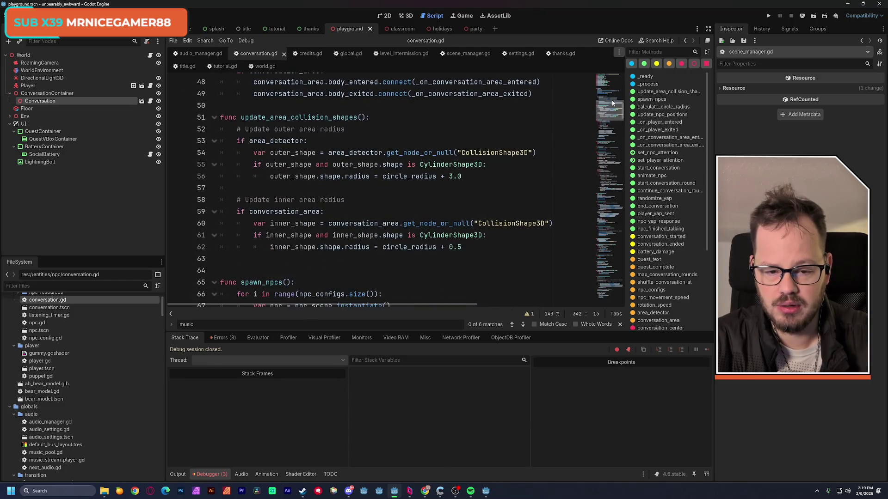
scroll(611, 123, down, 7)
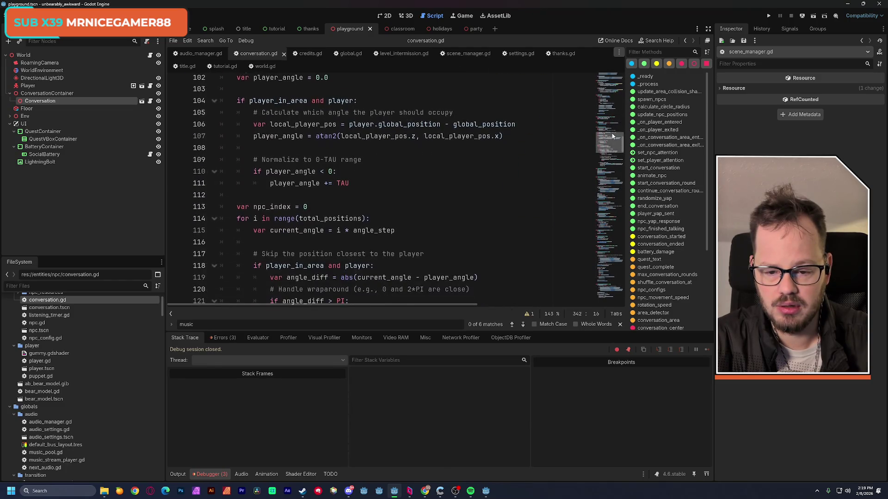
scroll(612, 135, down, 7)
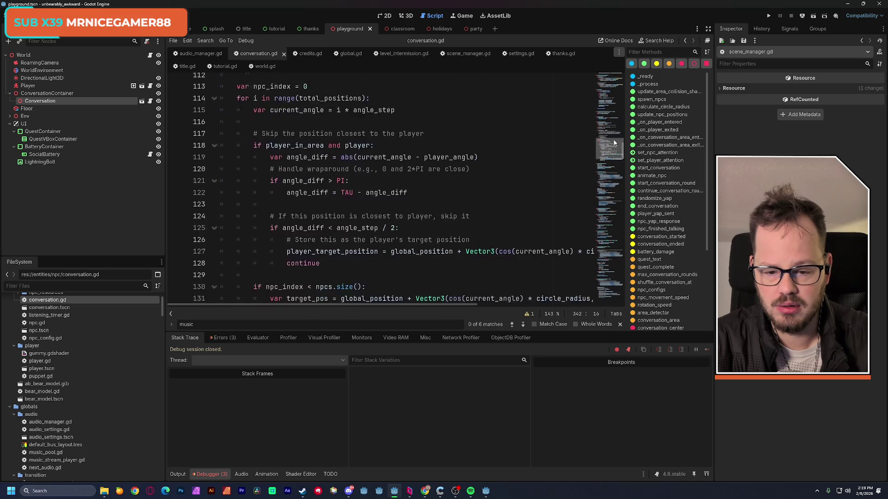
scroll(615, 149, down, 4)
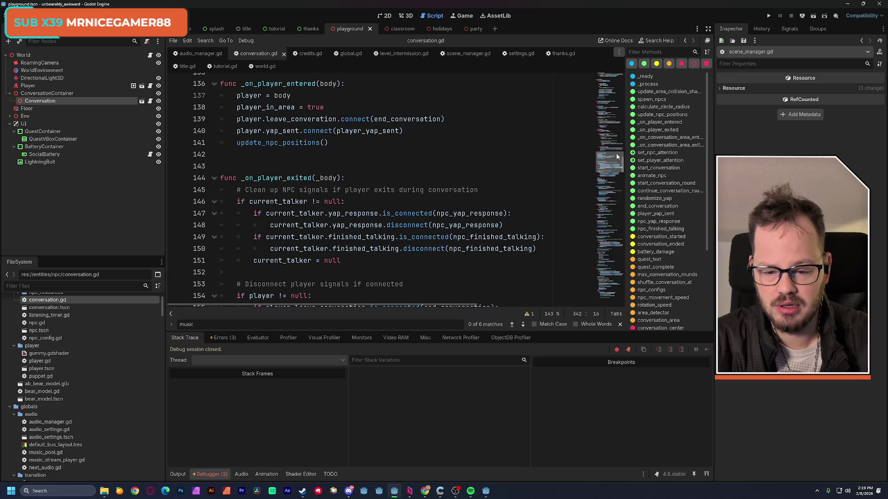
scroll(616, 156, down, 2)
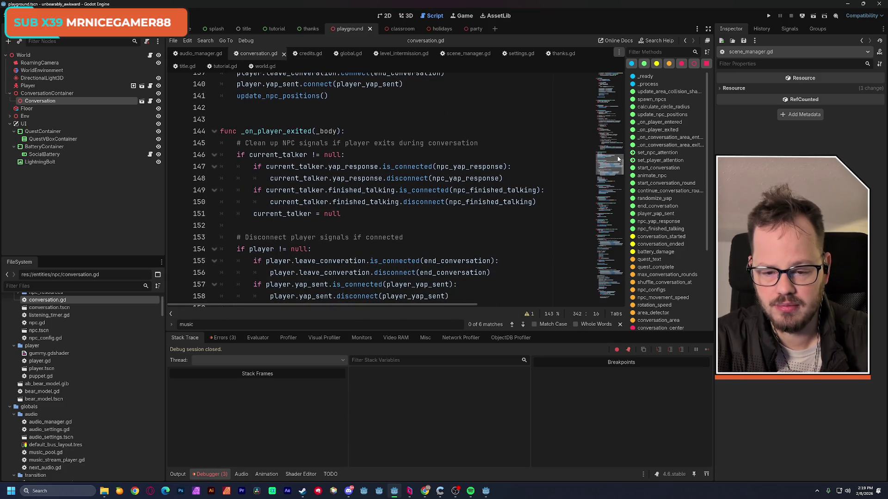
scroll(618, 160, down, 2)
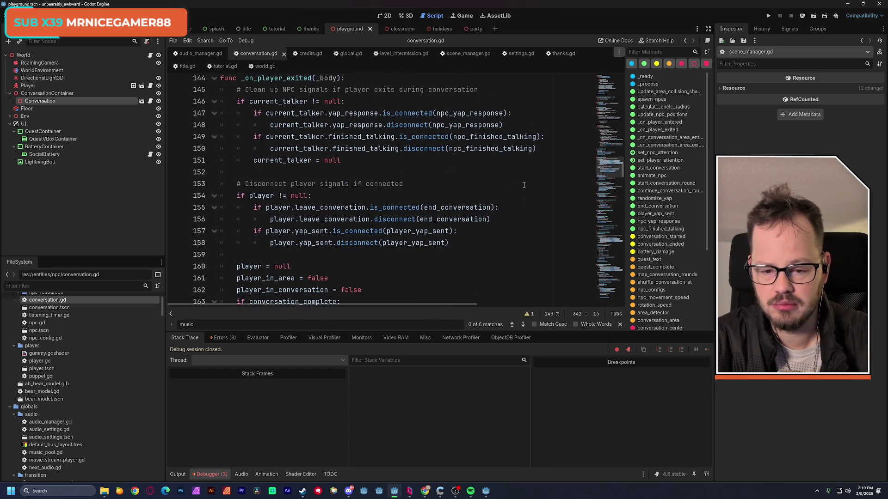
scroll(498, 195, down, 7)
scroll(498, 194, down, 5)
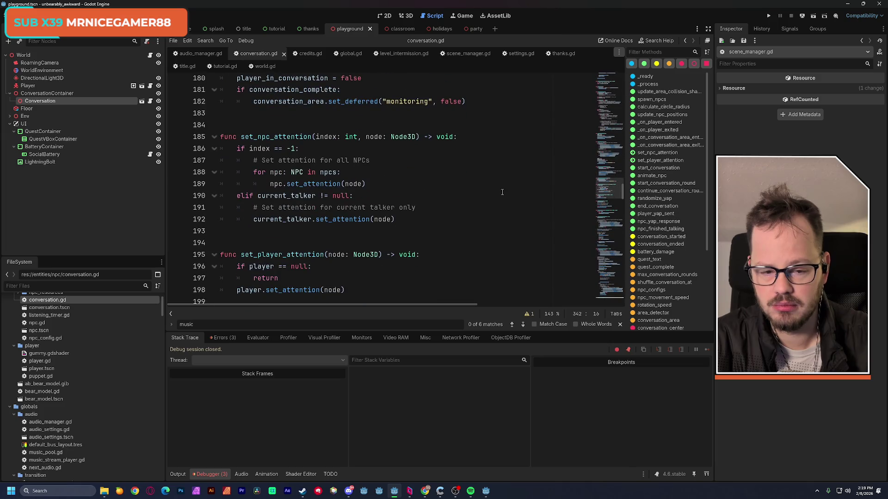
mouse_move(608, 187)
mouse_down()
mouse_move(612, 90)
mouse_move(616, 198)
mouse_up()
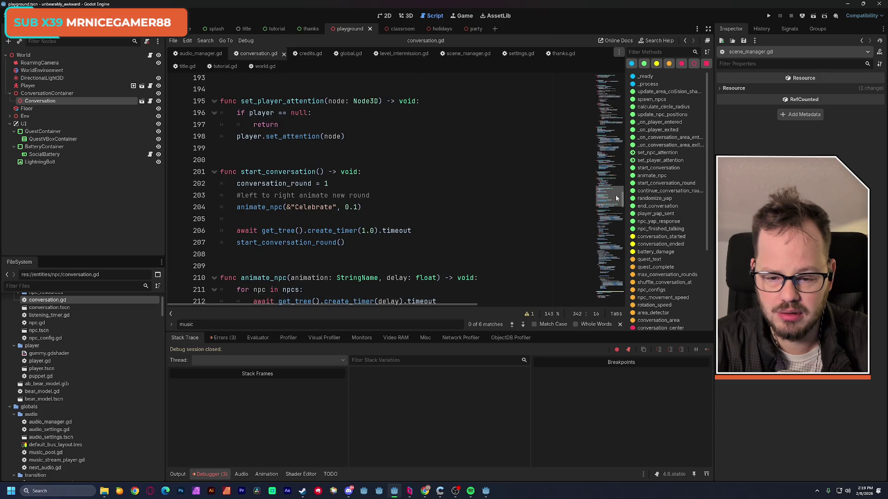
drag(236, 207, 362, 208)
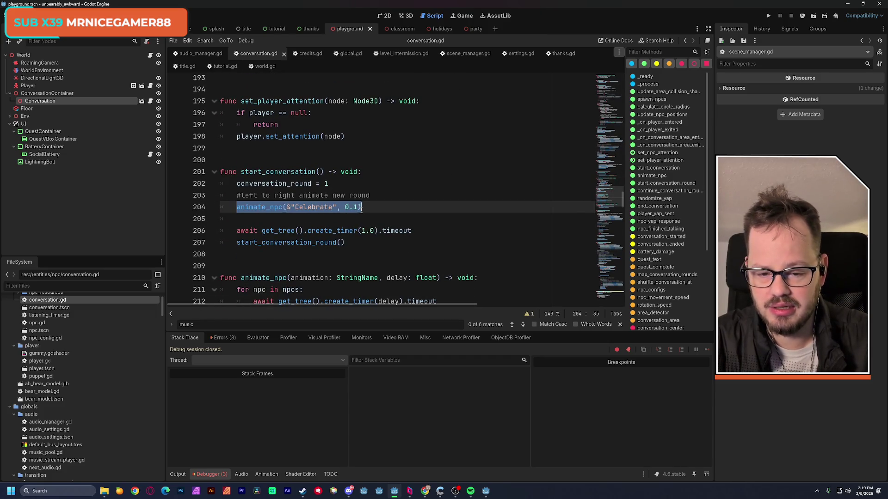
Search conversation.gd for animate_npc and step to the round-end Celebrate call on line 272
double_click(255, 207)
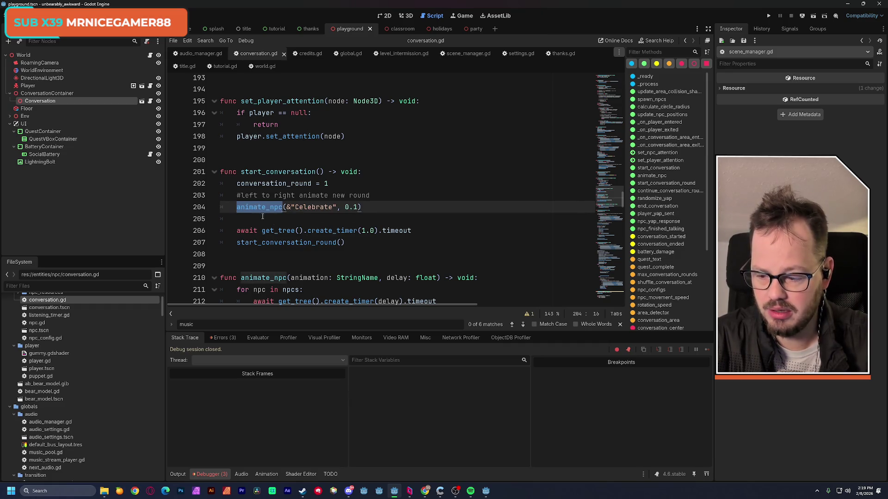
key(ctrl+f)
click(524, 325)
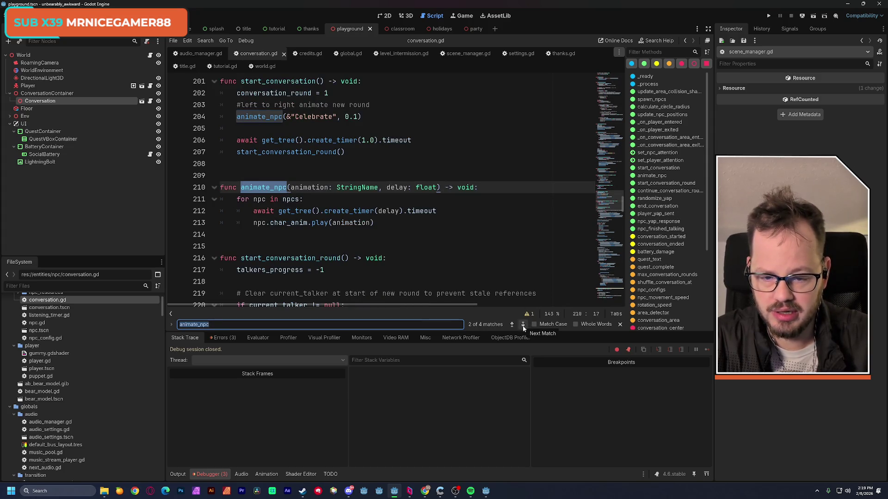
click(524, 325)
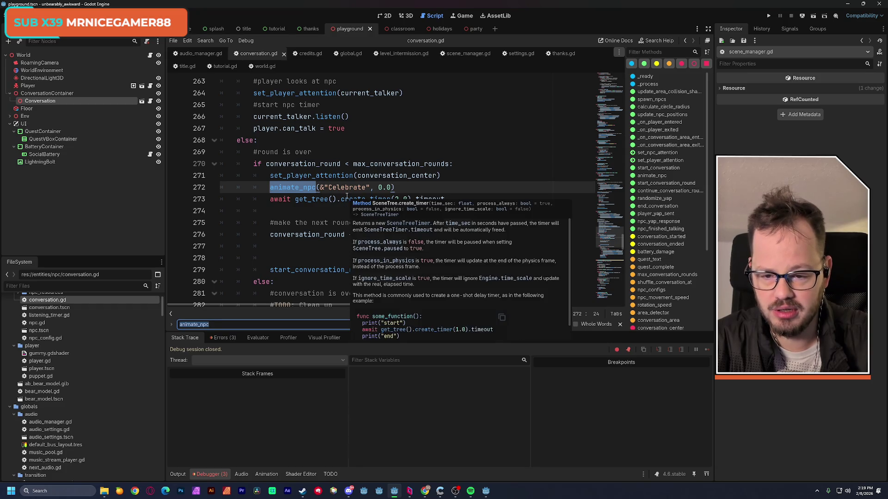
scroll(347, 195, up, 4)
scroll(346, 197, up, 10)
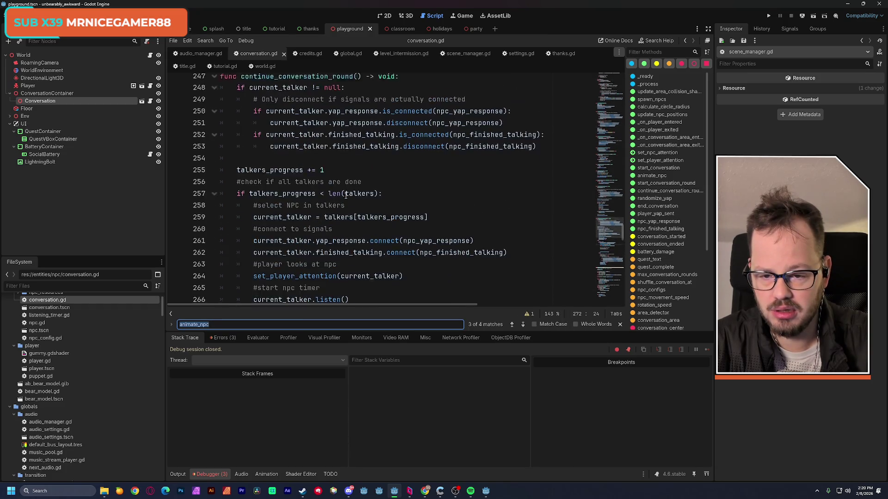
scroll(346, 197, down, 11)
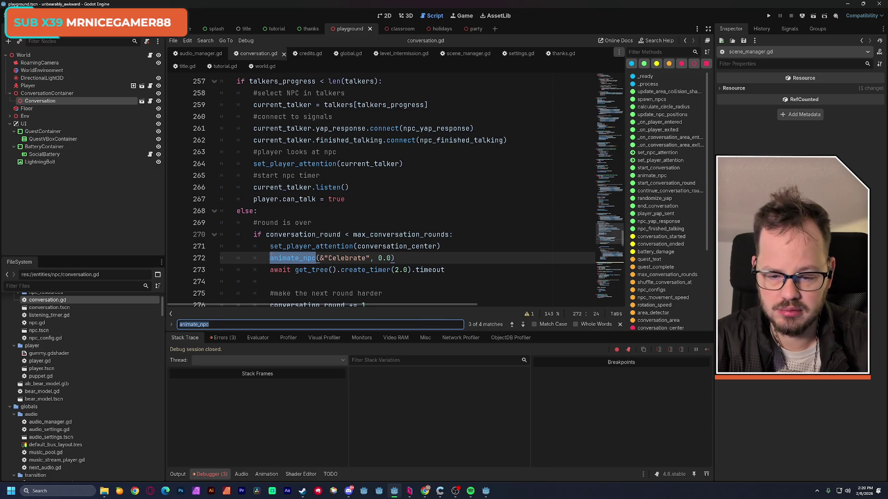
click(270, 249)
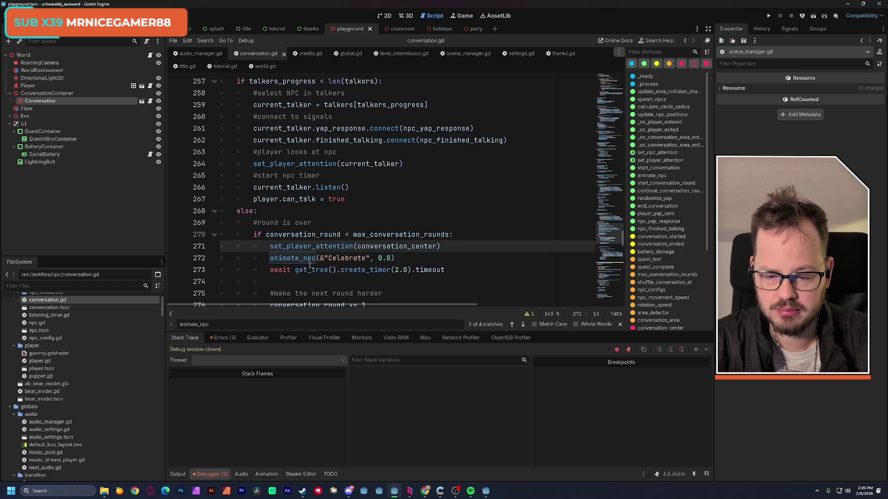
Add print("Round is over") on line 271 before the Celebrate call, save, and run the scene
key(Return)
key(Up)
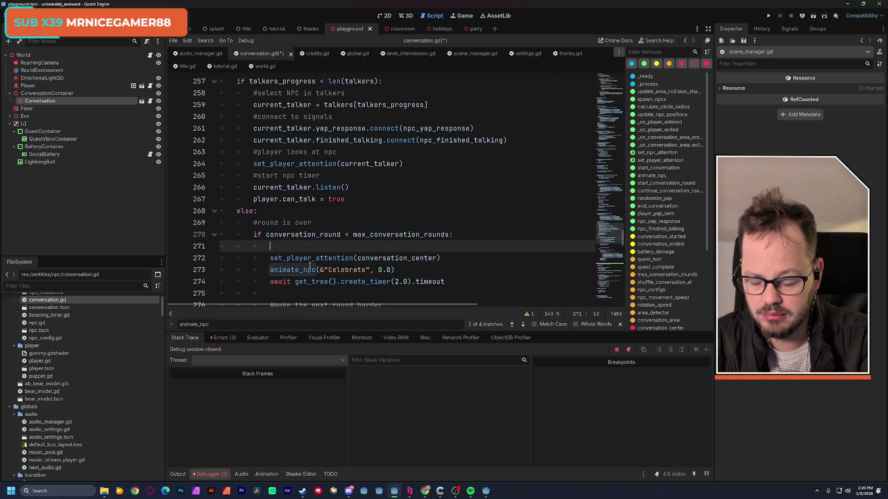
text(print()
text("Round is o)
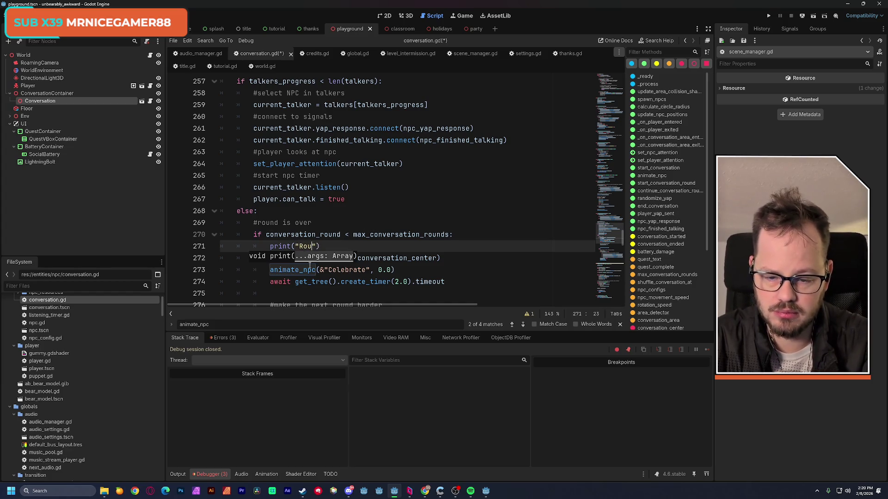
text(ver)
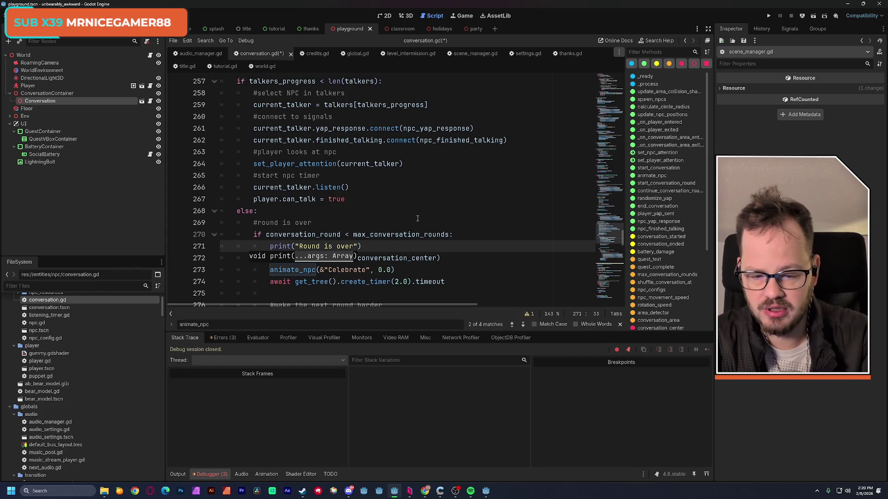
click(418, 218)
key(ctrl+s)
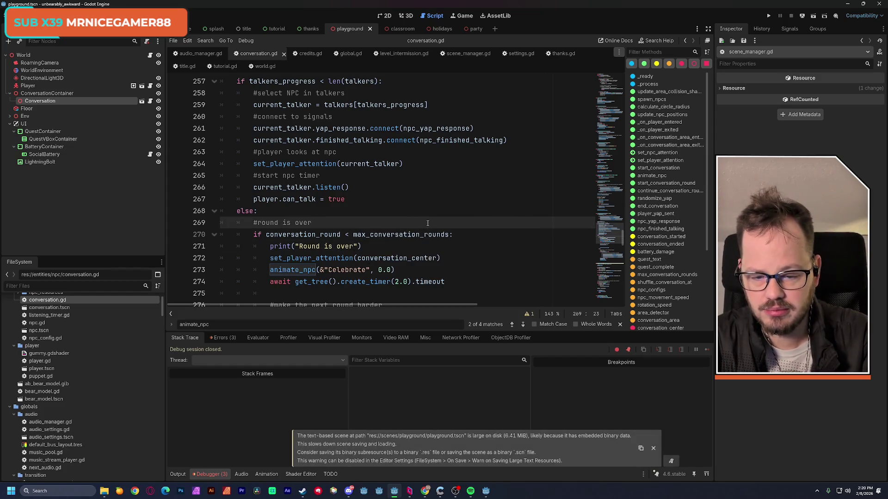
click(811, 15)
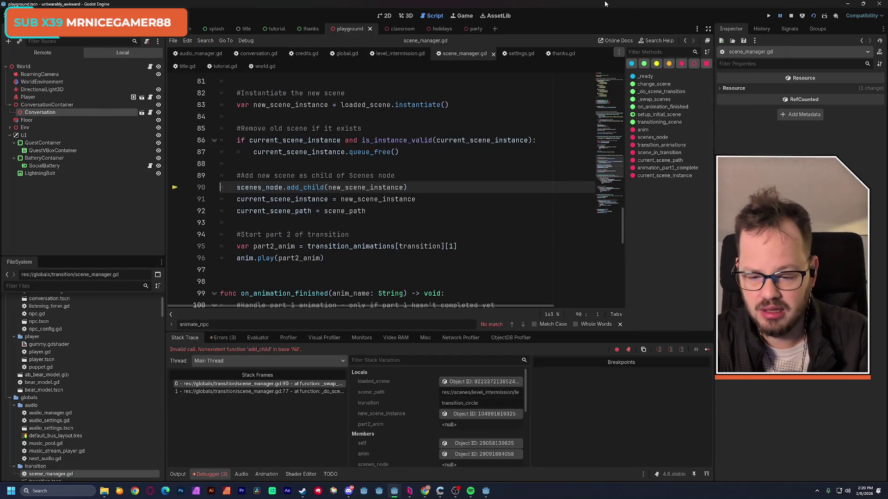
Check the Output log, then go back to the conversation.gd script
click(178, 475)
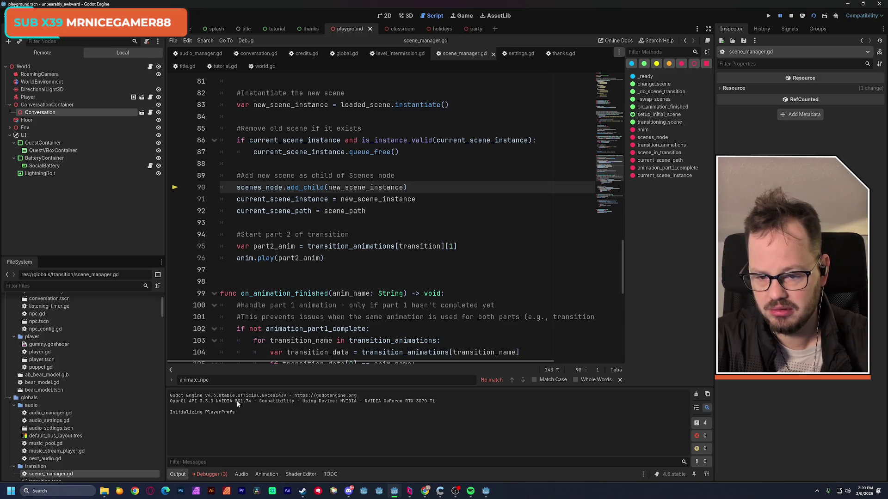
click(259, 54)
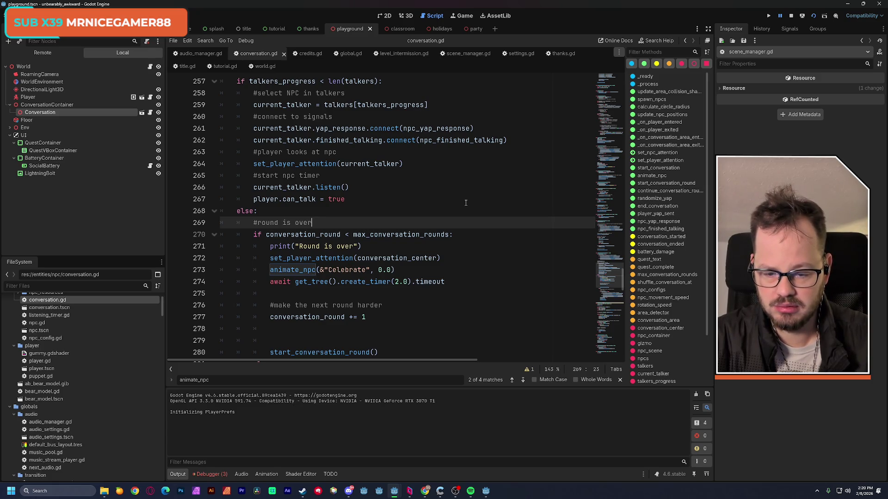
Delete the "Round is over" print line and its empty line 271
drag(364, 249, 272, 250)
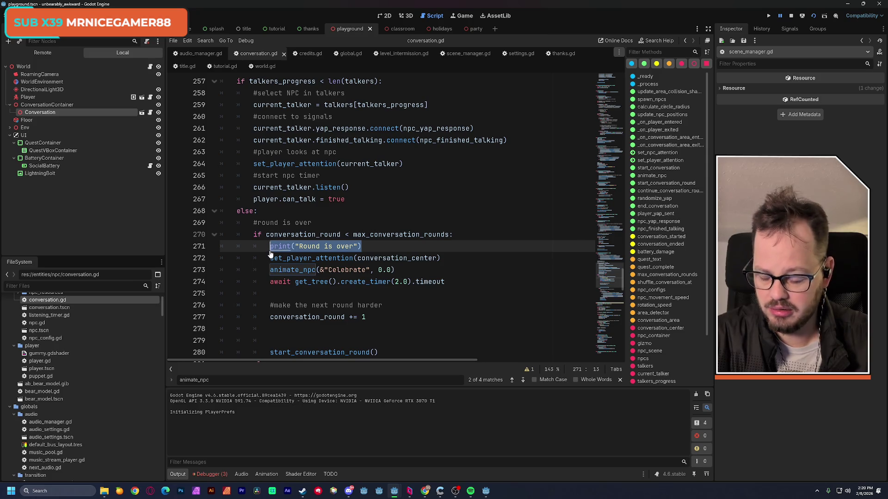
key(BackSpace)
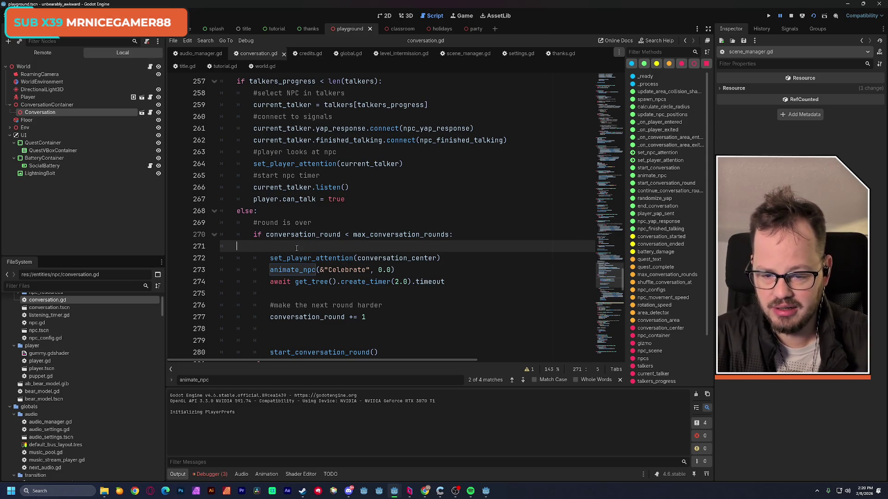
key(BackSpace)
key(BackSpace)
scroll(319, 250, down, 4)
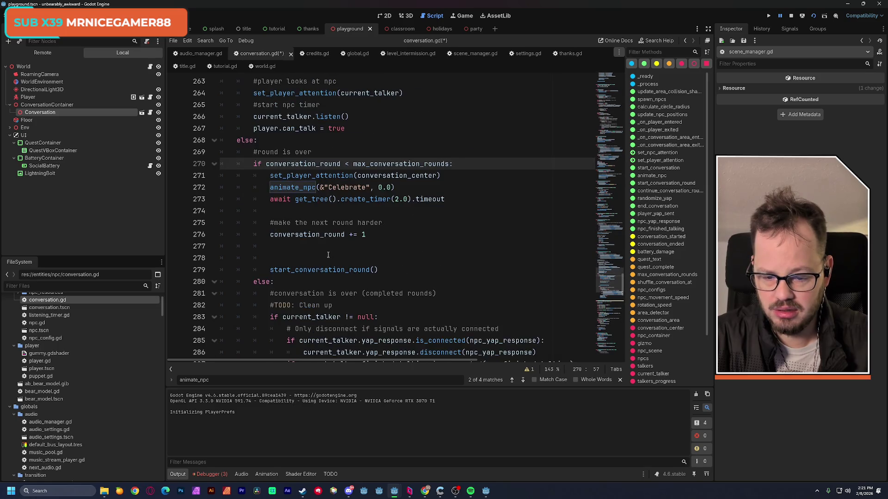
scroll(327, 255, down, 1)
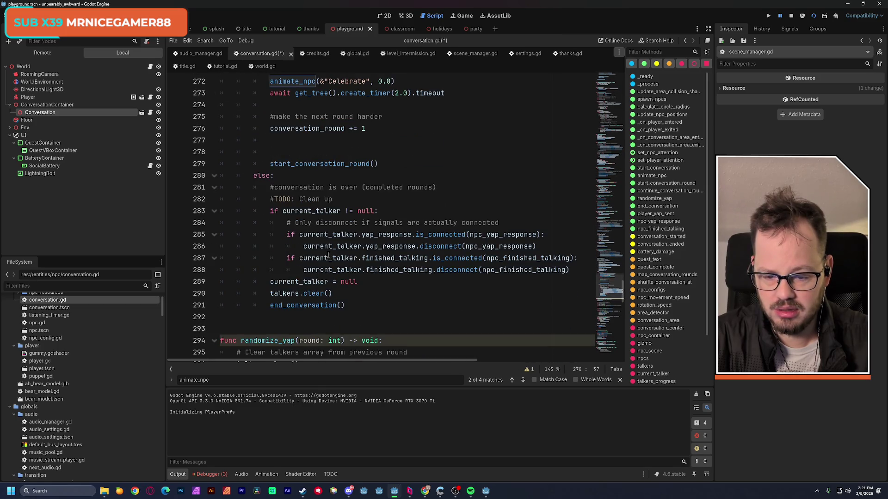
scroll(327, 255, up, 3)
scroll(327, 255, up, 1)
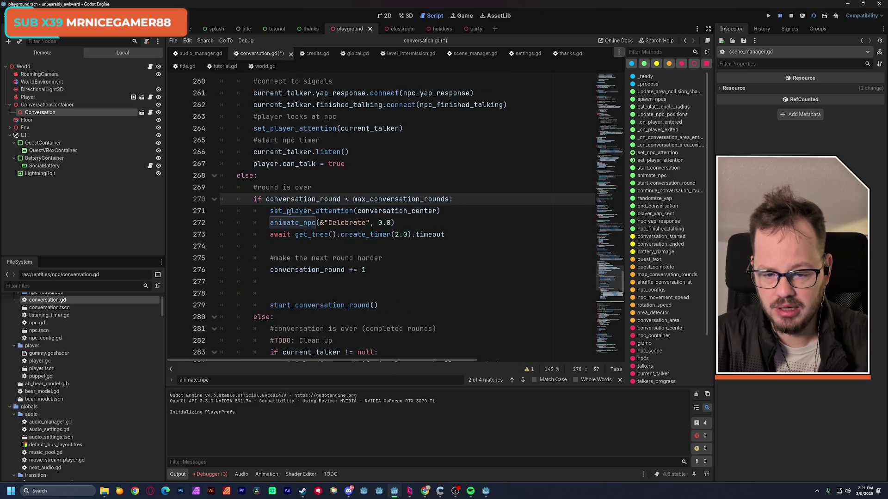
Add print("Round is over") above animate_npc in end_conversation, save, and run the game
key(F3)
key(ctrl+f)
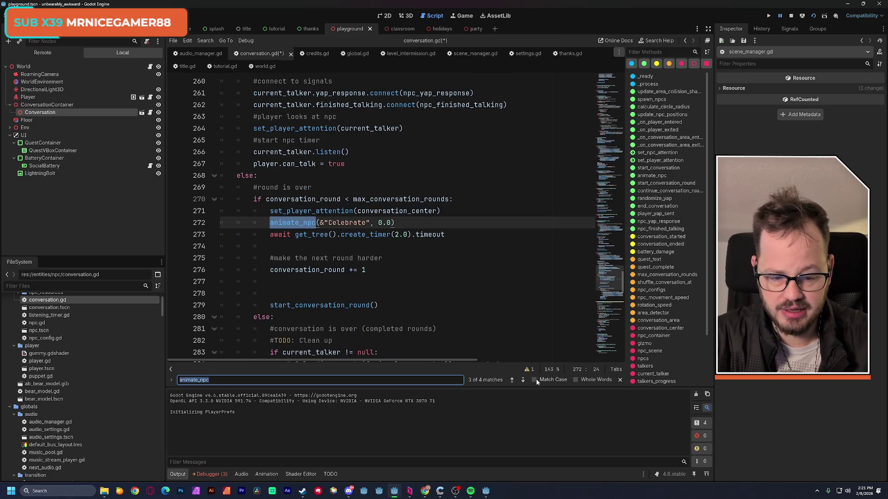
click(522, 380)
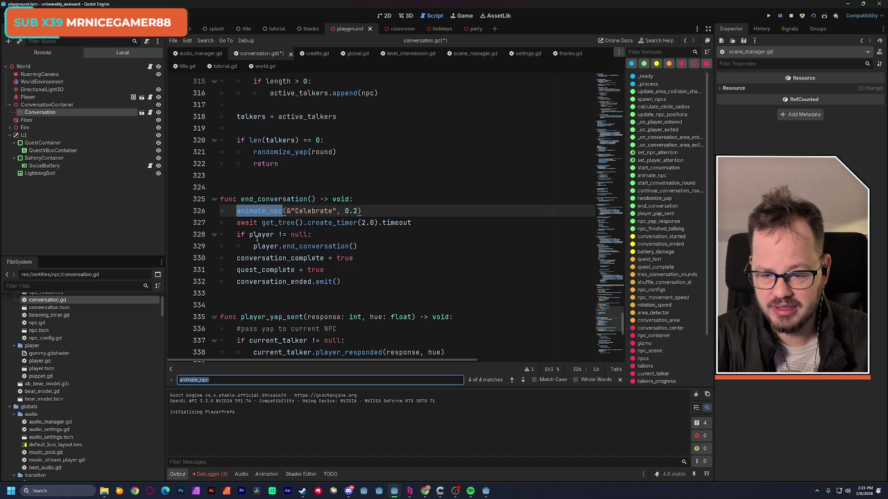
click(247, 212)
key(ctrl+shift+Return)
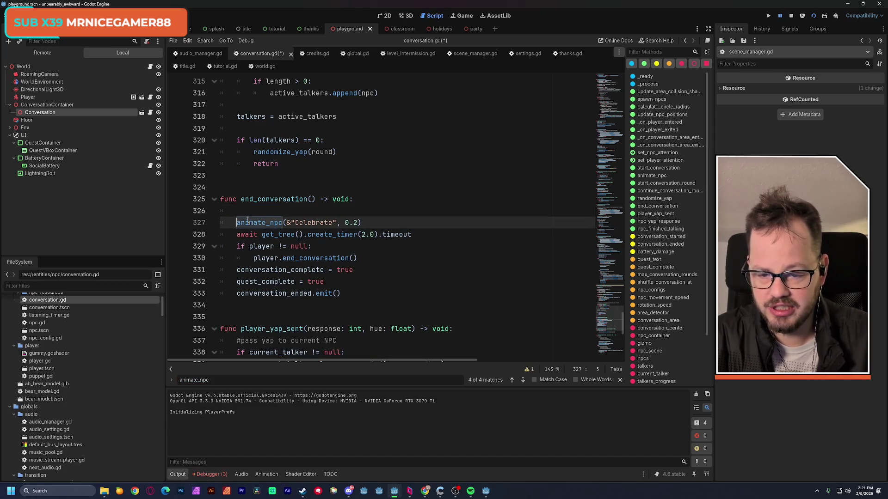
text(print("Round is over"))
click(378, 179)
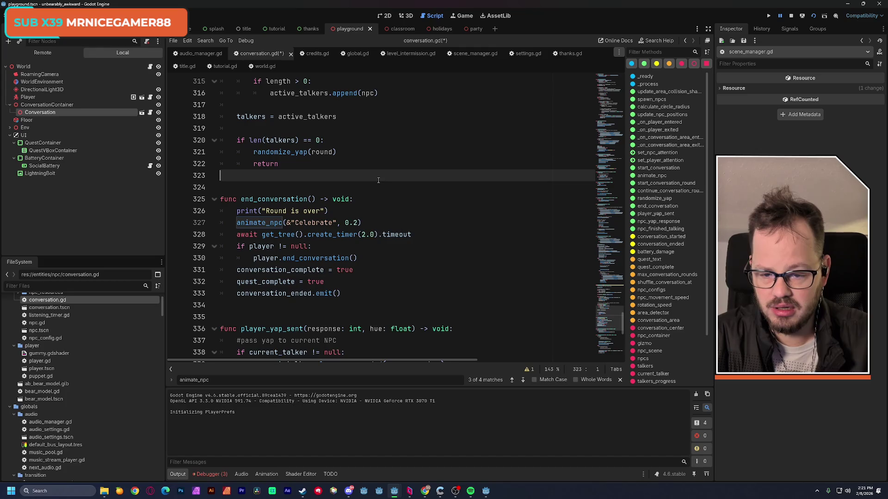
key(ctrl+s)
click(813, 16)
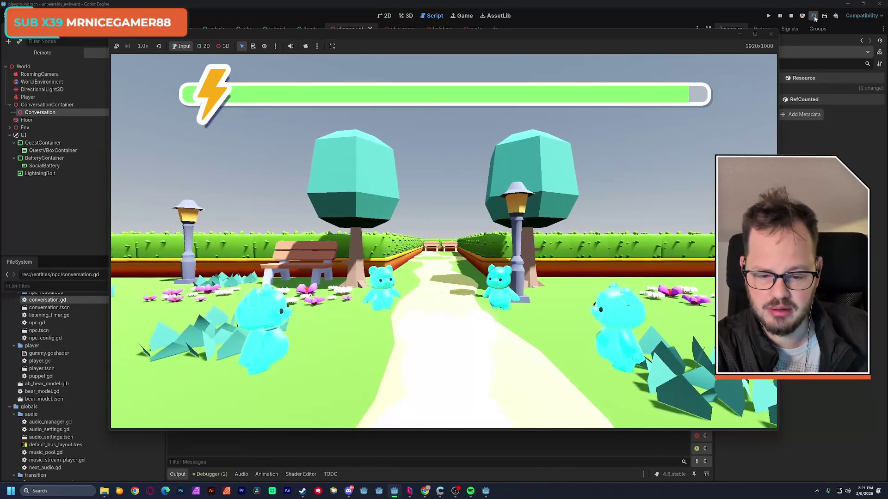
Talk to the bear, confirm "Round is over" in the Output log, stop the game, and return to conversation.gd
key(b)
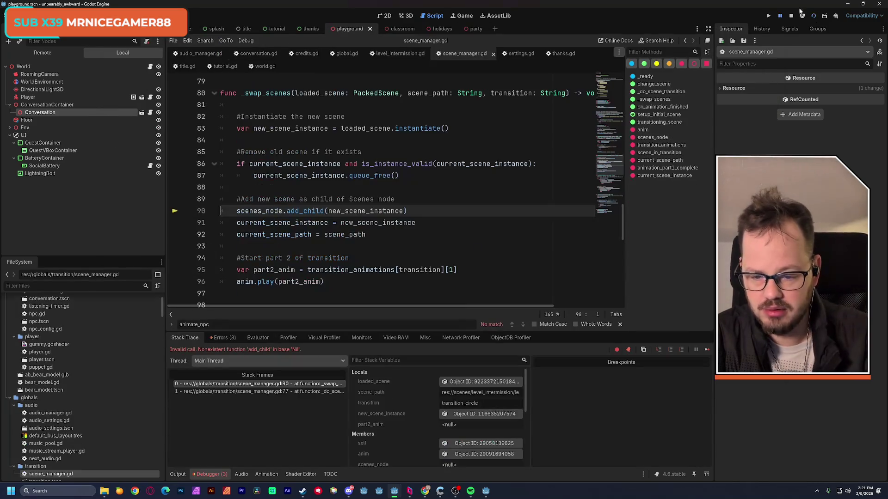
click(178, 475)
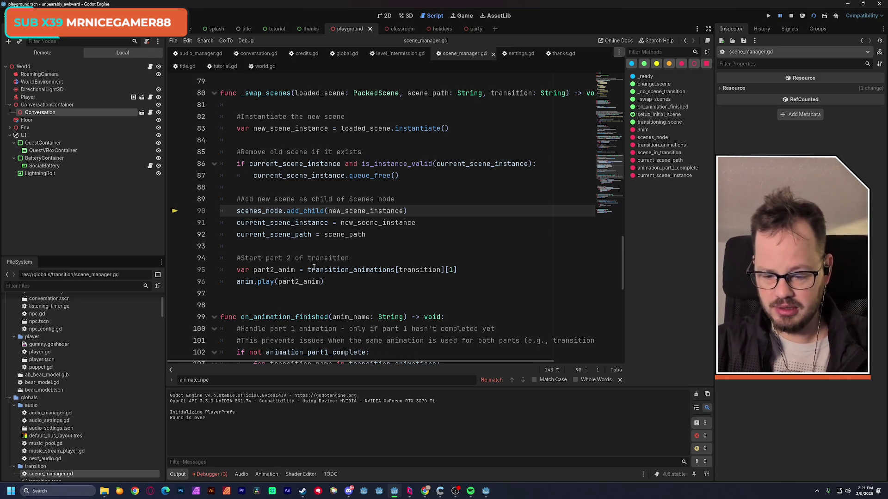
scroll(313, 262, down, 2)
scroll(315, 269, up, 1)
scroll(315, 270, up, 1)
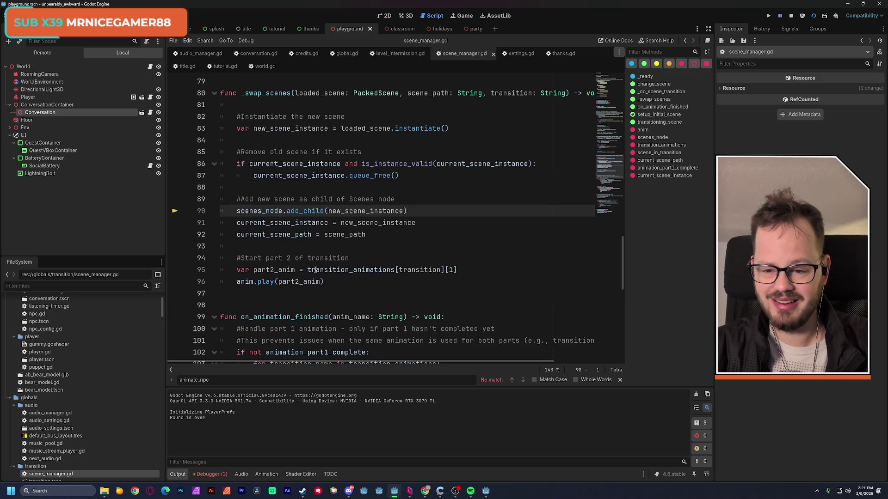
click(791, 15)
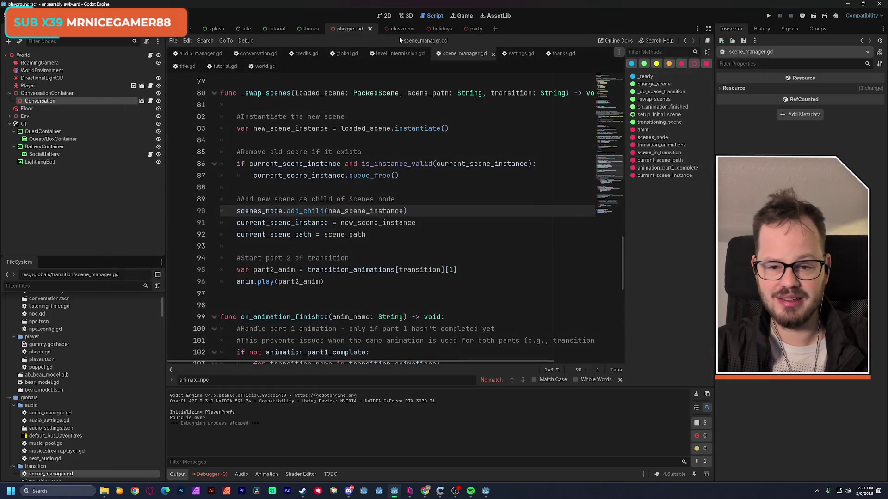
click(272, 54)
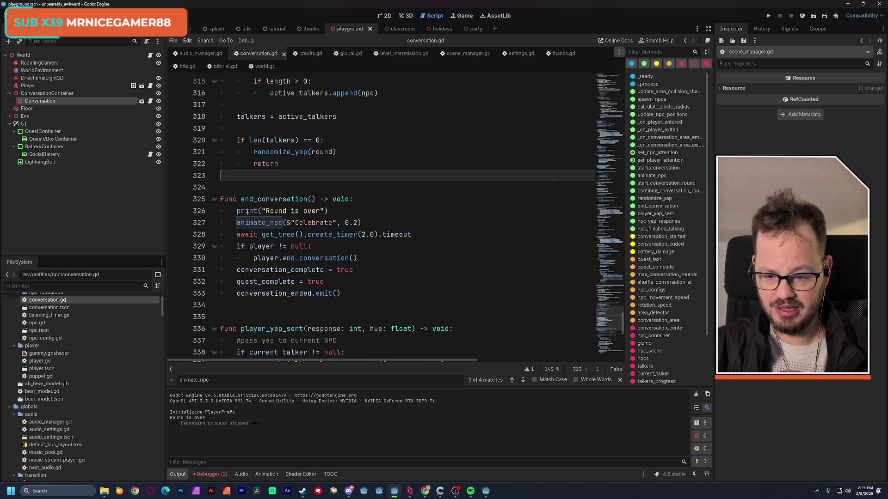
Search conversation.gd for end_conversation and step back to the disconnect on line 156
drag(237, 211, 328, 211)
double_click(284, 199)
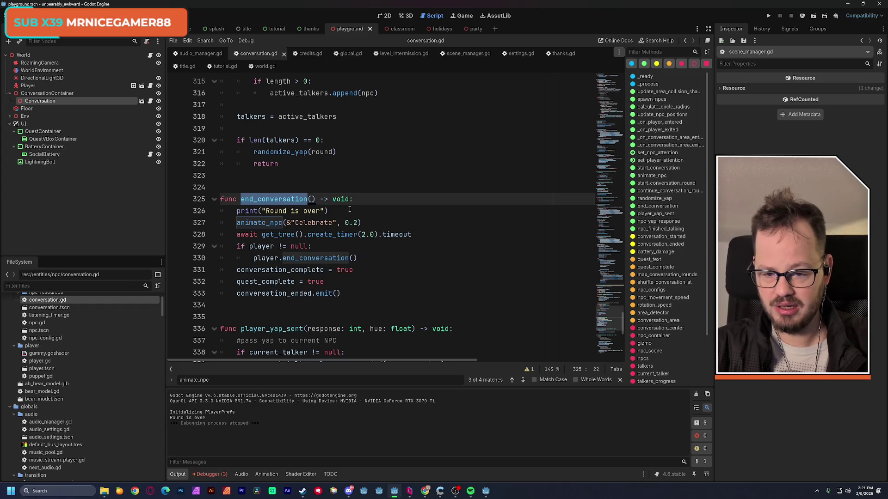
key(ctrl+f)
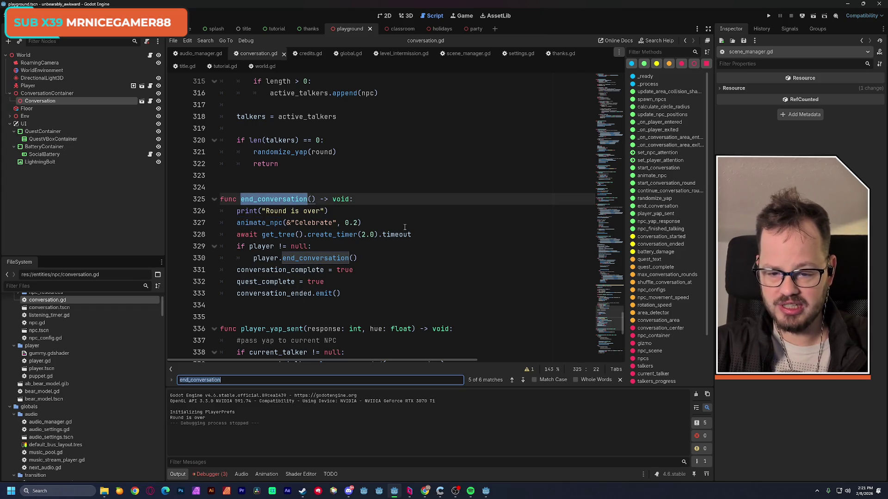
click(512, 380)
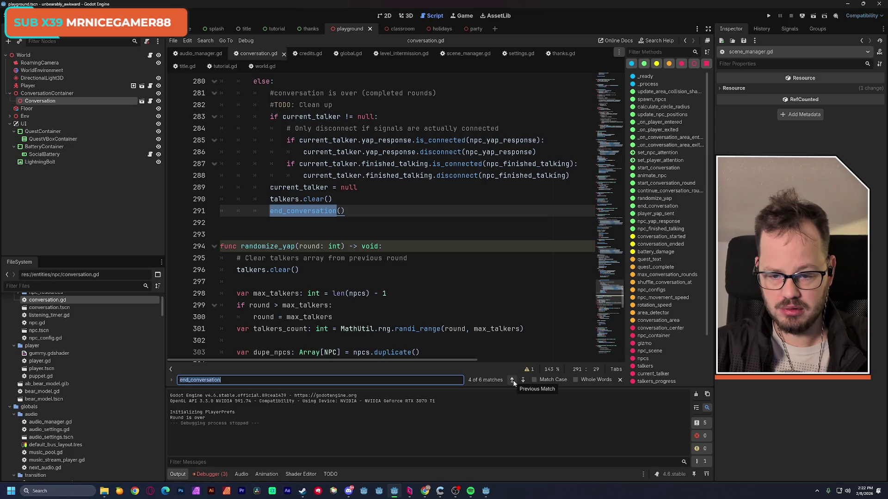
scroll(492, 322, up, 1)
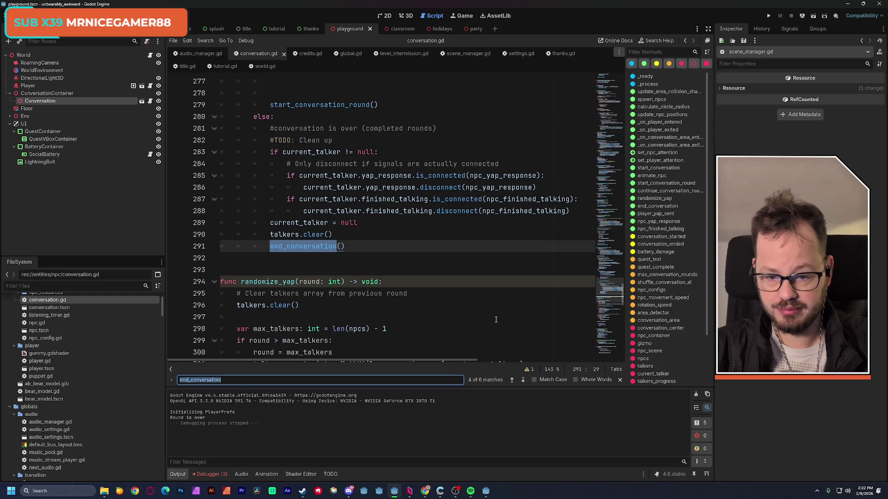
scroll(422, 282, up, 1)
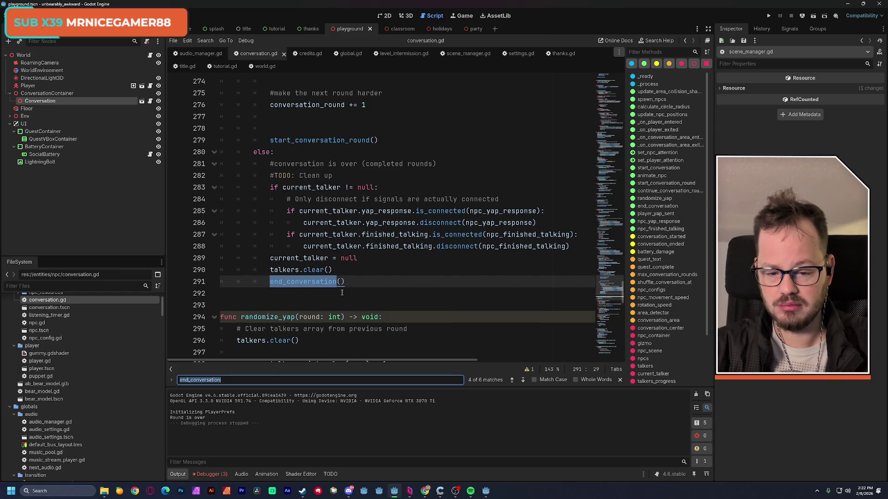
click(511, 380)
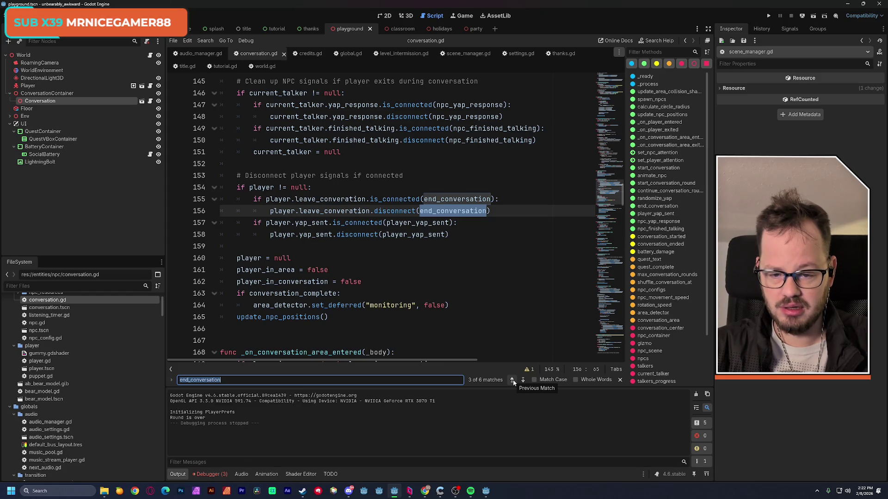
Cycle through the remaining matches from line 139 to the call on line 291 and definition on line 325
click(512, 379)
click(512, 379)
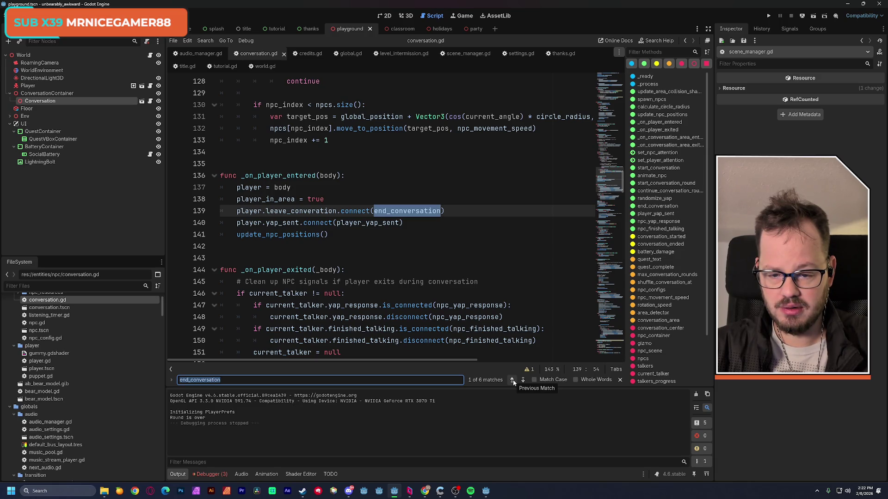
click(512, 379)
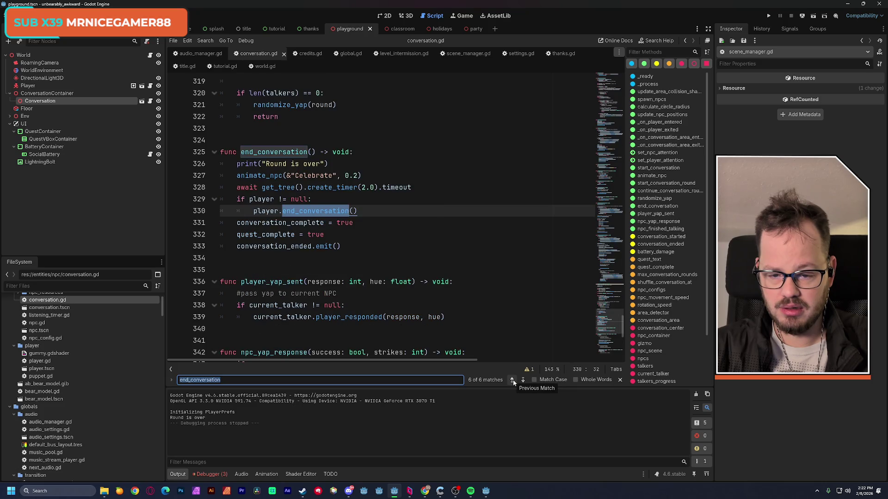
click(512, 379)
click(512, 379)
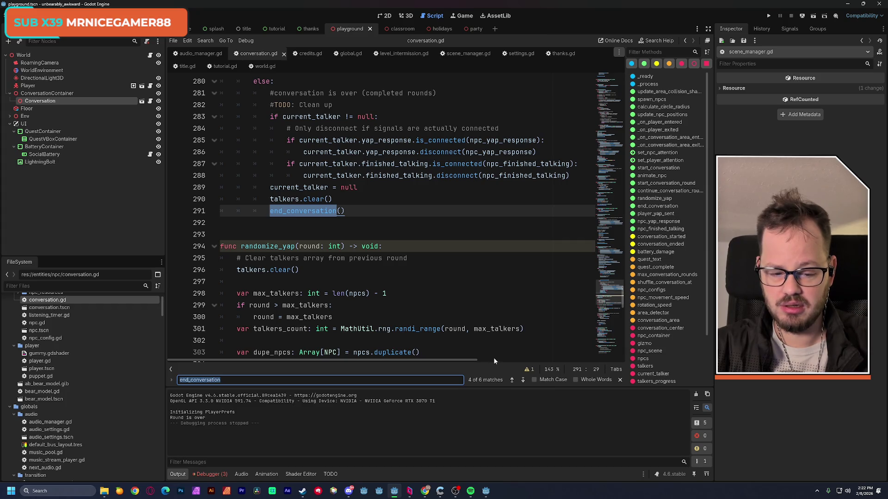
click(523, 380)
click(327, 223)
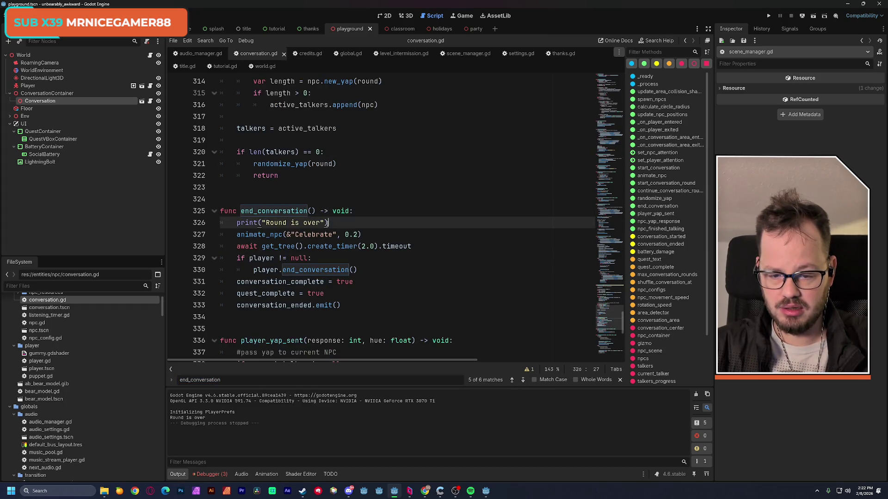
Delete the "Round is over" print statement and its empty line
drag(327, 223, 236, 222)
key(BackSpace)
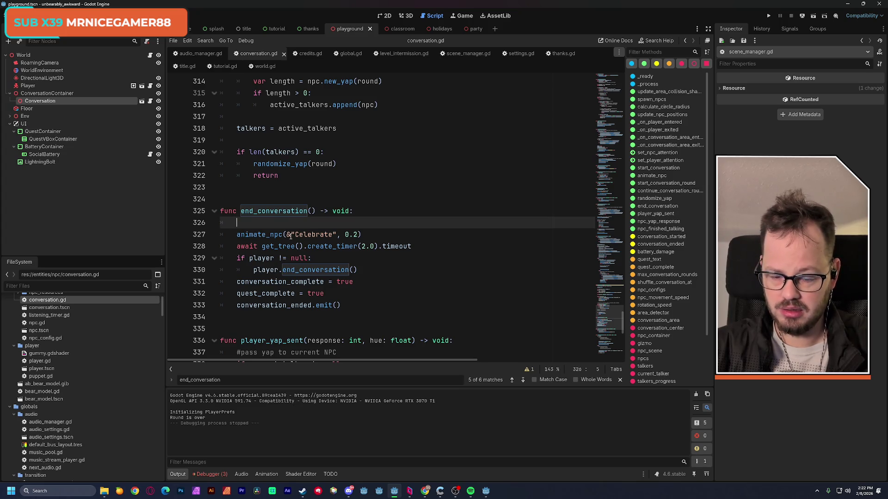
key(BackSpace)
key(BackSpace)
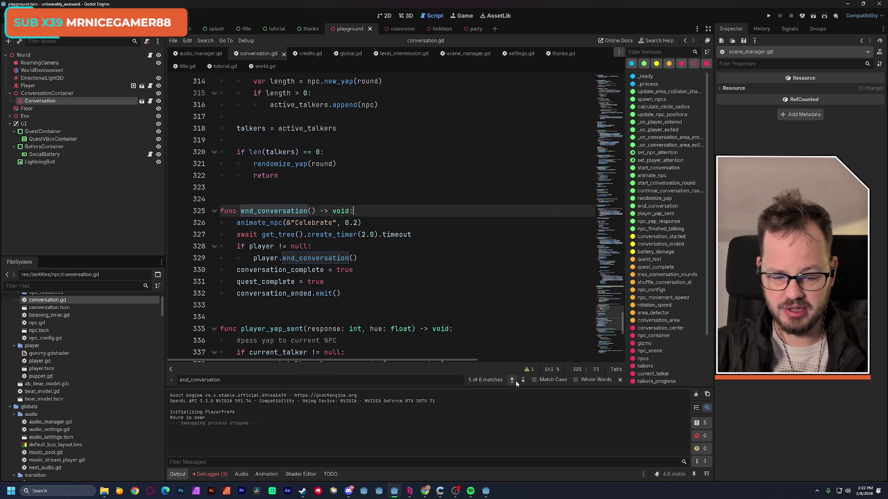
Set a breakpoint on the end_conversation call at line 291, save, and run the game again
click(512, 380)
click(512, 380)
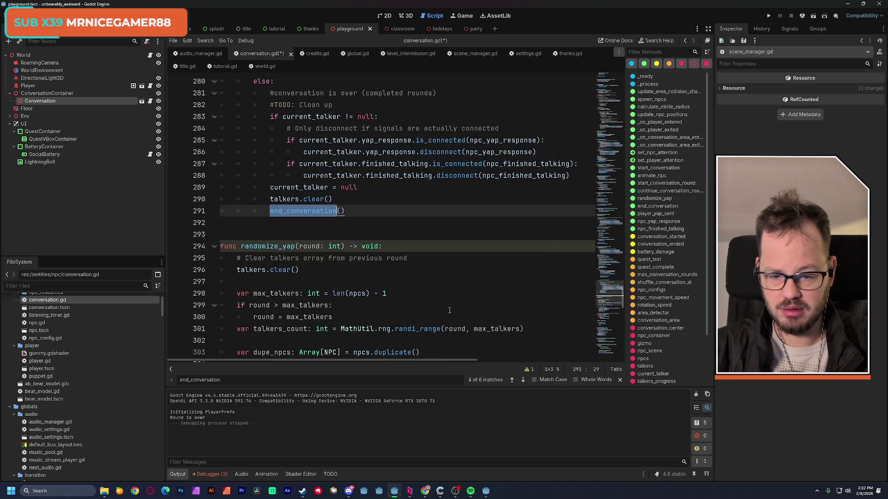
click(174, 211)
scroll(259, 239, up, 2)
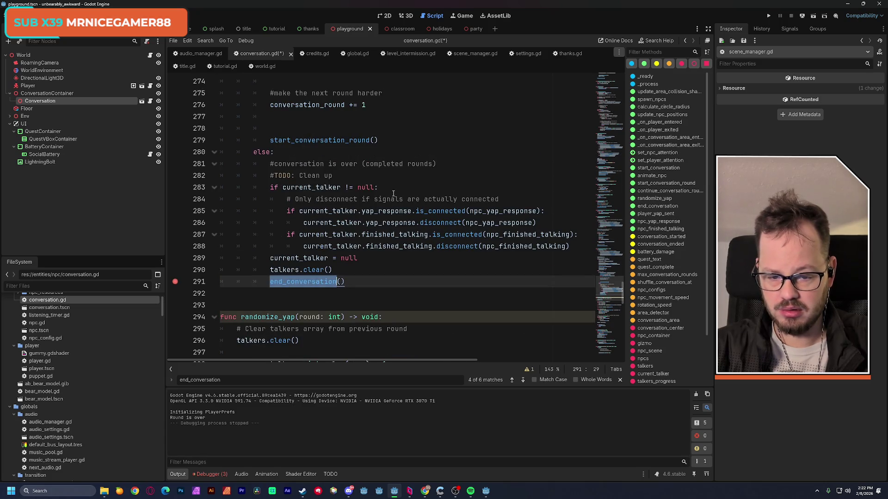
key(ctrl+s)
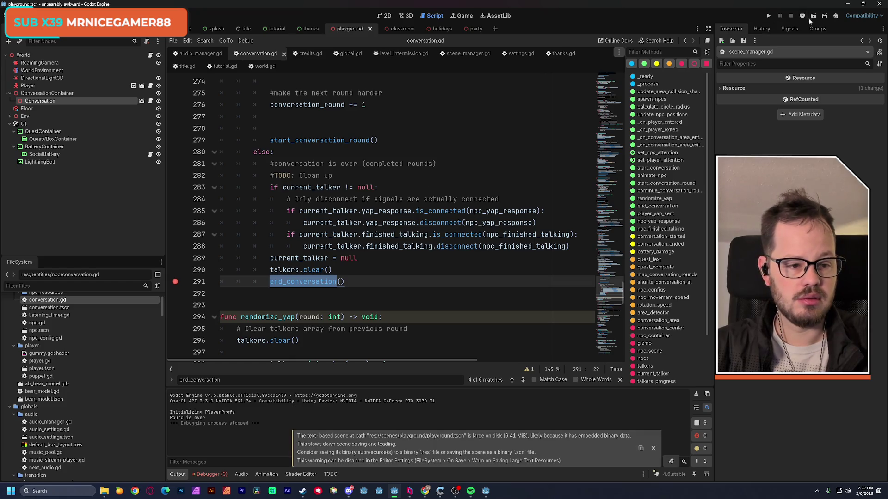
click(812, 16)
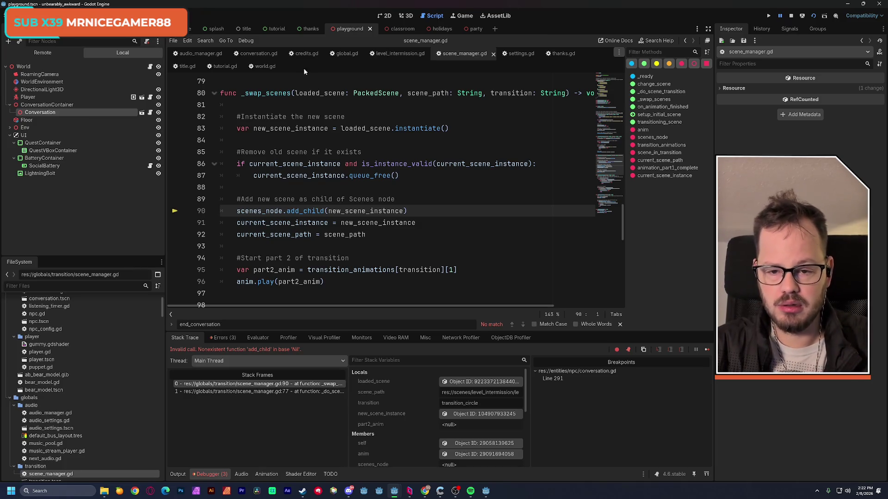
click(265, 55)
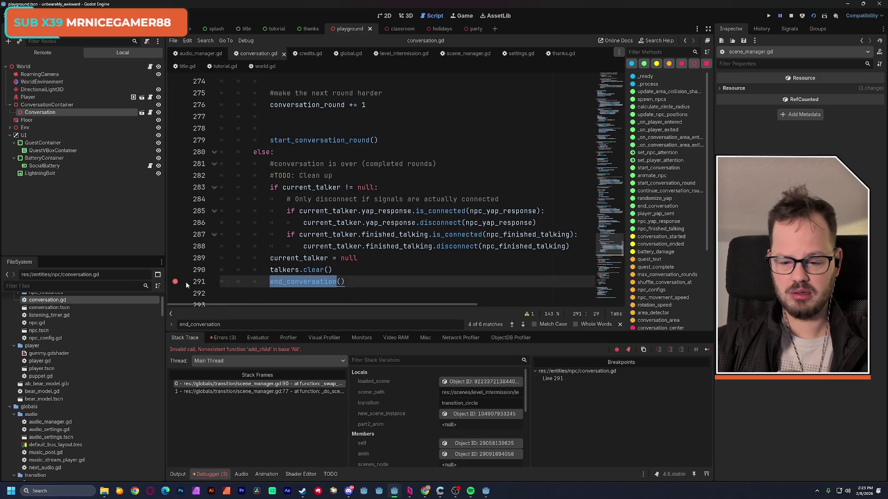
Move the breakpoint from line 291 to line 326 inside end_conversation
click(175, 282)
click(523, 325)
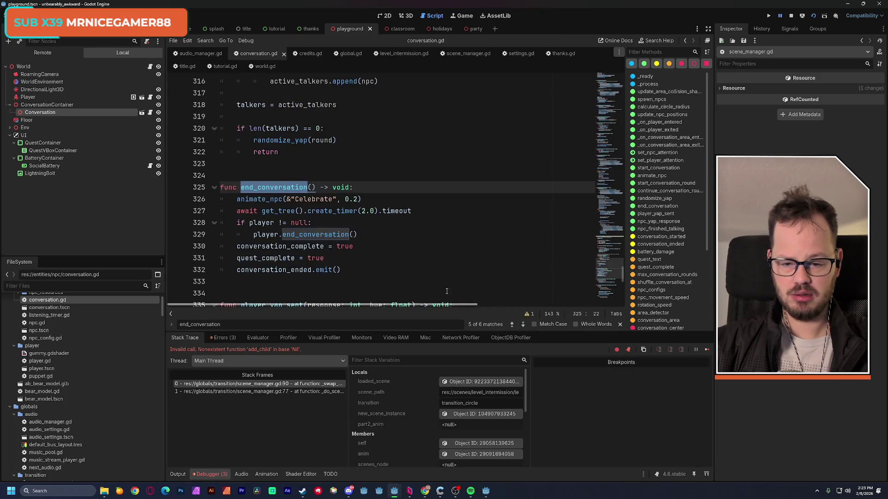
click(176, 200)
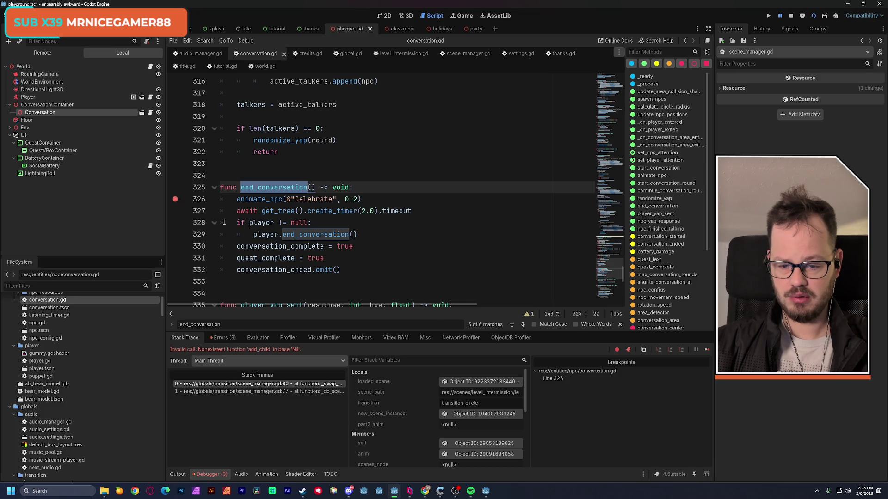
Run and reload the game until it breaks at line 326, then inspect the player.gd call frame
click(814, 17)
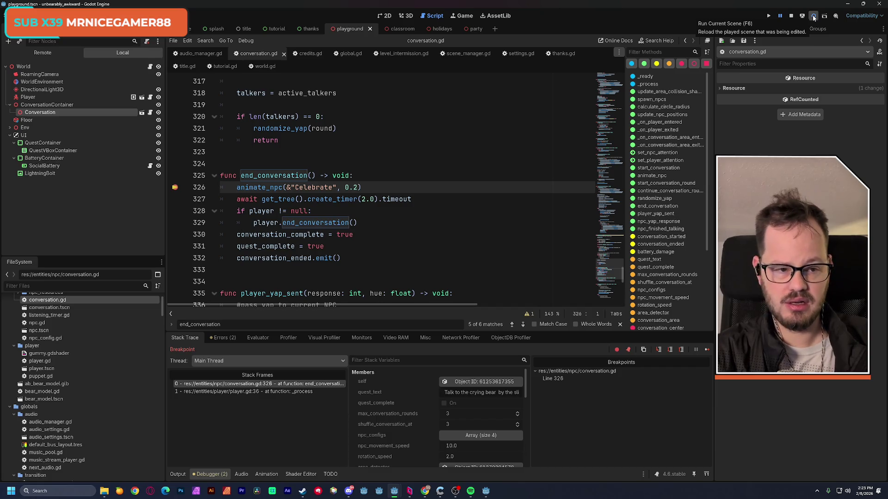
click(813, 17)
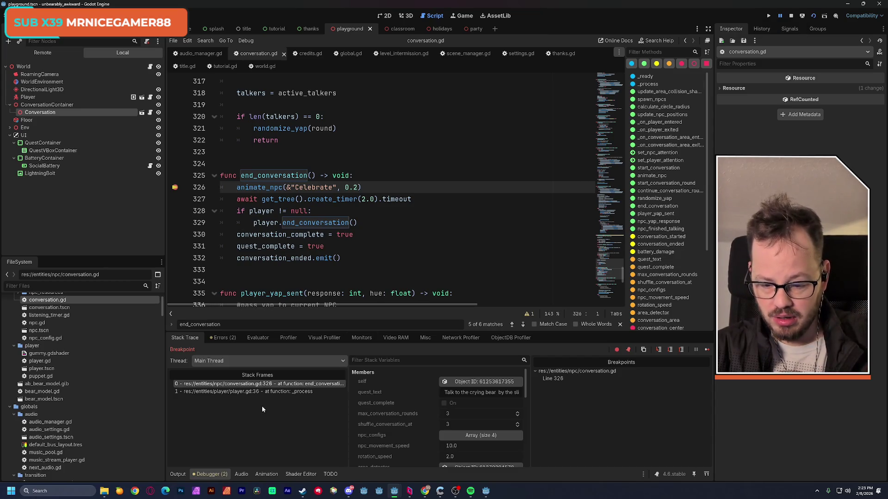
click(253, 393)
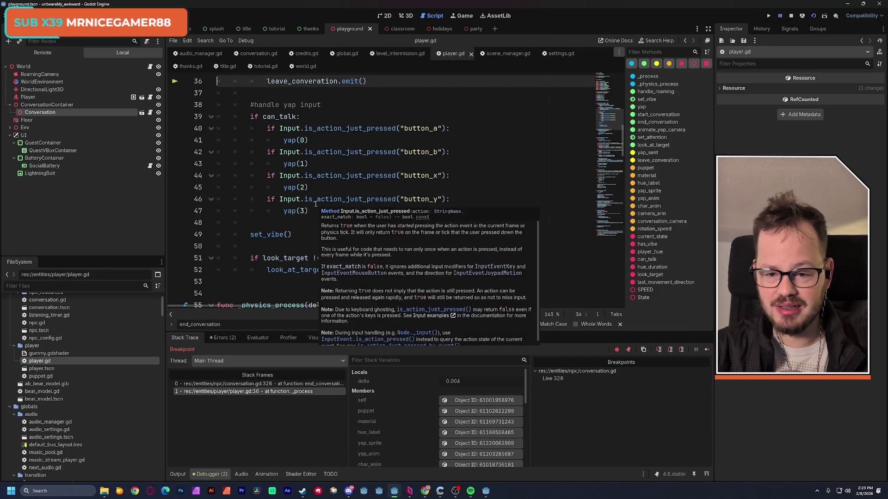
Stop the running debug session with F8
scroll(314, 208, up, 1)
mouse_move(314, 207)
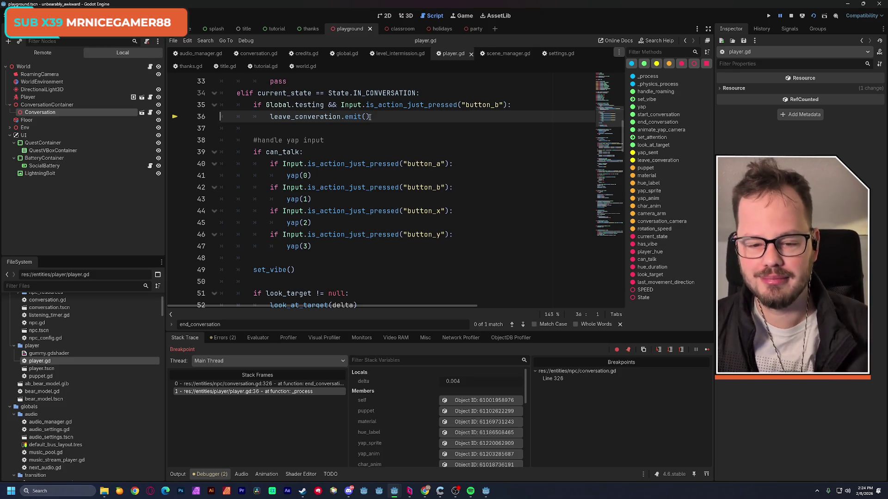
scroll(363, 168, up, 2)
mouse_move(365, 171)
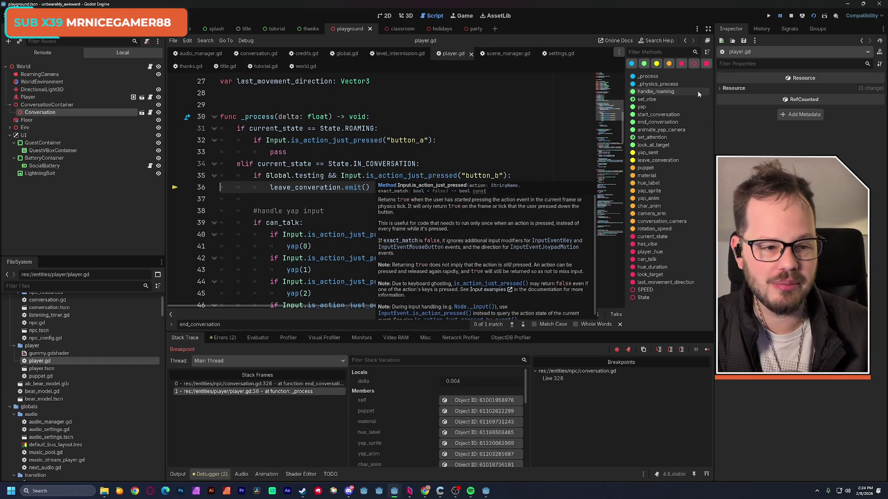
key(F8)
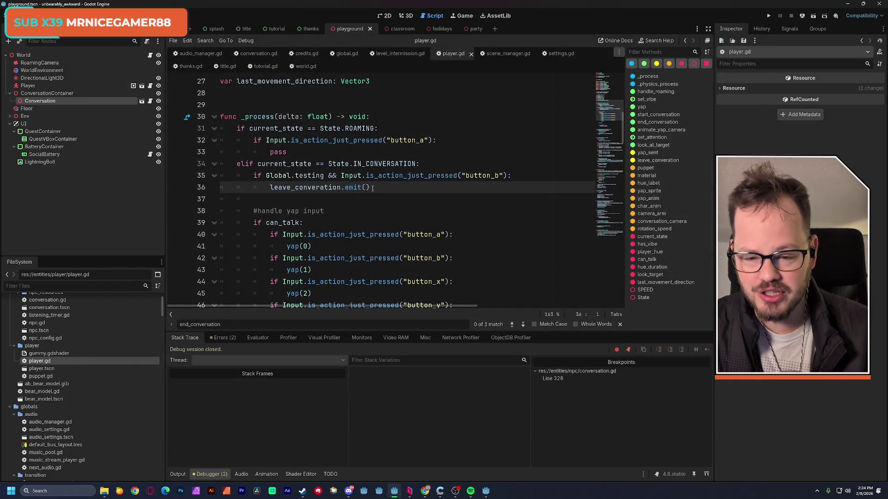
Delete the roaming/in-conversation state checks on lines 31–36 of _process in player.gd
mouse_move(372, 189)
mouse_down()
mouse_move(218, 189)
mouse_move(220, 179)
mouse_move(246, 181)
mouse_up()
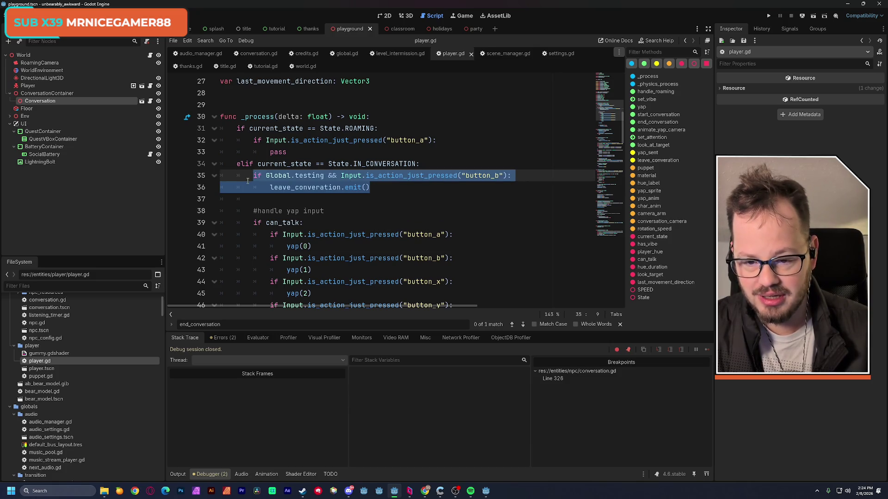
drag(247, 181, 237, 168)
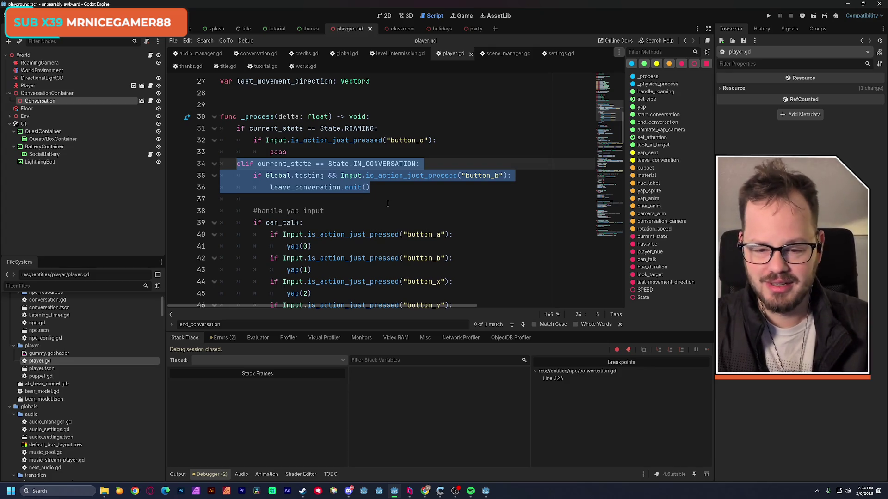
click(373, 188)
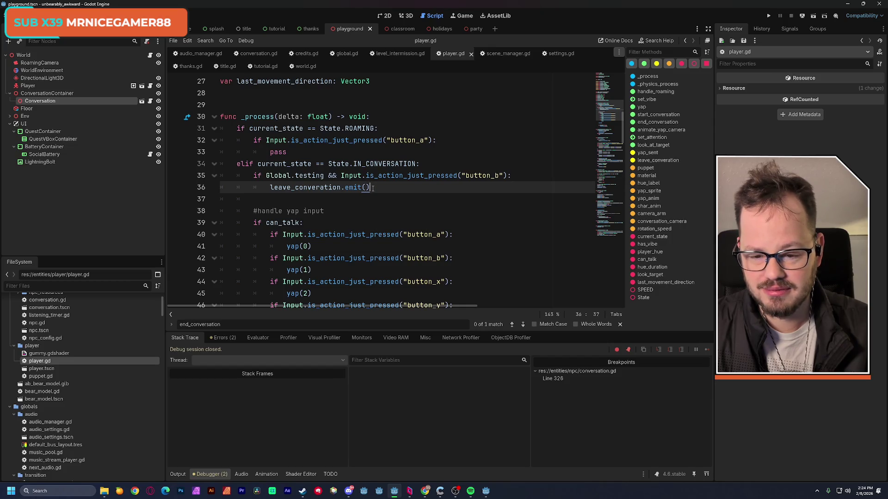
mouse_move(372, 187)
mouse_down()
mouse_move(257, 165)
mouse_move(207, 133)
mouse_up()
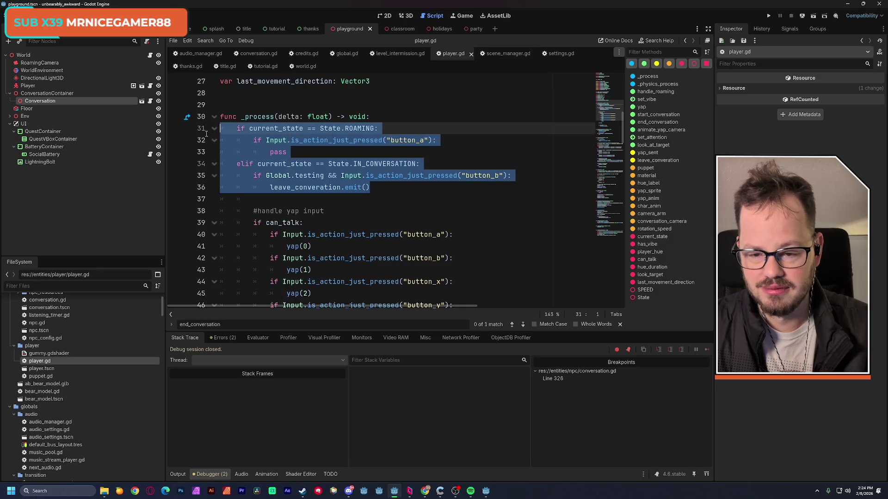
key(BackSpace)
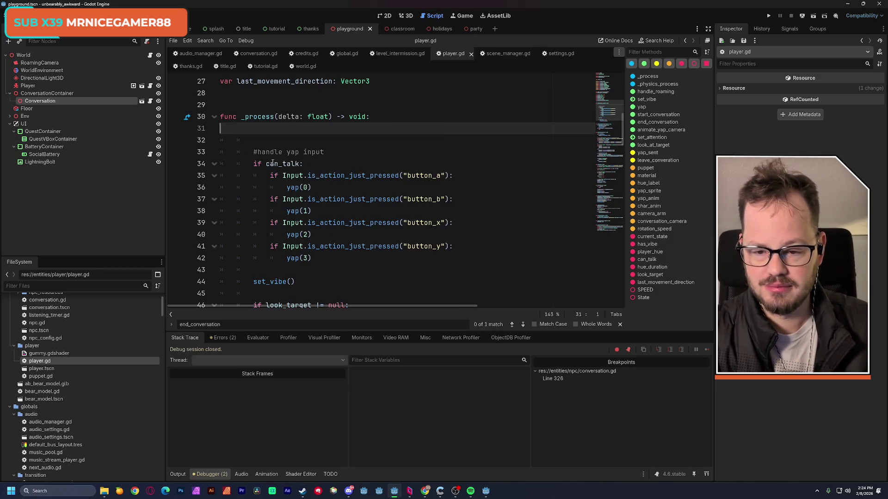
Remove the leftover blank lines in _process and save player.gd
click(273, 144)
key(BackSpace)
key(BackSpace)
key(BackSpace)
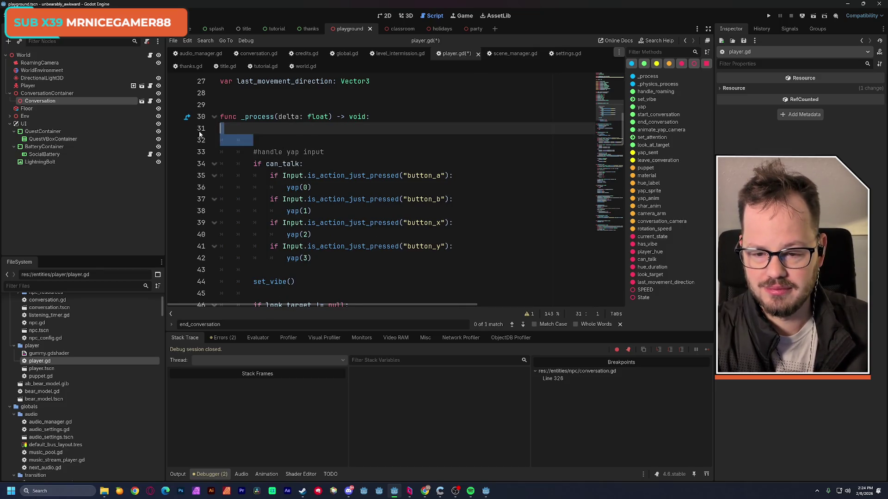
key(Delete)
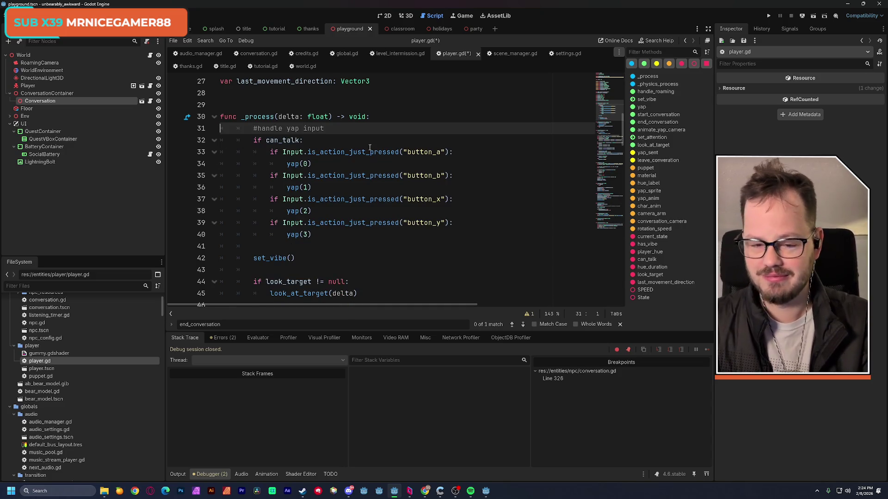
click(422, 109)
key(ctrl+s)
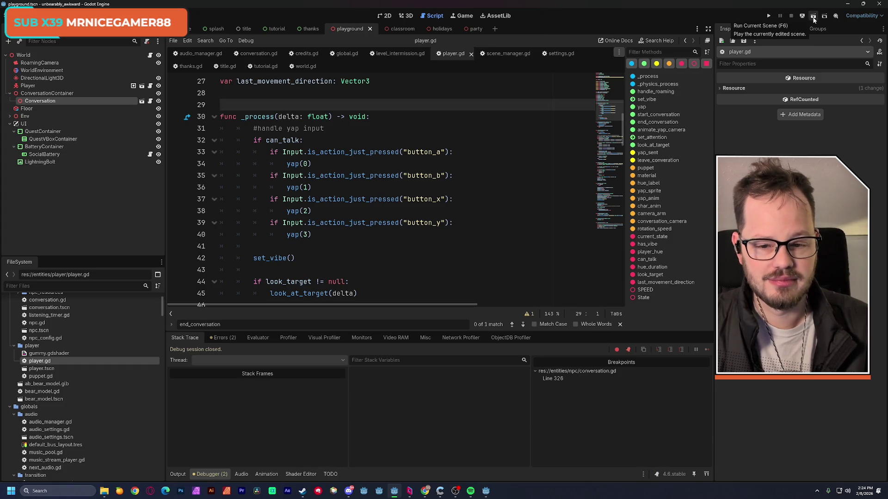
Clear the line-326 breakpoint above end_conversation in conversation.gd
click(261, 53)
click(174, 187)
key(Up)
key(Up)
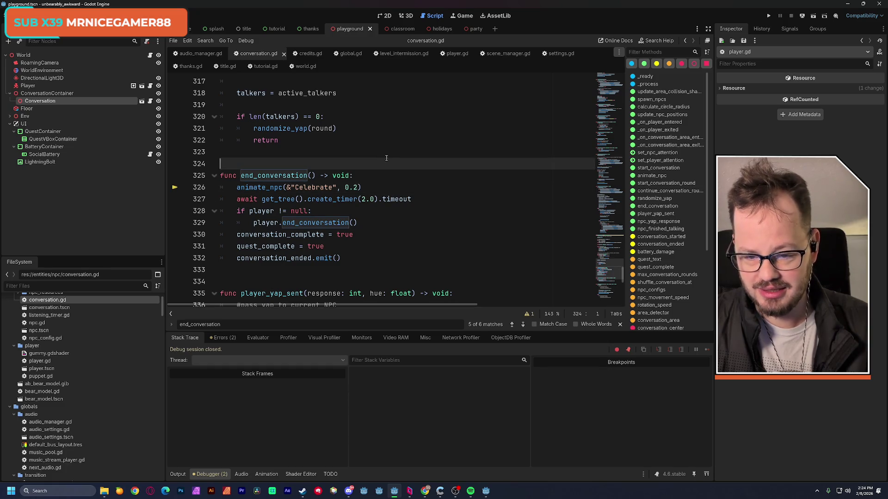
Uncomment the music-unpause check lines in npc_yap_response
key(ctrl+s)
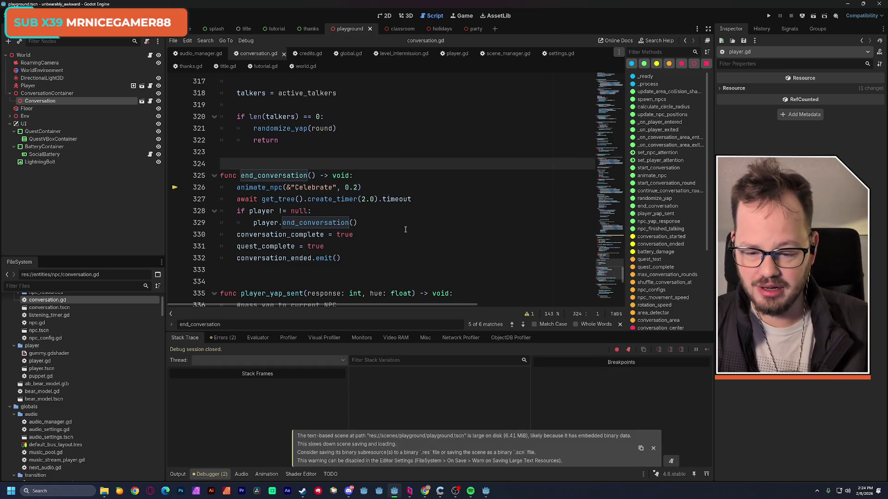
scroll(406, 227, down, 2)
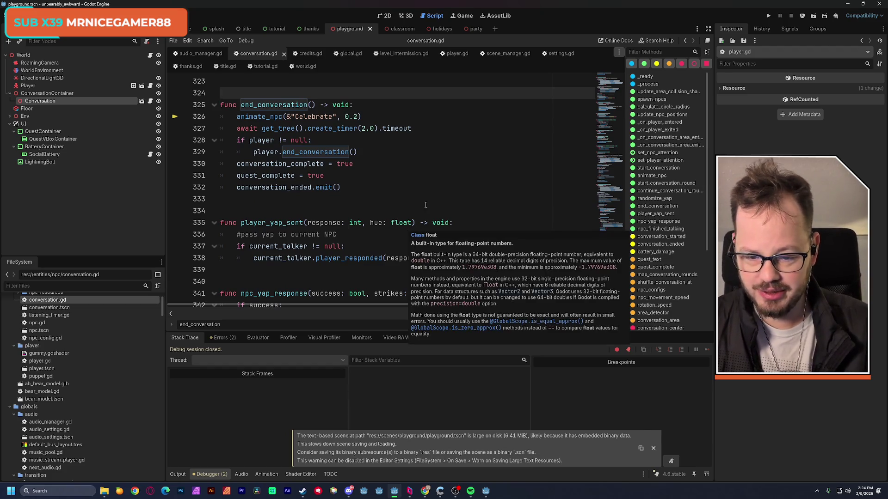
scroll(425, 213, down, 3)
scroll(424, 213, down, 2)
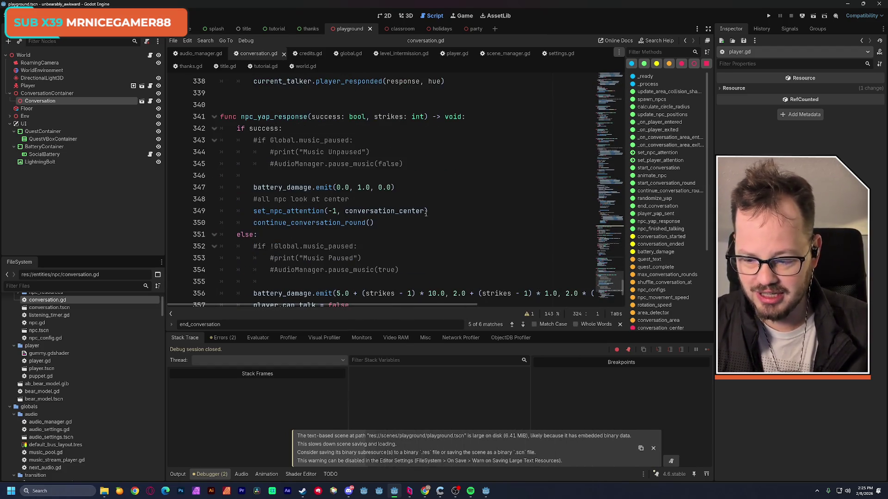
scroll(427, 212, down, 1)
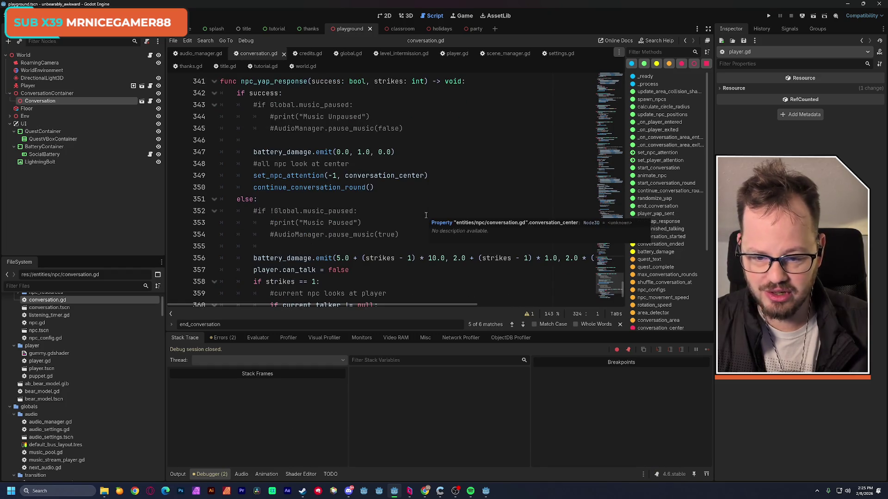
scroll(427, 217, down, 2)
scroll(428, 223, down, 1)
scroll(427, 223, up, 4)
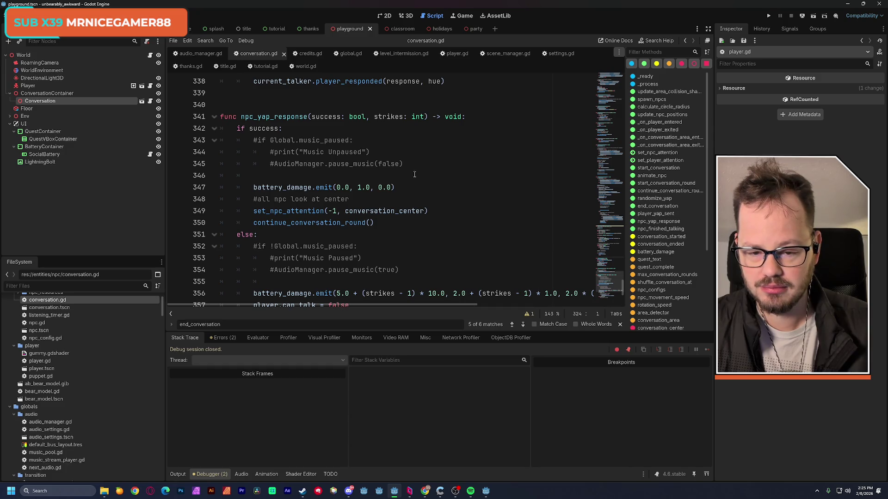
mouse_move(410, 164)
mouse_down()
mouse_move(273, 163)
mouse_move(259, 140)
mouse_up()
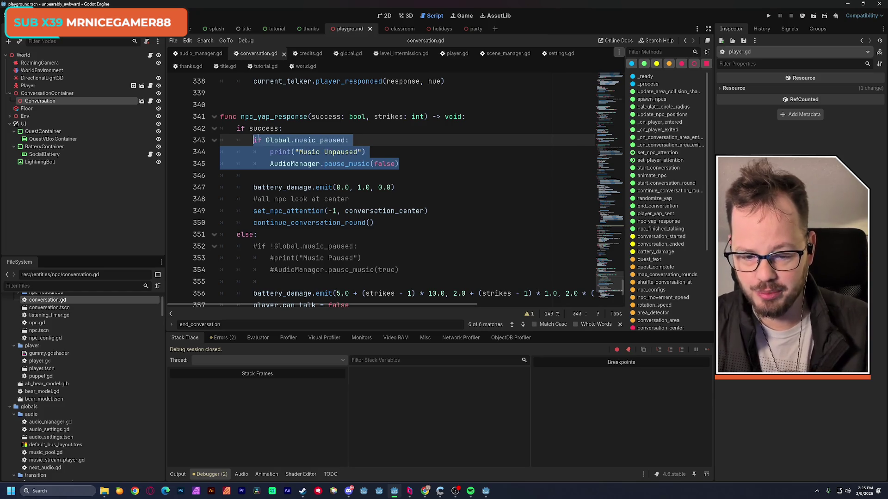
key(ctrl+k)
Uncomment the music-pause check lines and save conversation.gd
mouse_move(399, 270)
mouse_down()
mouse_move(328, 270)
mouse_move(254, 247)
mouse_up()
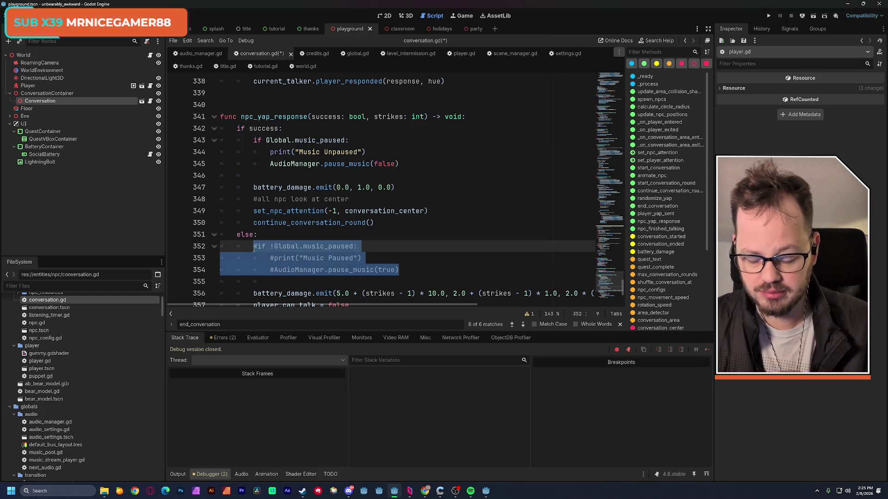
key(ctrl+k)
click(535, 184)
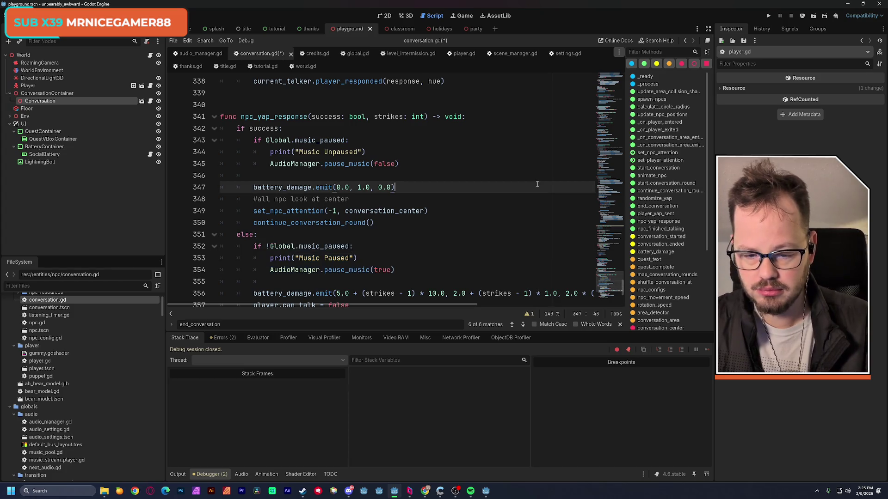
key(ctrl+s)
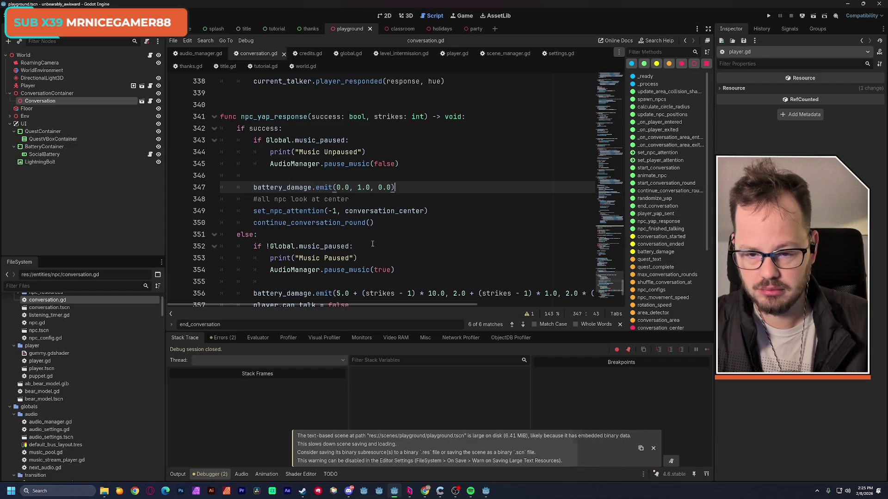
Add a new blank line above 'if success:'
click(238, 128)
key(Return)
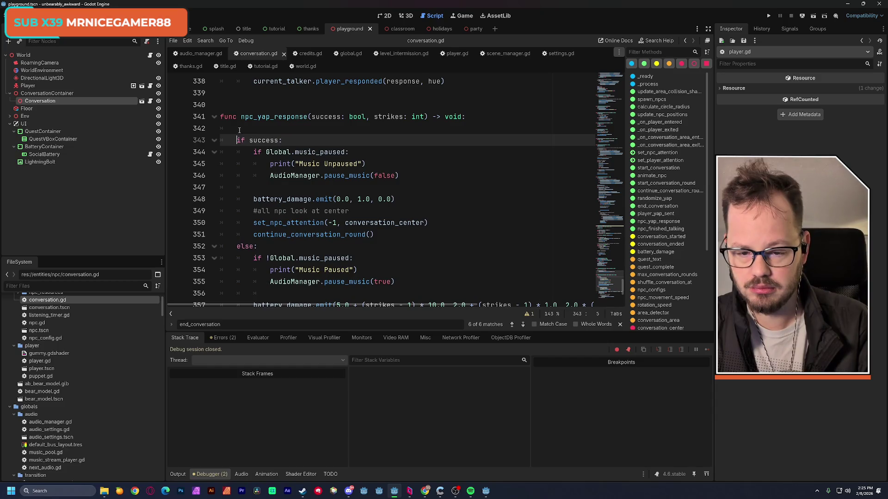
key(Up)
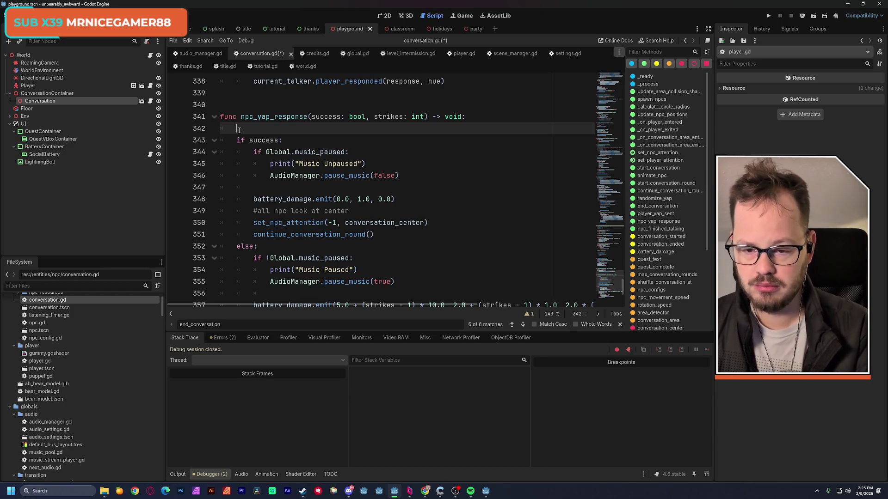
Add print("Global Pause: ", Global.music_paused) on line 342, save, and run the current scene
key(BackSpace)
key(BackSpace)
key(BackSpace)
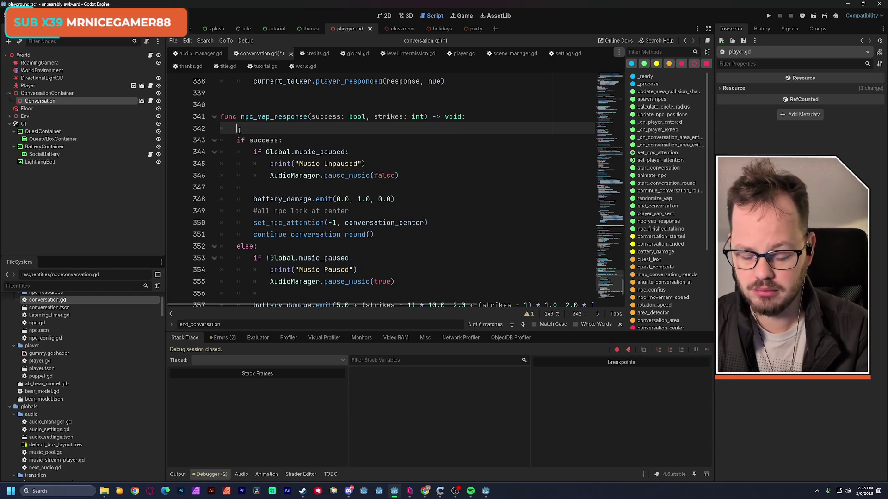
text(print()
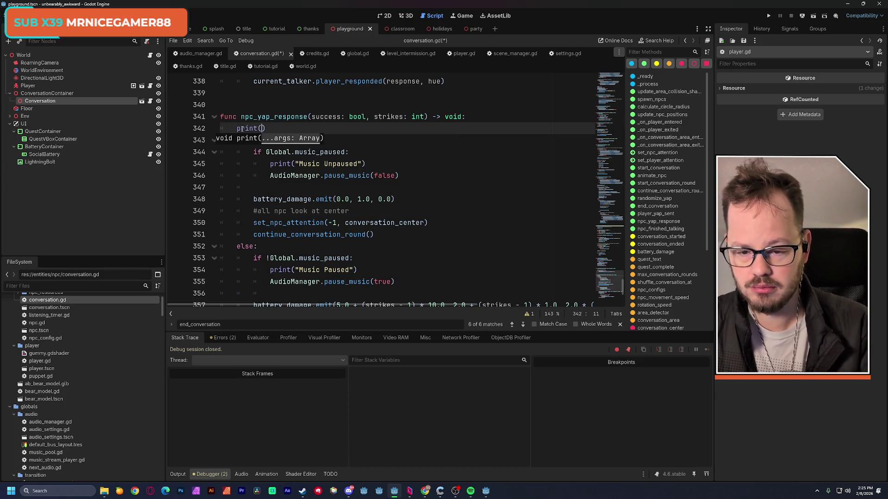
double_click(278, 153)
click(257, 129)
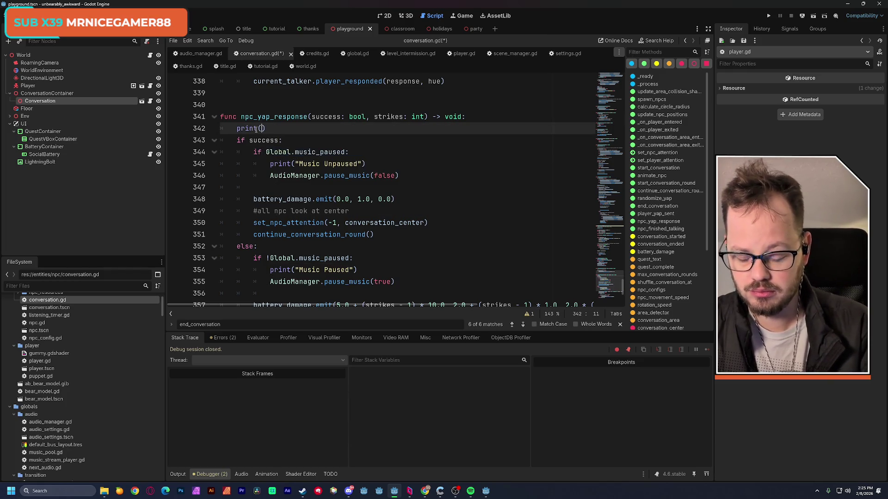
text("Glo)
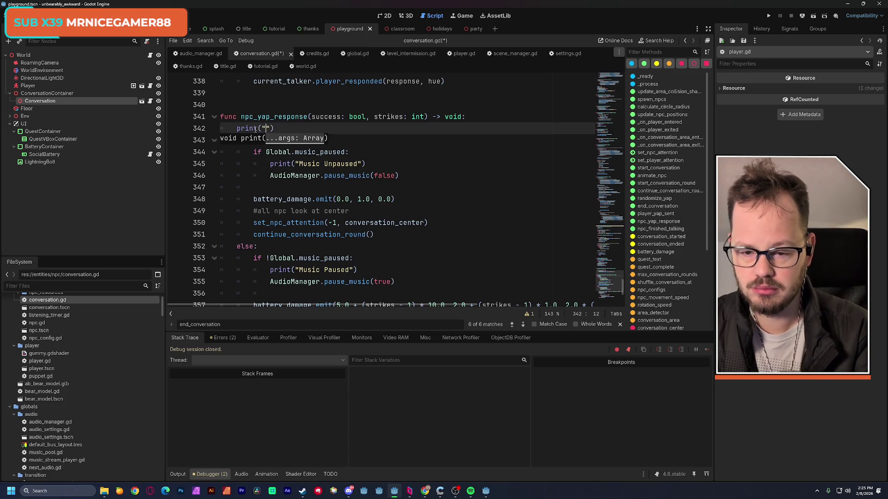
text(bal Pause: ")
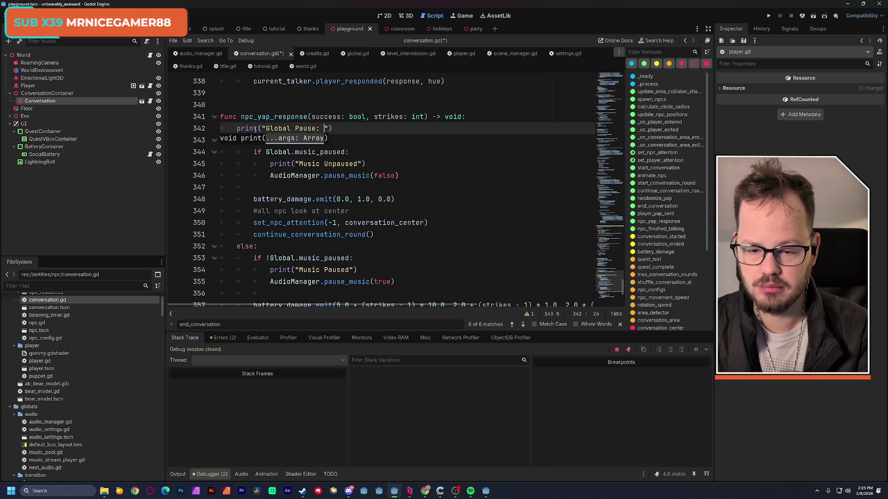
text(, Global.music_paused)
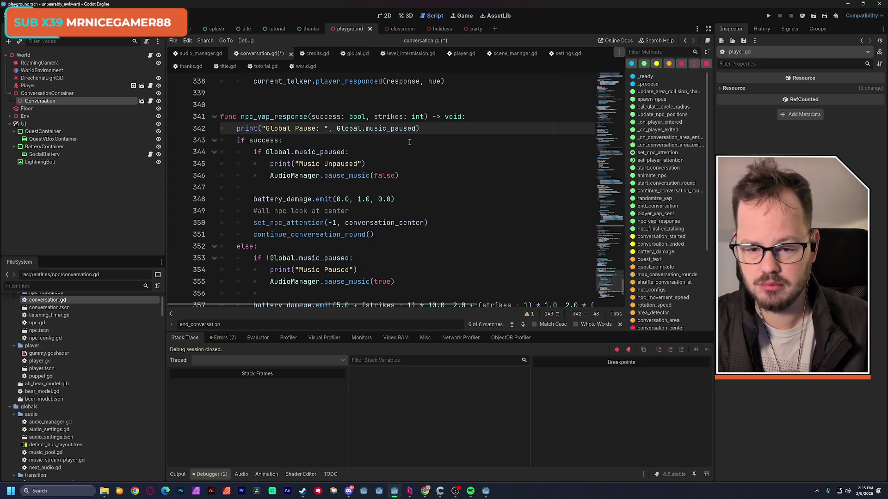
click(500, 151)
key(ctrl+s)
click(813, 16)
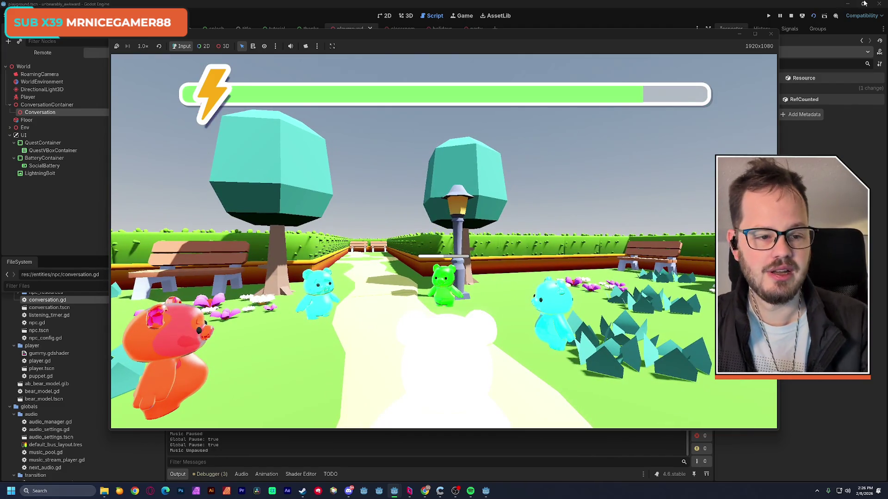
Close the running playground game window to end the test run
click(773, 33)
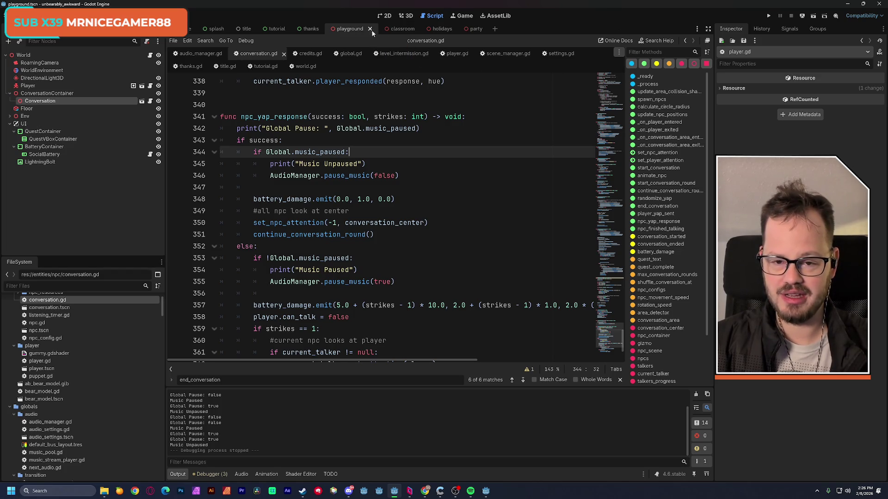
Raise the classroom scene's Conversation area about 1.3 units along Y
click(405, 17)
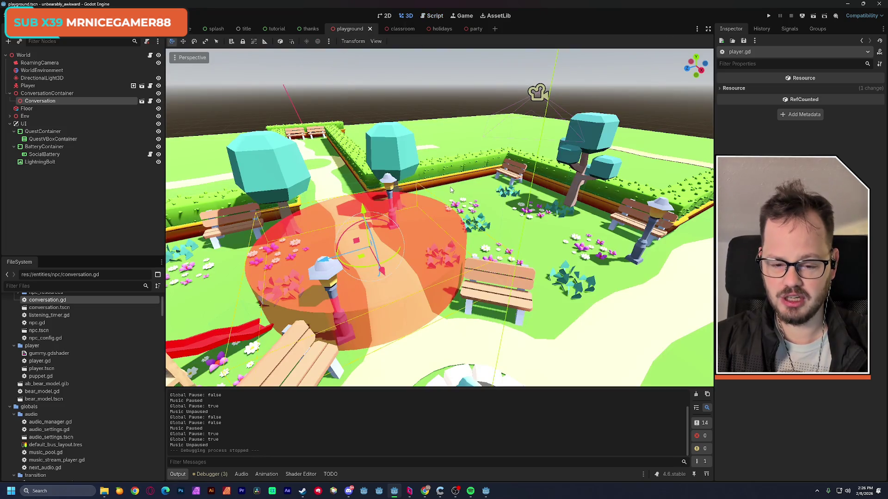
mouse_move(451, 187)
mouse_down()
mouse_move(384, 204)
mouse_move(451, 179)
mouse_up()
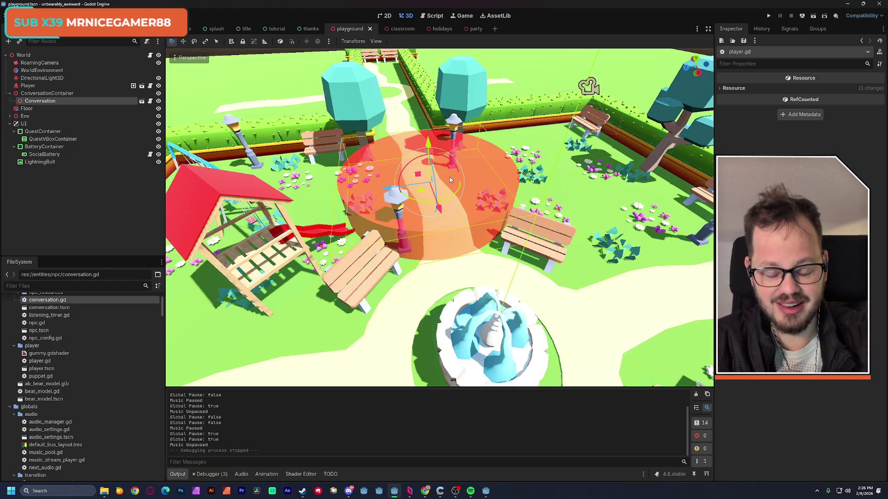
mouse_move(449, 176)
mouse_down()
mouse_move(443, 188)
mouse_move(407, 191)
mouse_move(476, 224)
mouse_up()
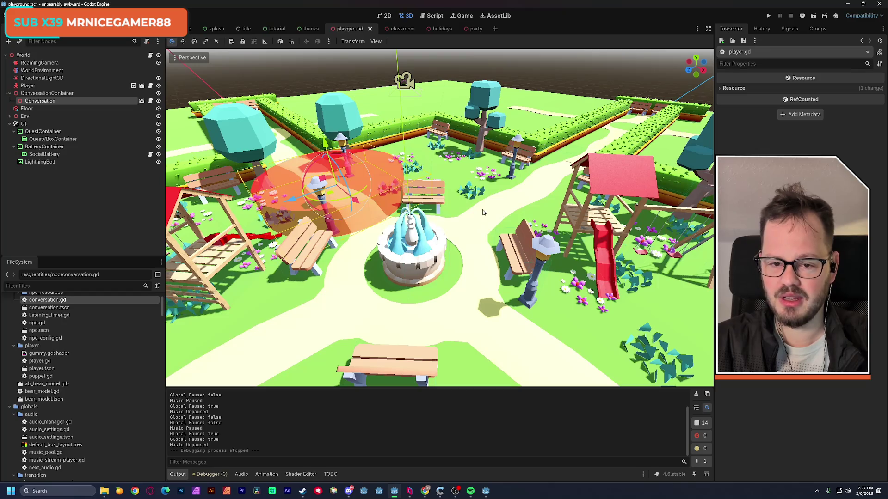
click(394, 28)
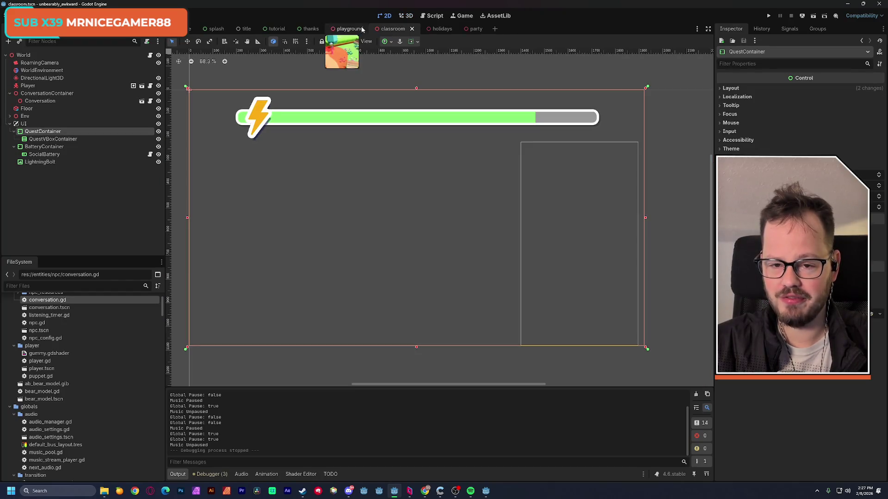
click(405, 16)
drag(410, 68, 393, 71)
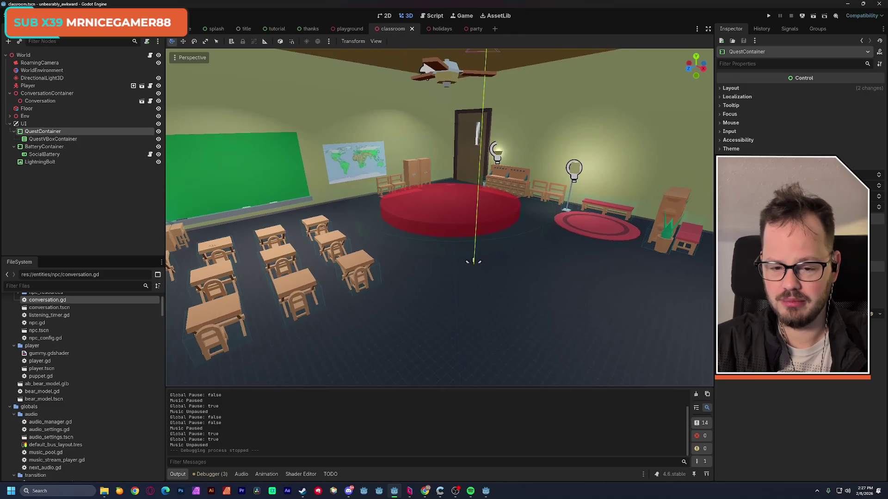
click(73, 101)
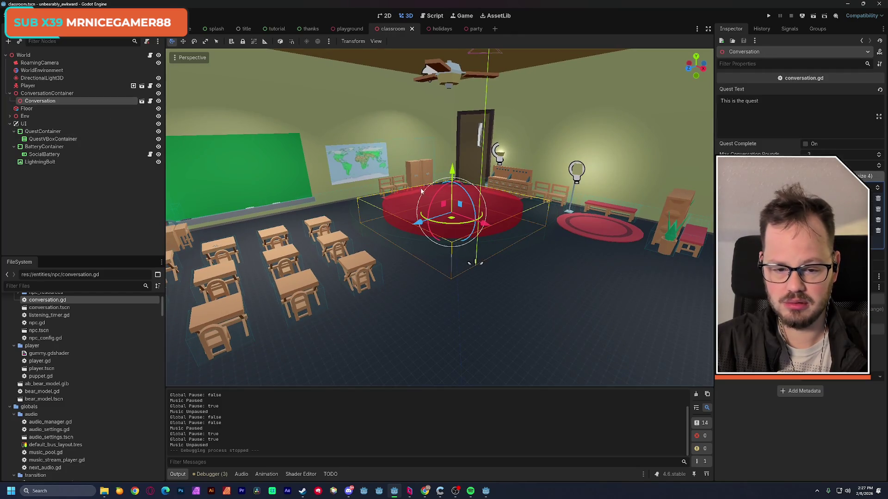
drag(452, 172, 459, 152)
click(49, 55)
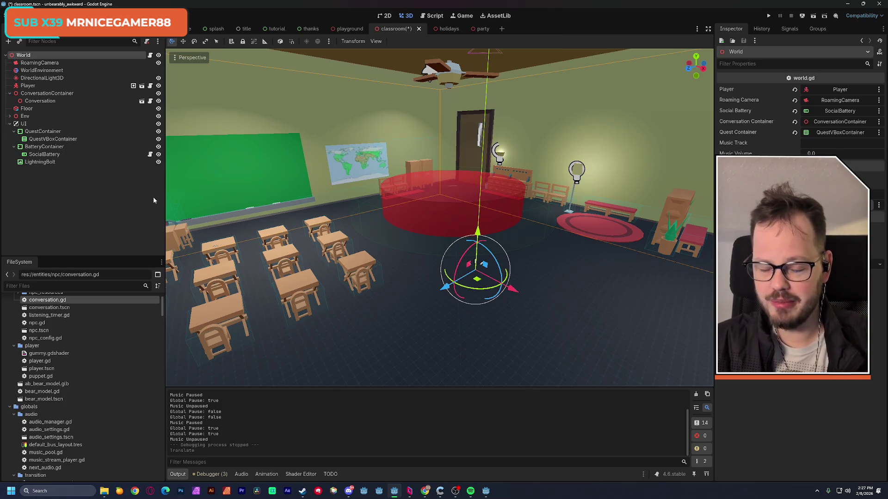
Return to the playground scene and deselect the Conversation node
click(350, 29)
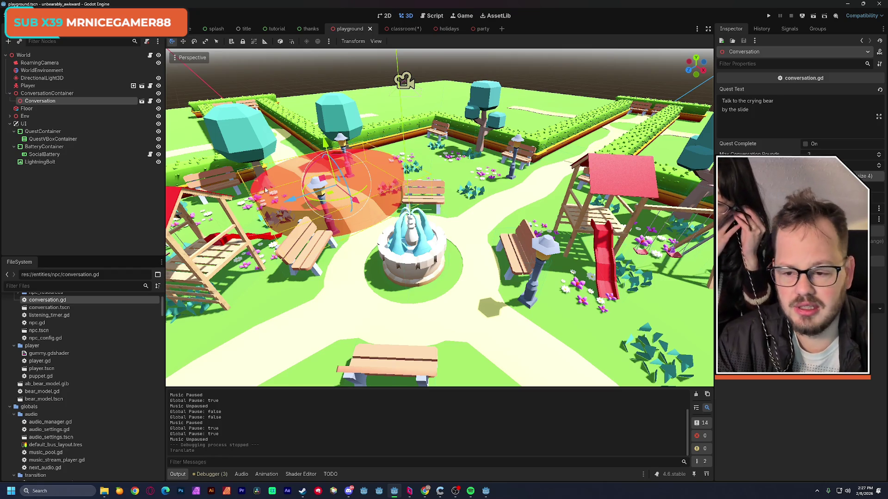
click(80, 215)
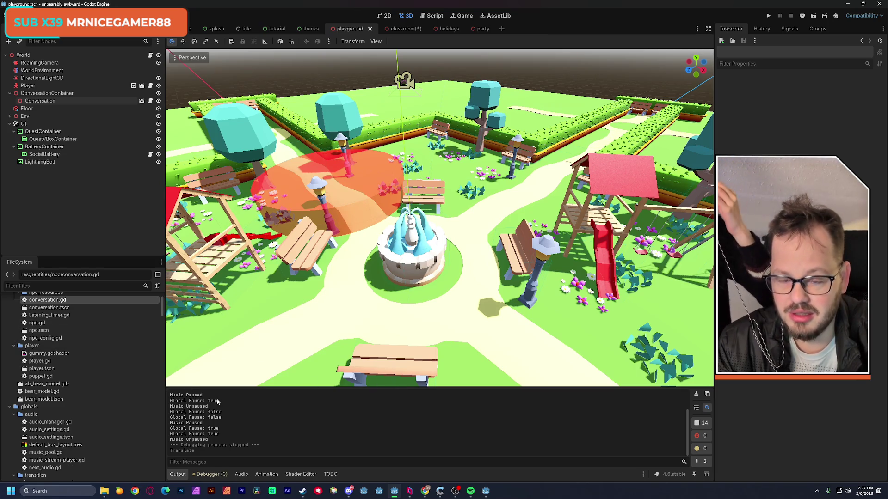
click(433, 16)
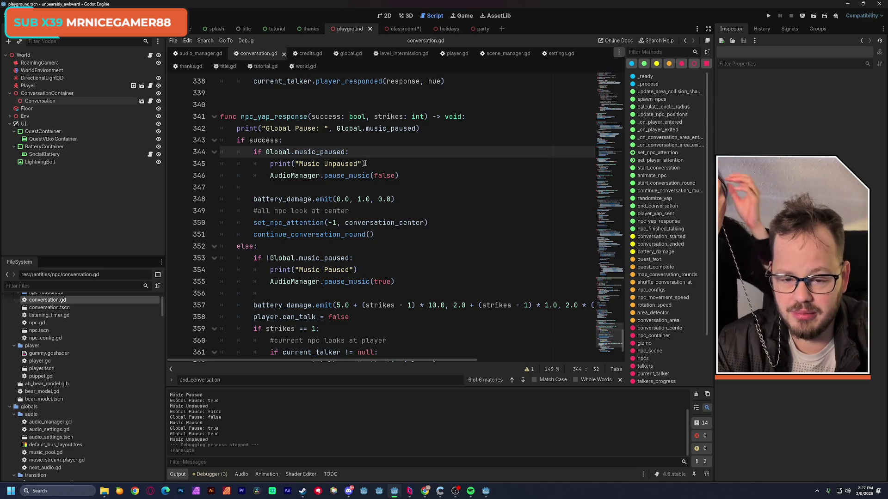
Delete the Music Unpaused, Global Pause and Music Paused print lines from npc_yap_response
drag(365, 163, 200, 170)
key(BackSpace)
key(BackSpace)
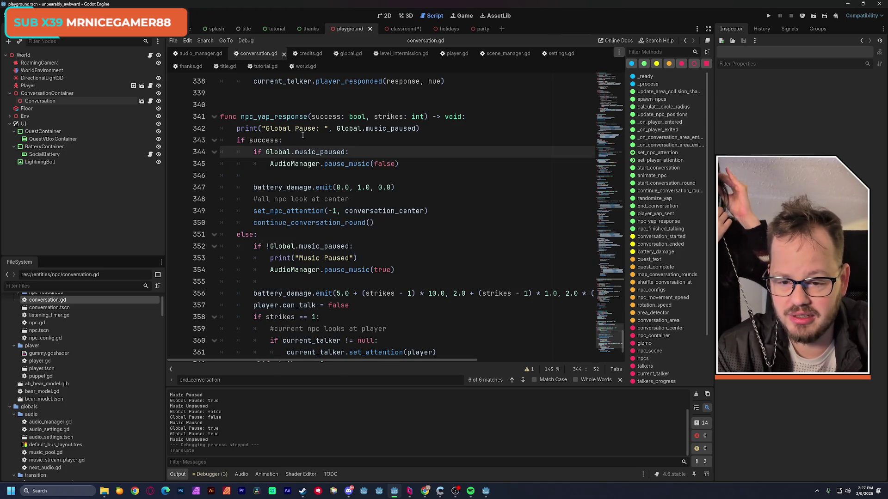
drag(420, 129, 204, 130)
key(BackSpace)
key(BackSpace)
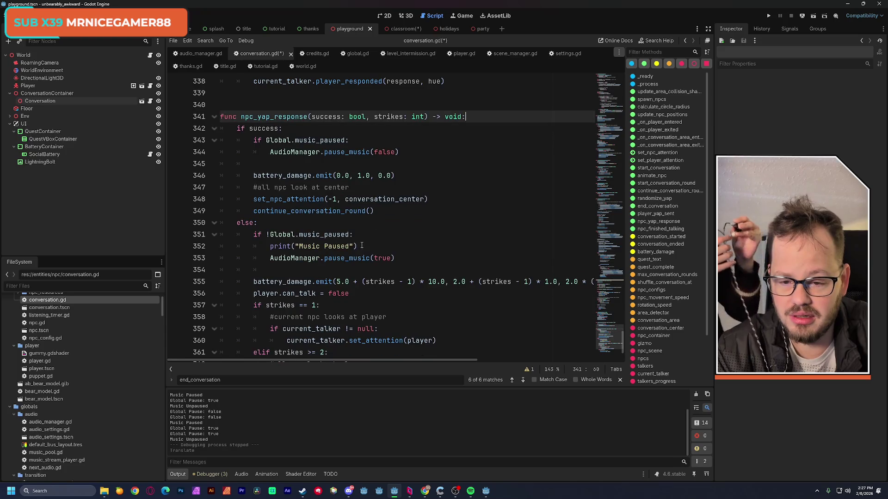
drag(361, 246, 203, 247)
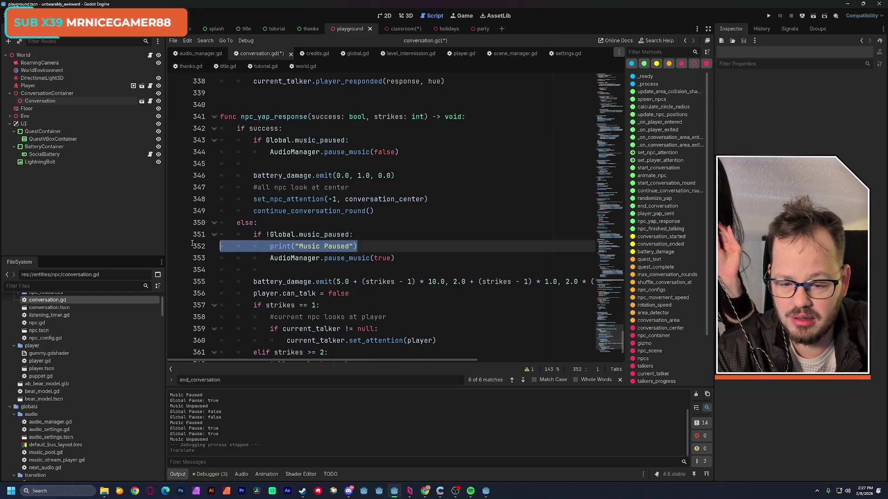
key(BackSpace)
key(BackSpace)
Search the script for leftover 'pr' calls, save, and run the current scene
key(ctrl+f)
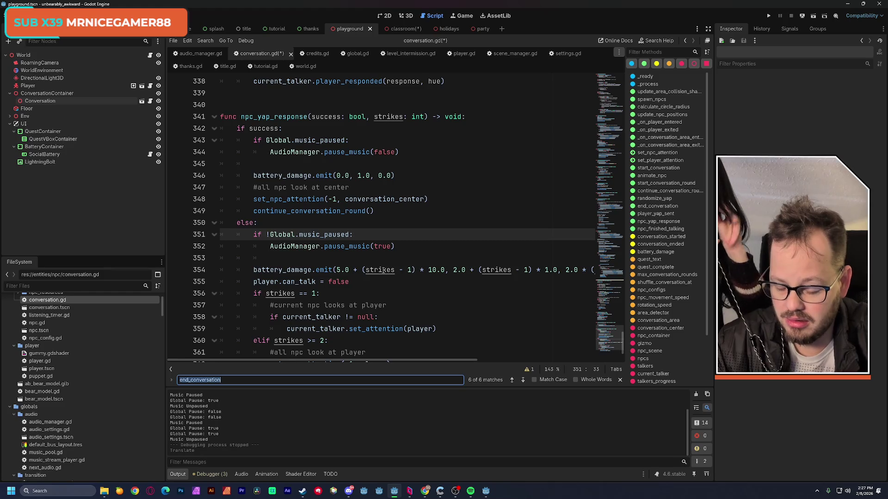
text(print)
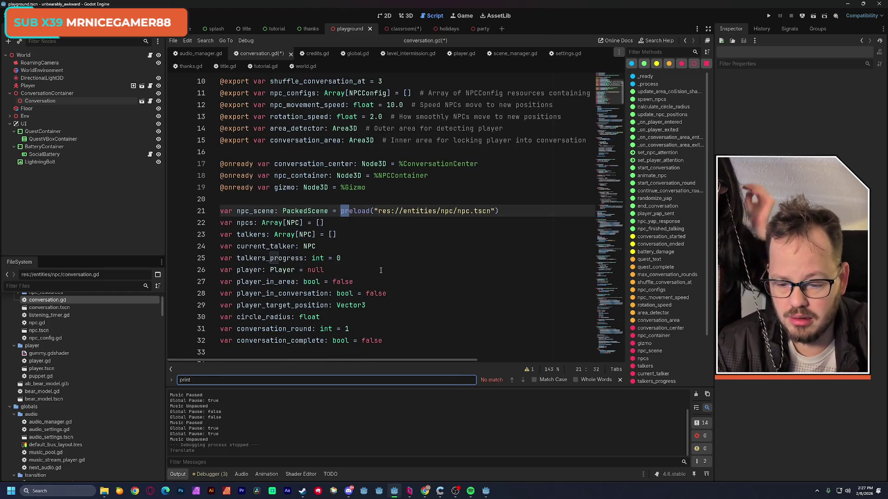
click(377, 259)
key(ctrl+s)
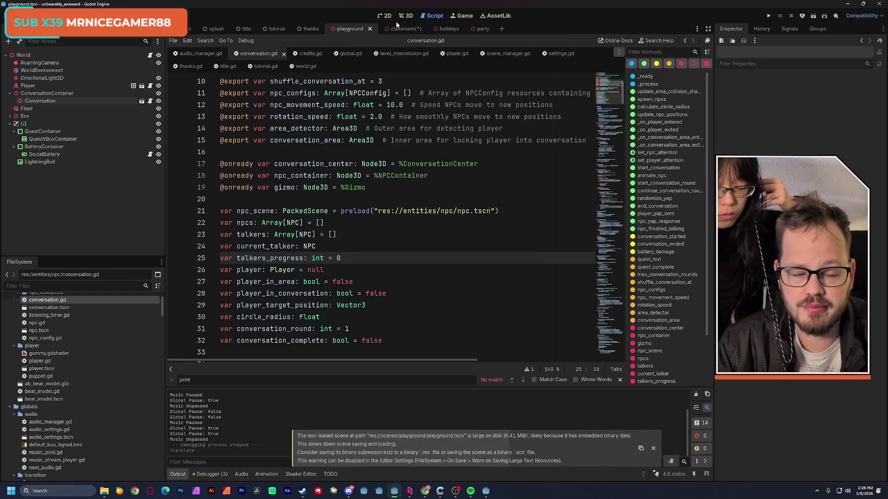
click(813, 16)
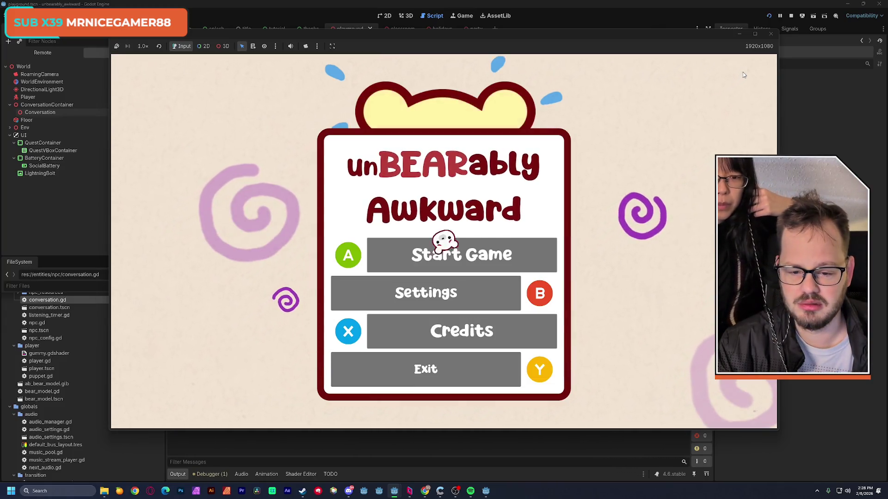
key(Return)
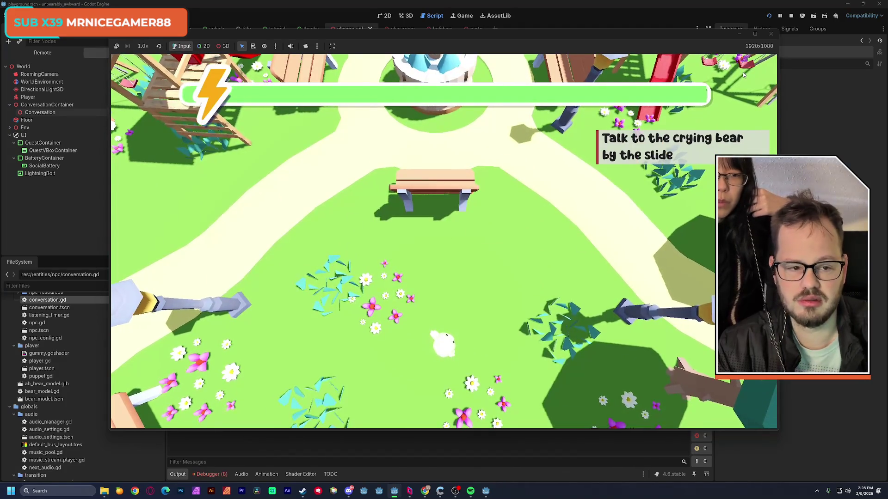
click(770, 36)
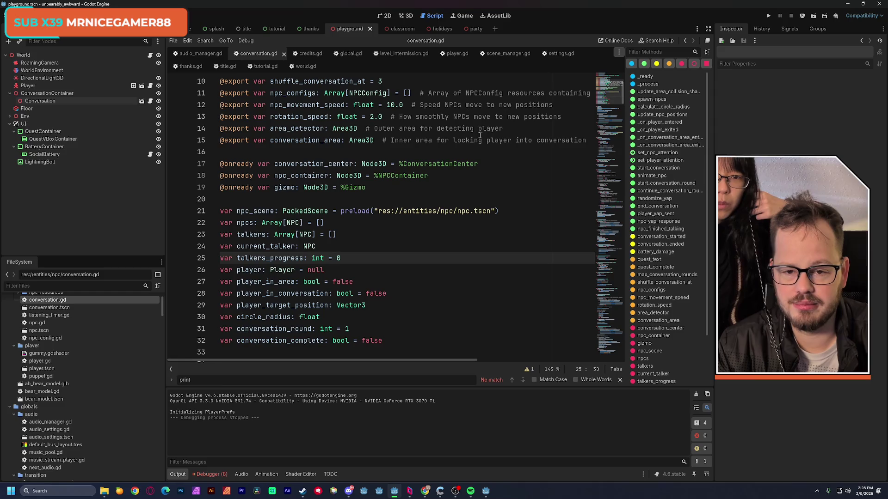
Change testing on line 3 of global.gd to false, then test-run the project and stop it
click(347, 53)
scroll(313, 111, up, 3)
double_click(312, 105)
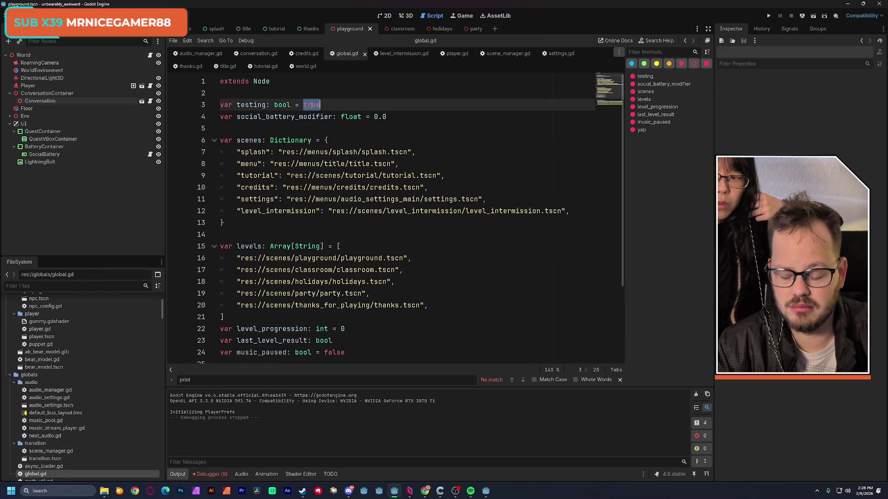
click(768, 16)
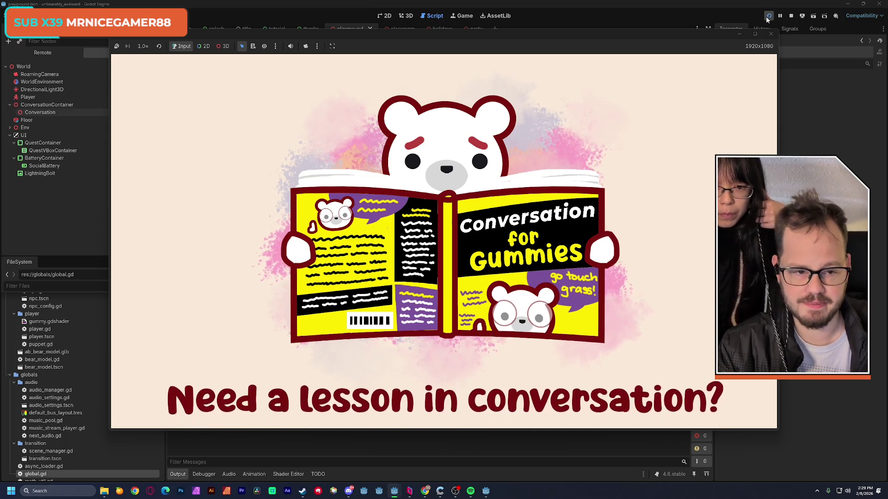
click(771, 35)
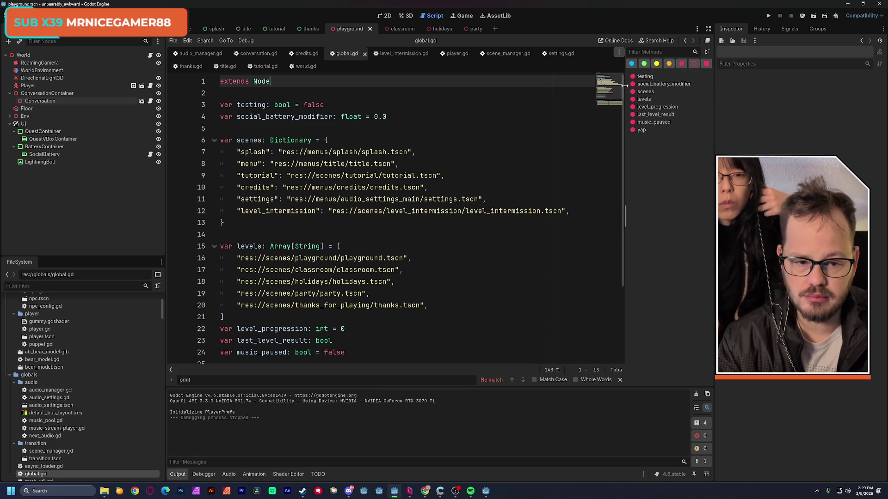
scroll(623, 95, down, 1)
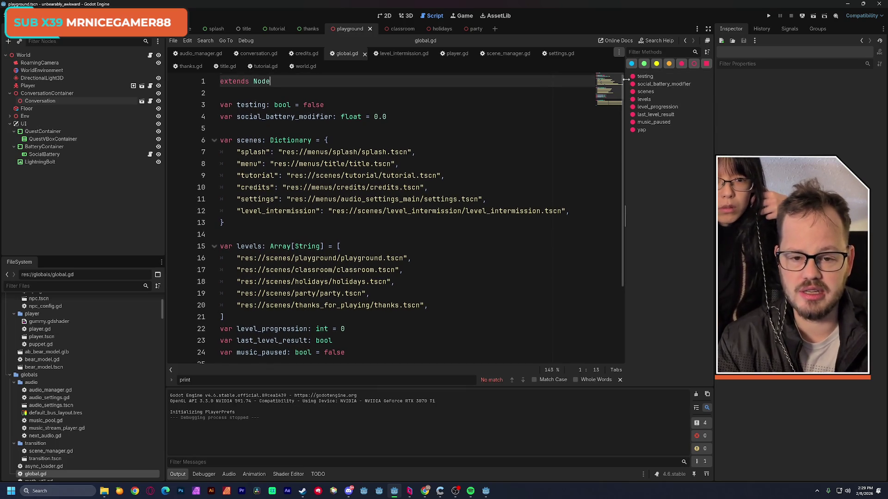
Filter the FileSystem for music files and preview the Beetle March Main 30.wav track
click(404, 28)
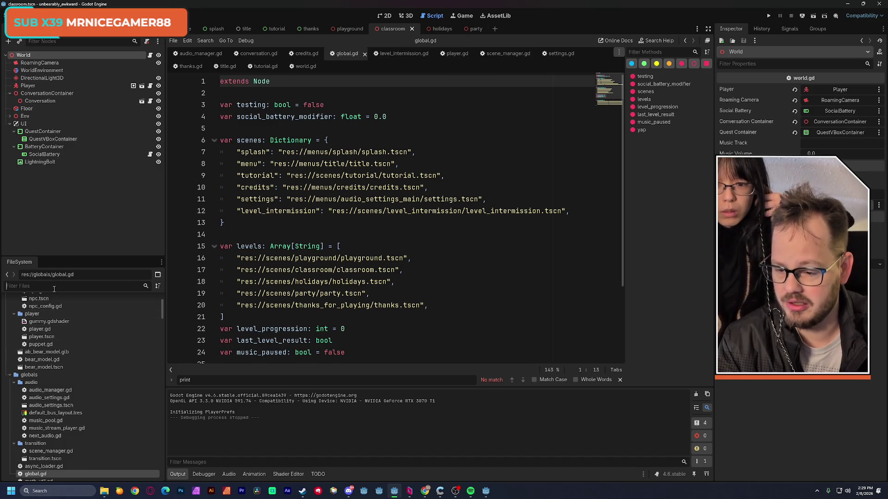
click(54, 286)
text(music)
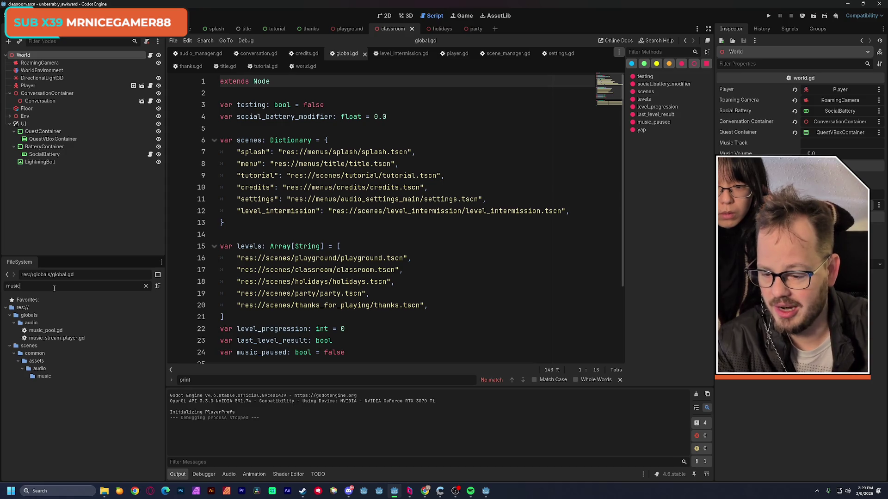
click(146, 285)
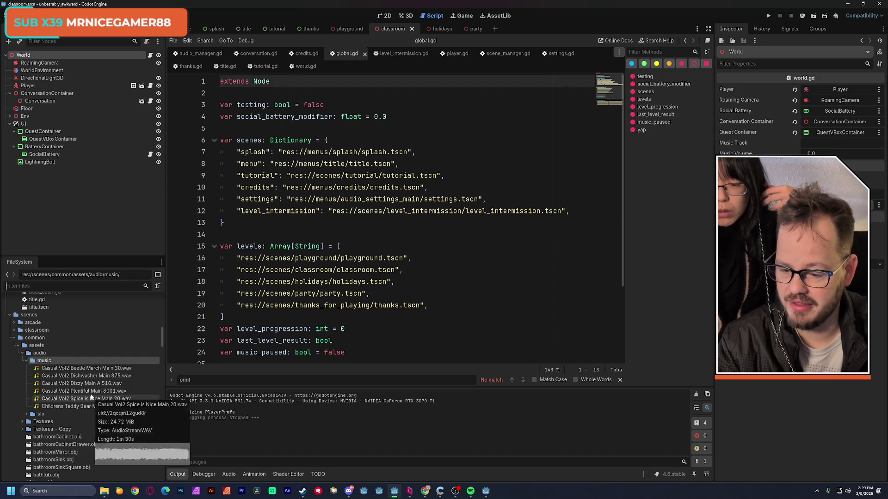
click(85, 370)
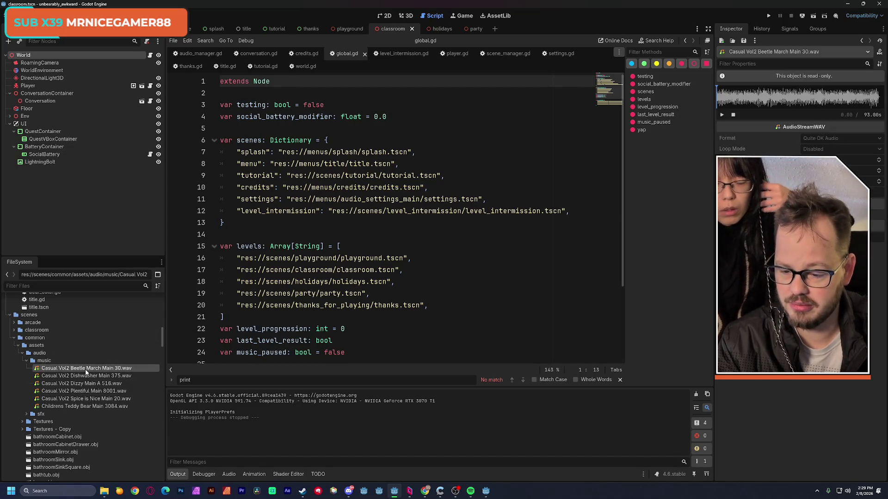
click(722, 115)
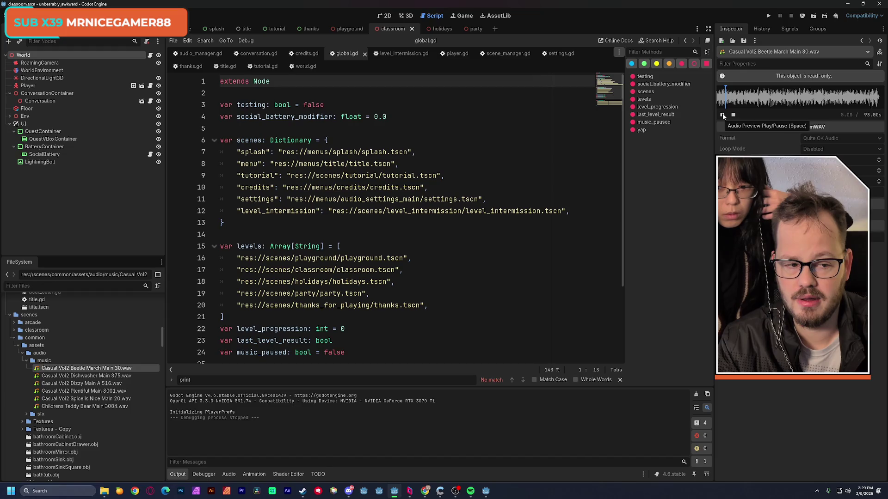
click(723, 115)
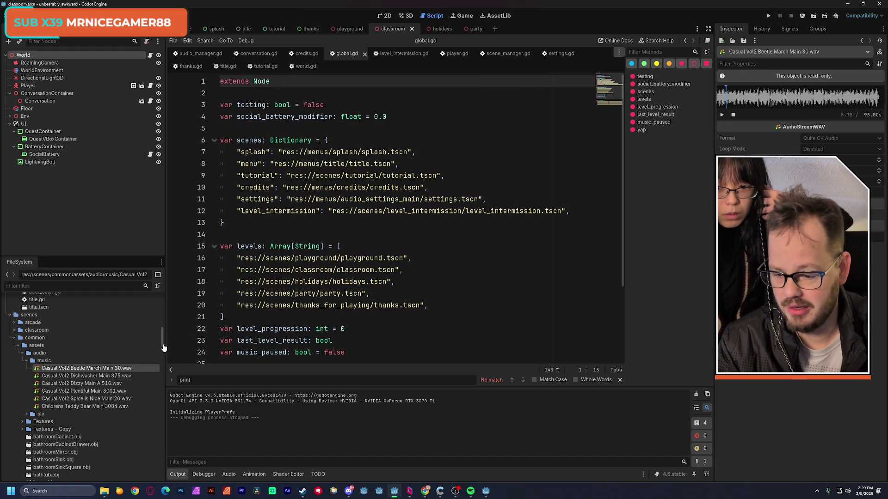
Assign Beetle March to holidays' World at -12.0 volume, save, and preview Dishwasher Main 375
click(447, 31)
click(56, 55)
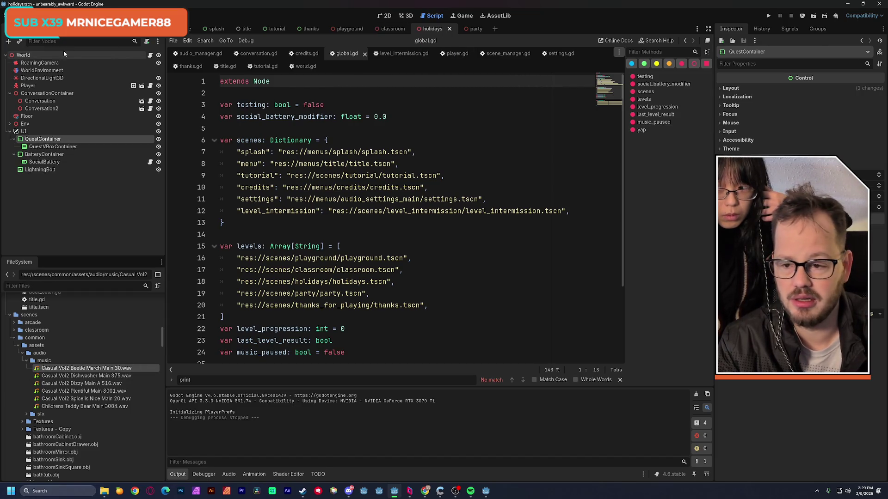
right_click(82, 368)
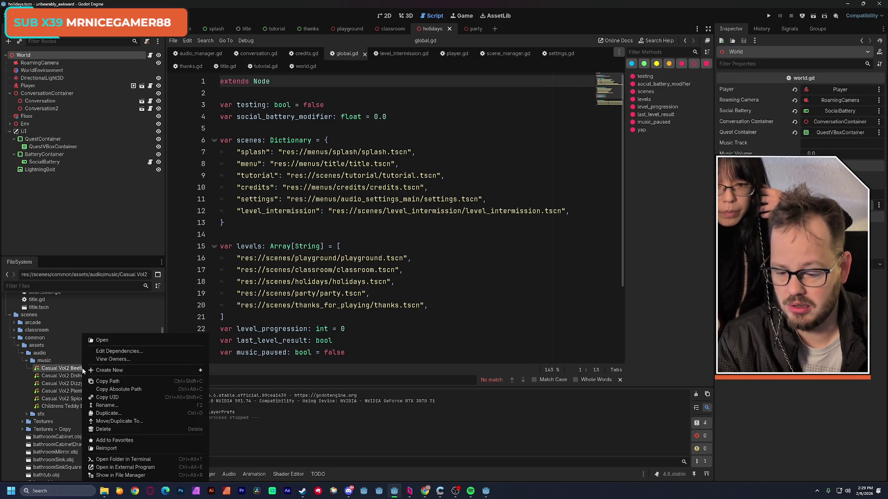
click(120, 381)
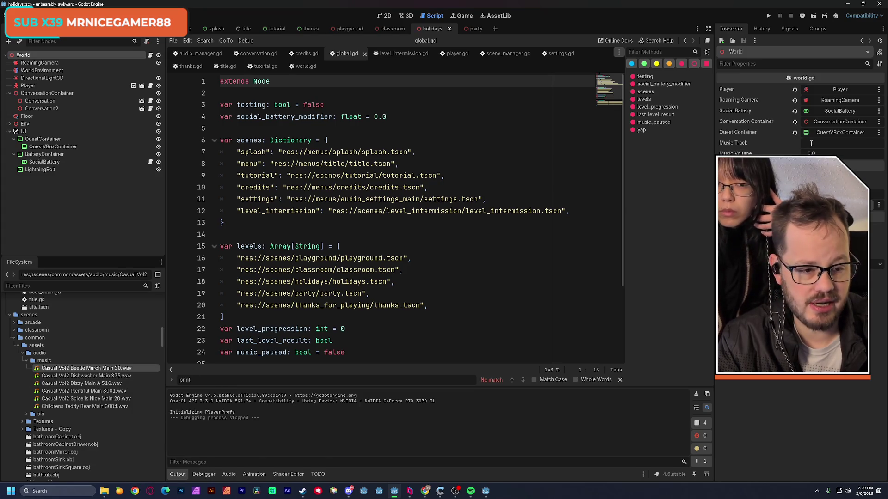
key(ctrl+v)
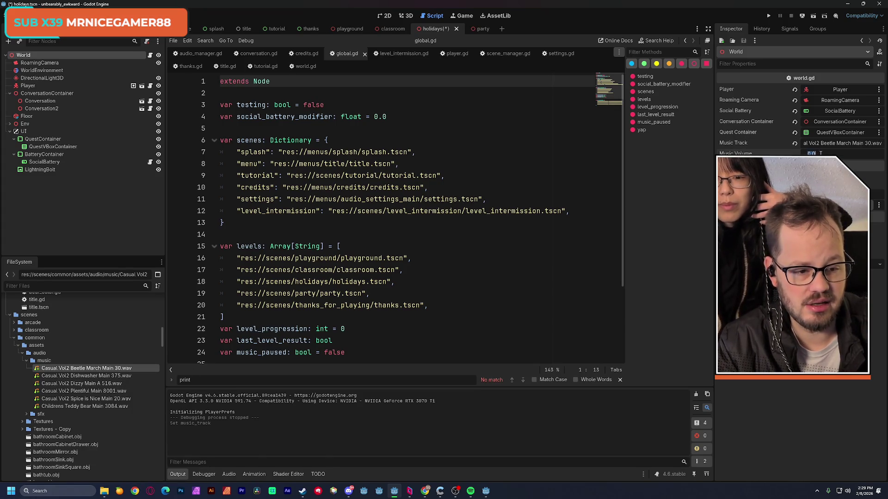
click(810, 153)
text(-12)
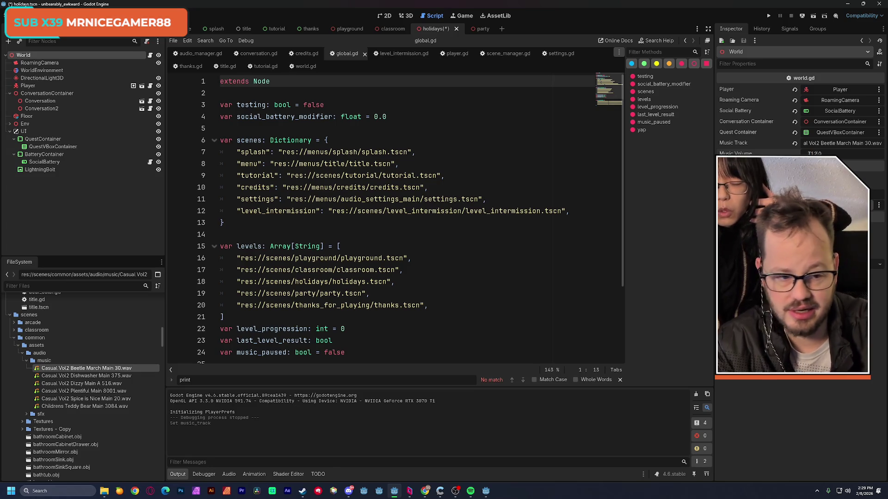
key(Return)
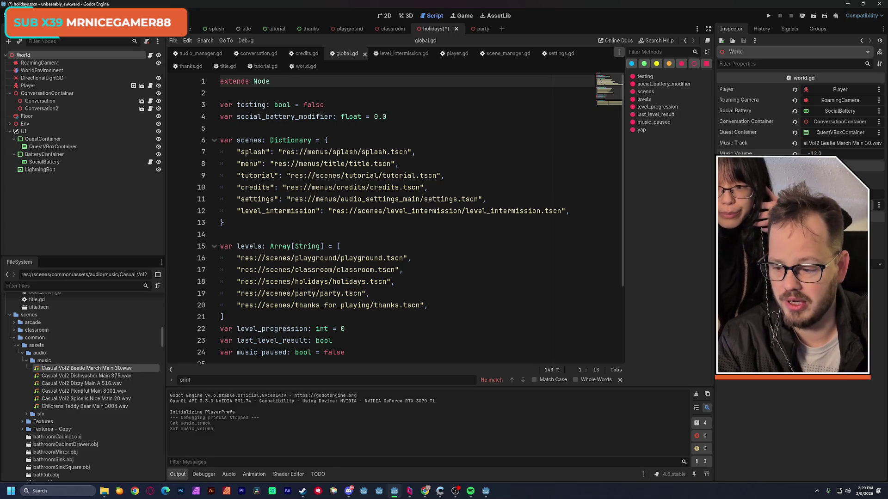
key(ctrl+s)
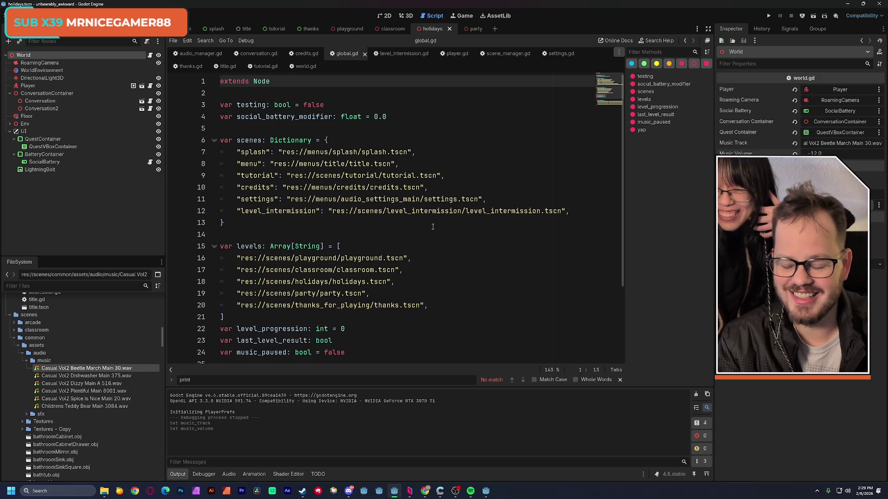
click(79, 376)
click(721, 115)
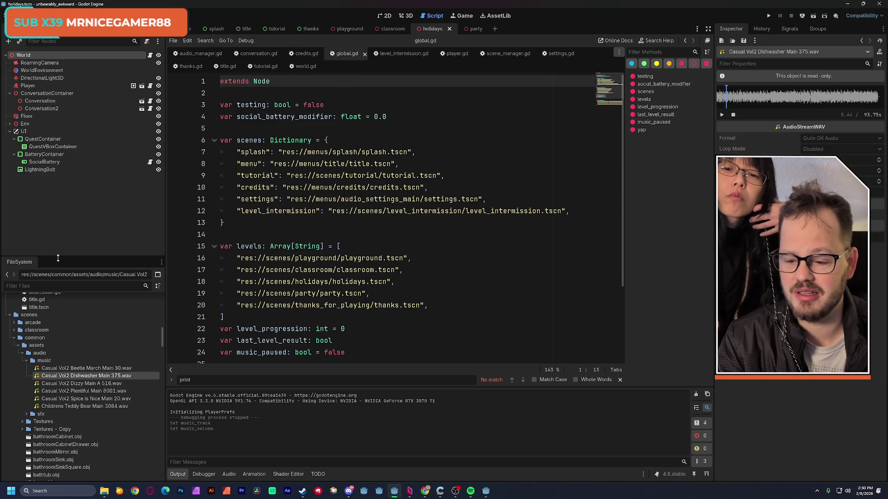
Open level_intermission.tscn and browse to the music files in the FileSystem
text(inter)
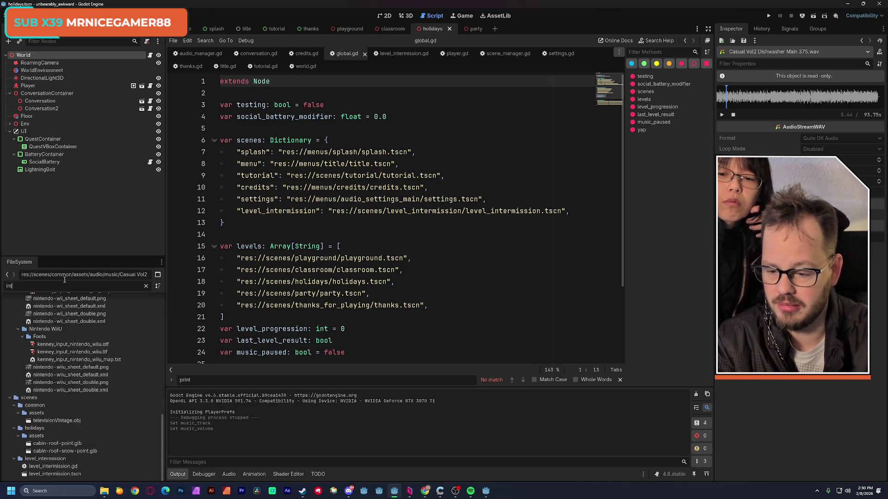
double_click(50, 339)
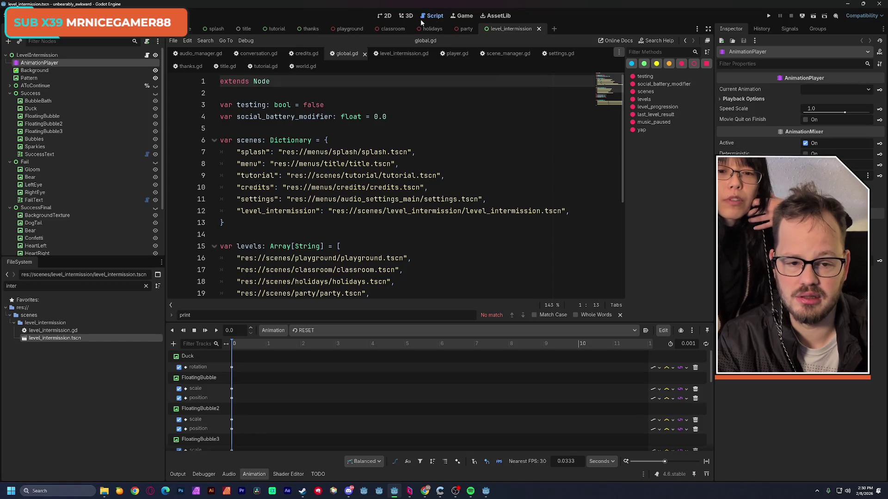
click(146, 287)
text(music)
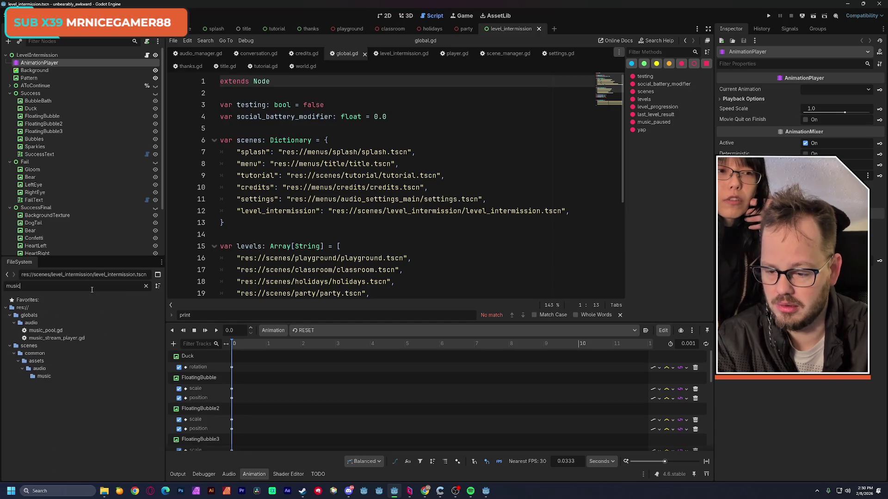
click(42, 377)
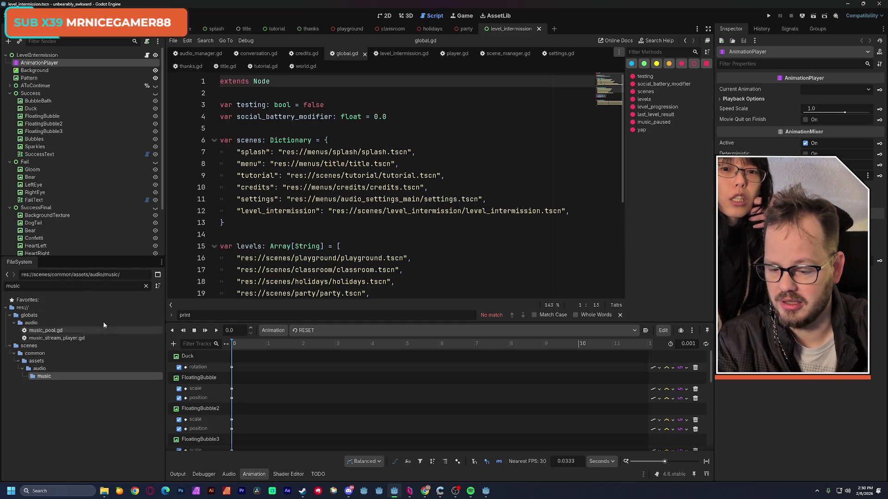
click(146, 286)
scroll(54, 407, down, 2)
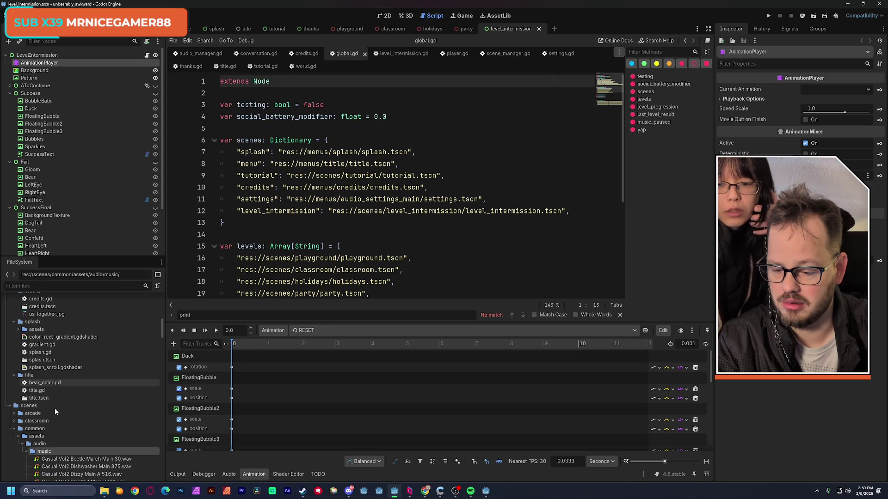
scroll(54, 408, down, 2)
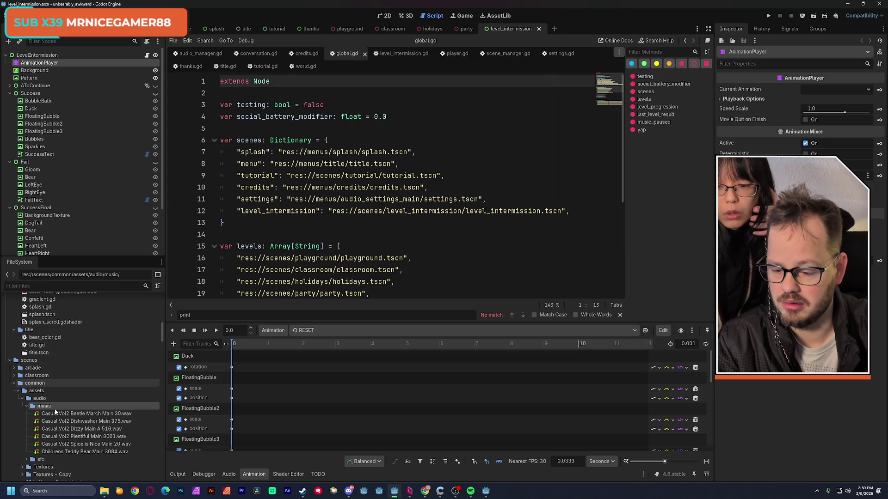
Audition Casual Vol2 Dishwasher Main 375.wav, skipping ahead to about 52 seconds
click(105, 421)
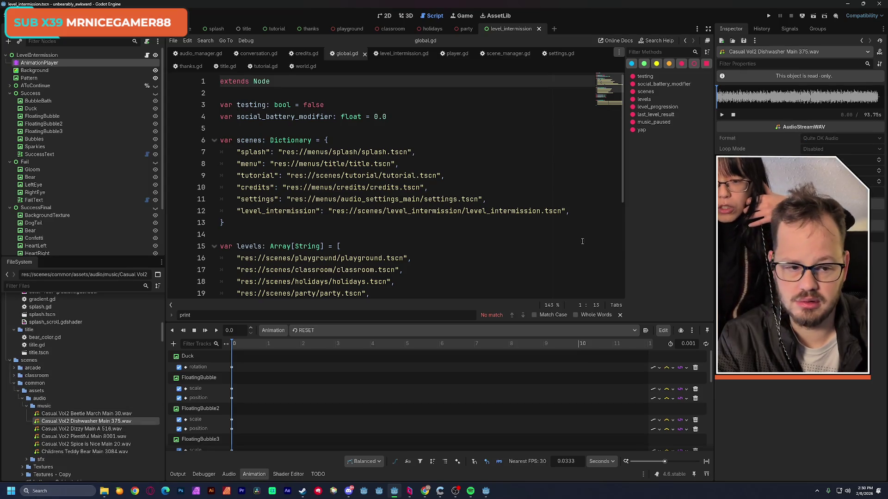
click(722, 114)
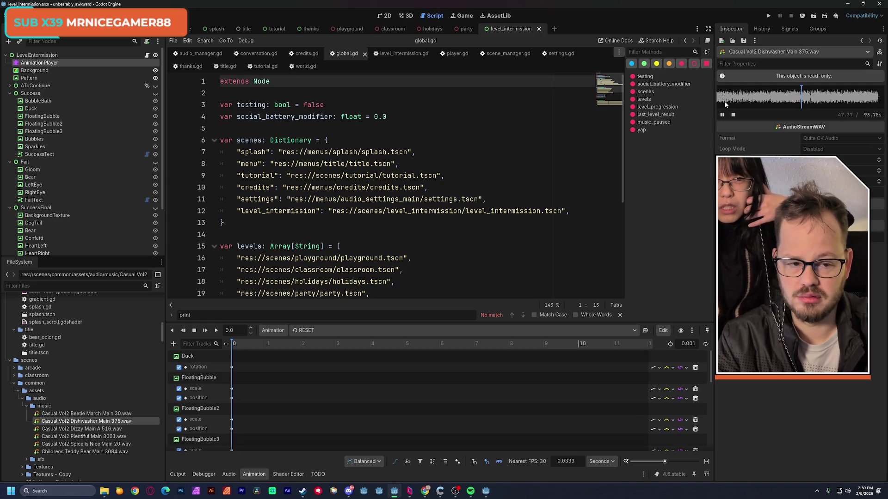
click(718, 98)
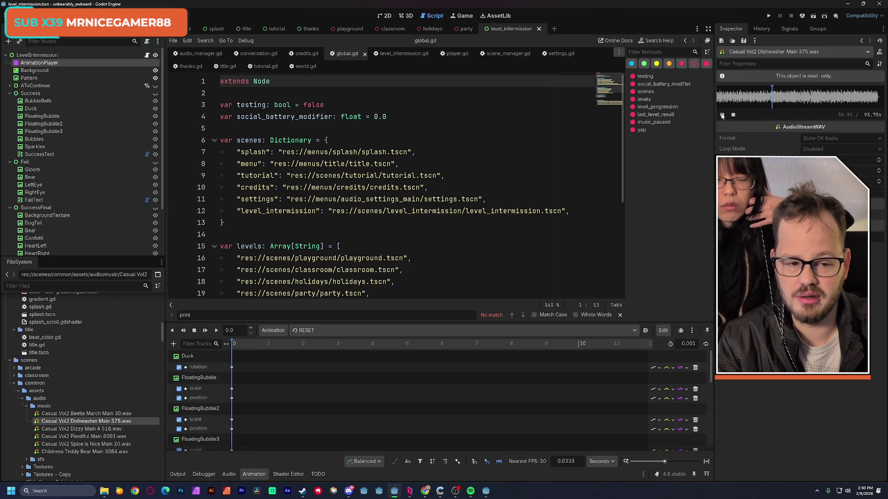
click(810, 101)
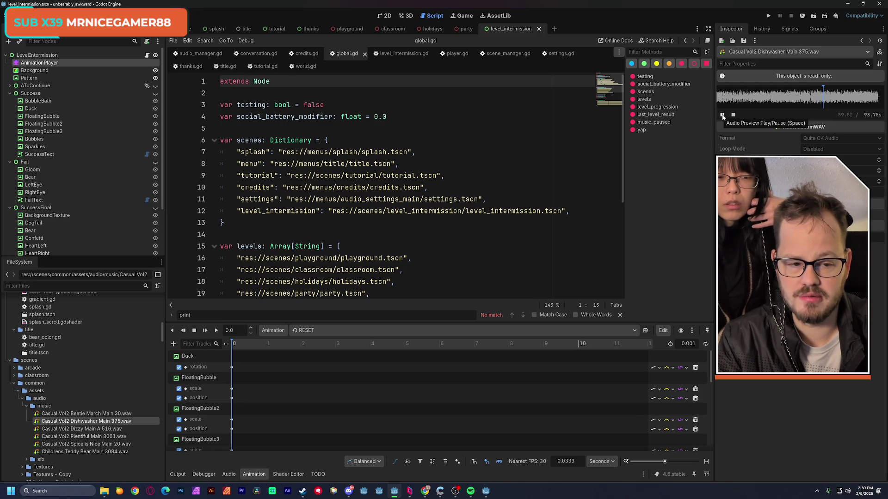
click(722, 116)
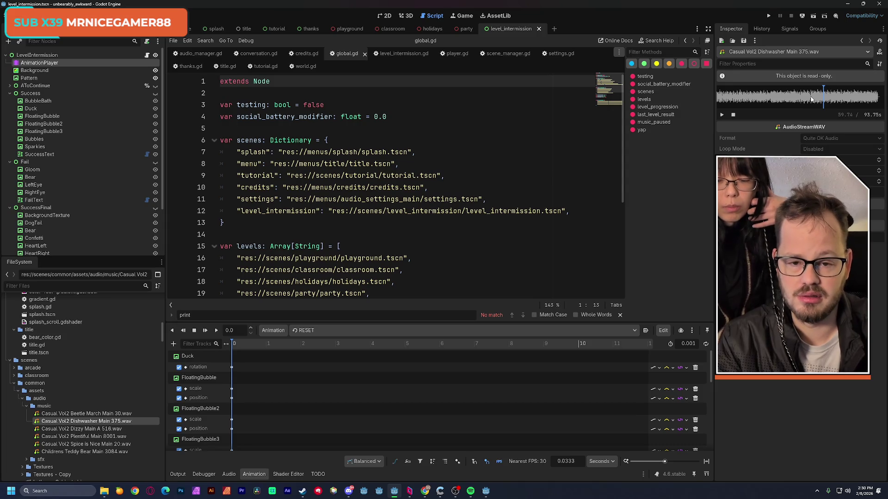
Audition Casual Vol2 Plentiful Main 8001.wav and copy its file path
click(77, 437)
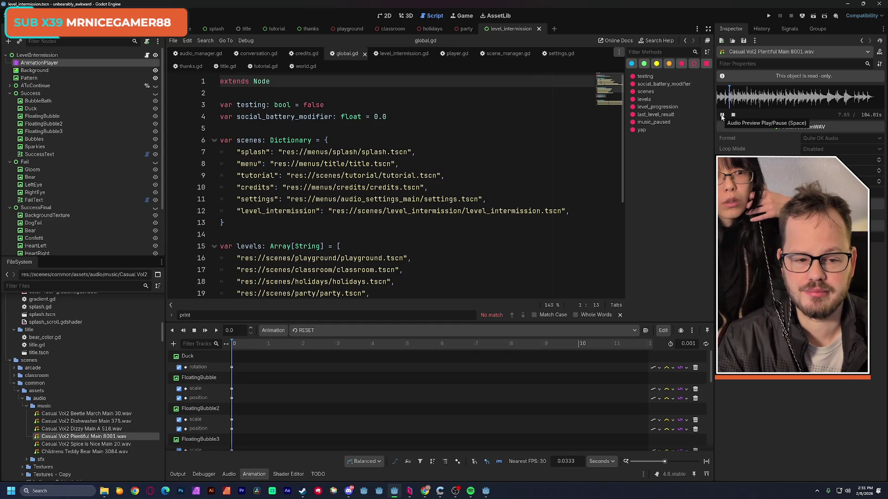
click(722, 116)
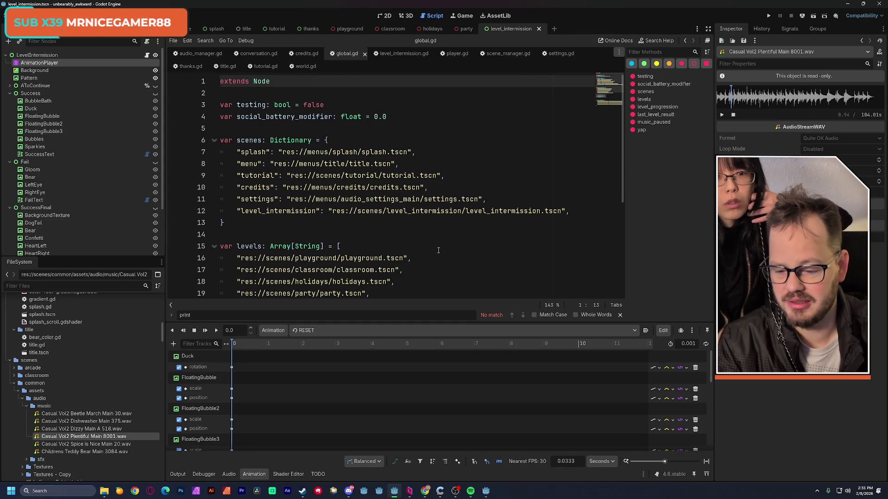
right_click(84, 437)
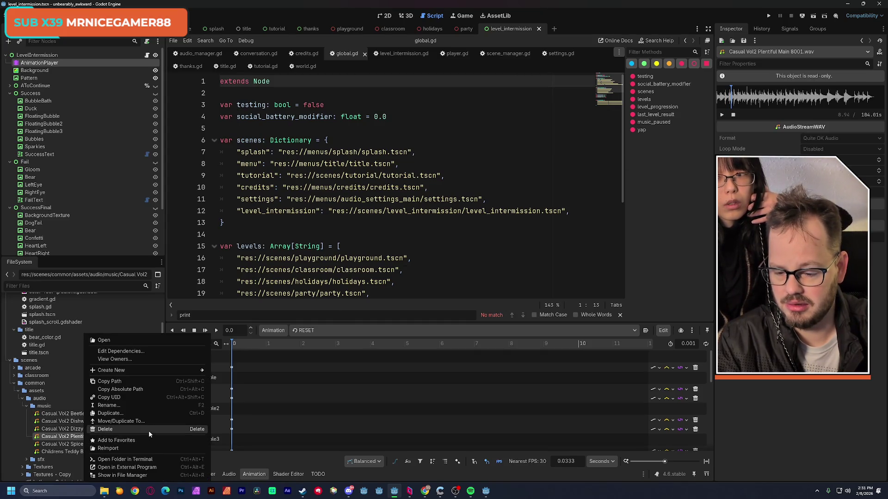
click(123, 380)
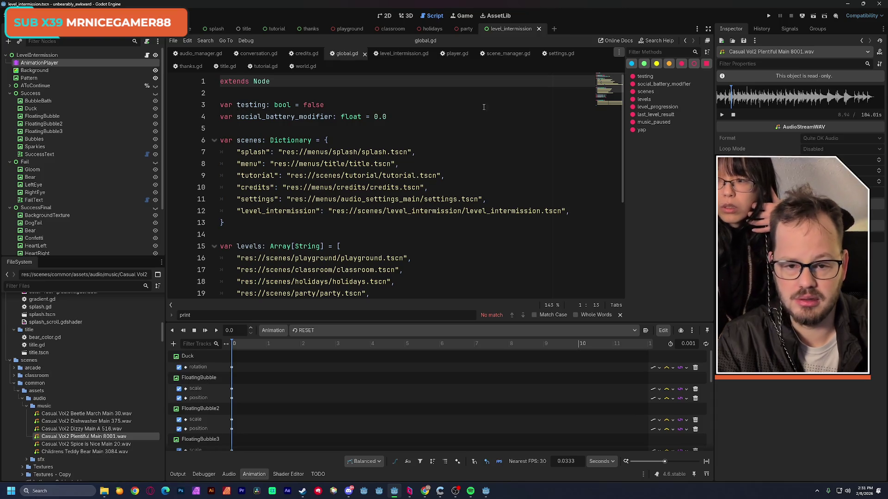
Give the classroom World the Plentiful Main 8001.wav music track at -6 volume and save
click(392, 29)
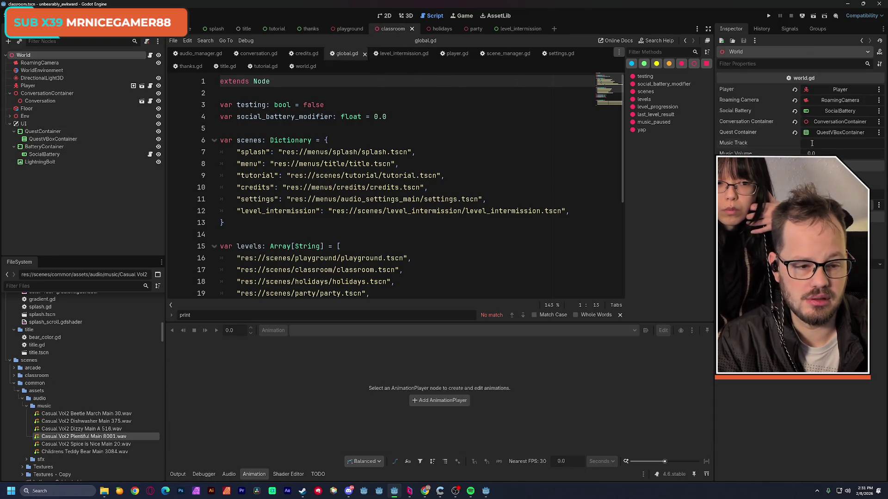
click(841, 143)
key(ctrl+v)
click(811, 153)
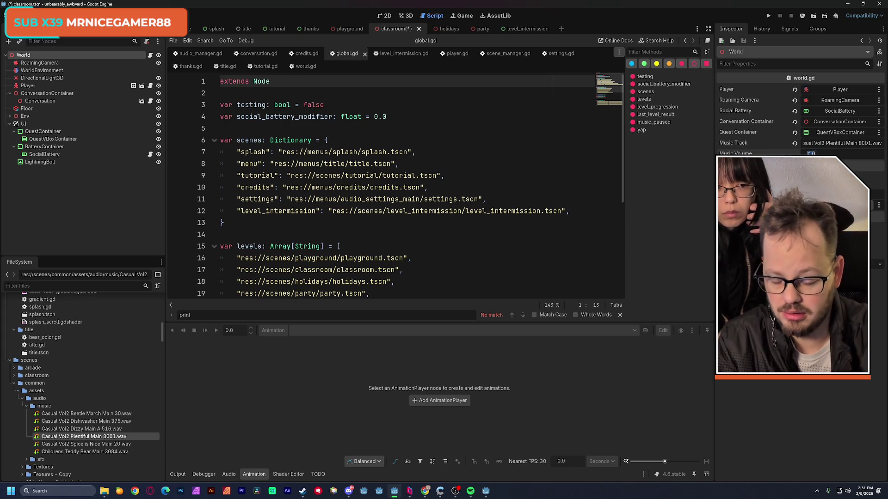
text(-6)
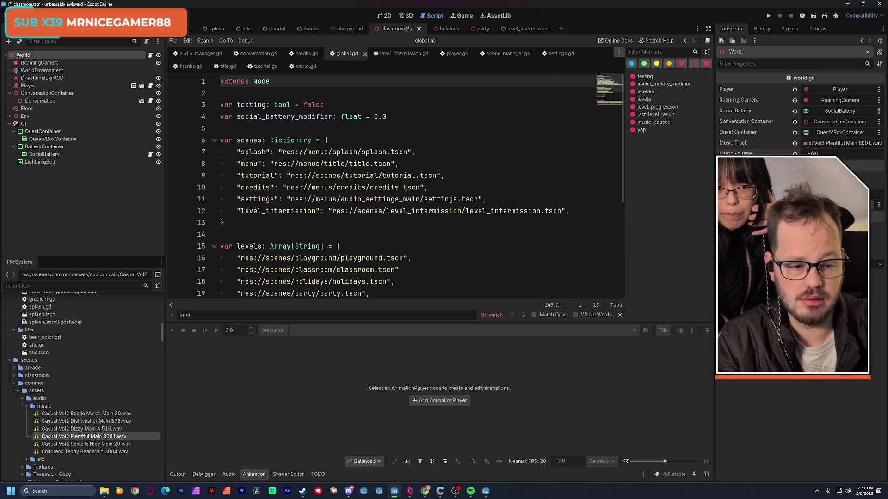
key(ctrl+s)
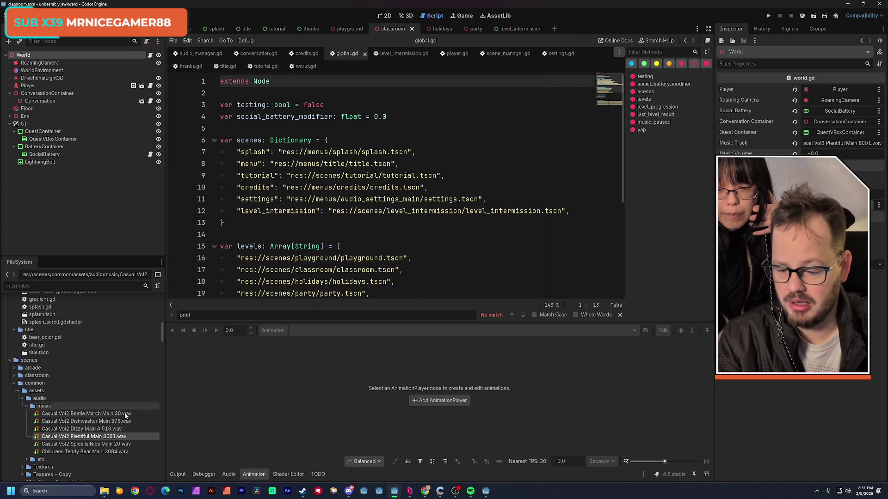
Preview the Spice is Nice Main 20 and Teddy Bear Main 3084 tracks
click(91, 444)
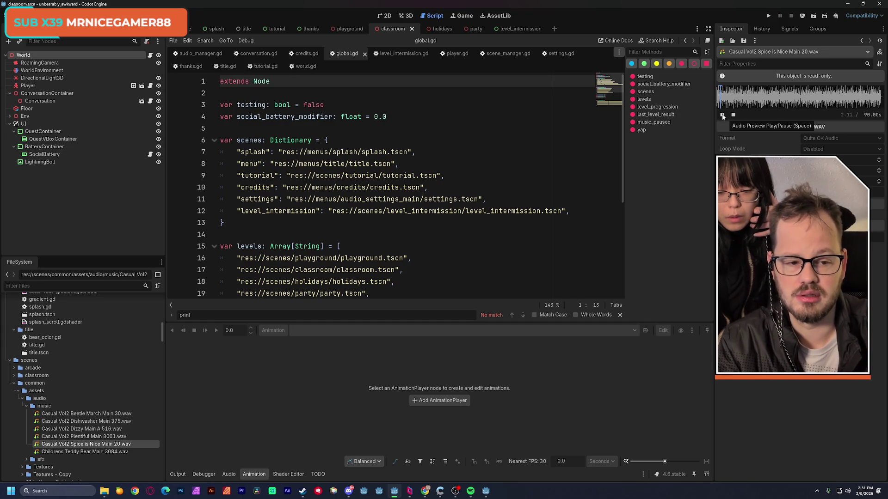
click(89, 452)
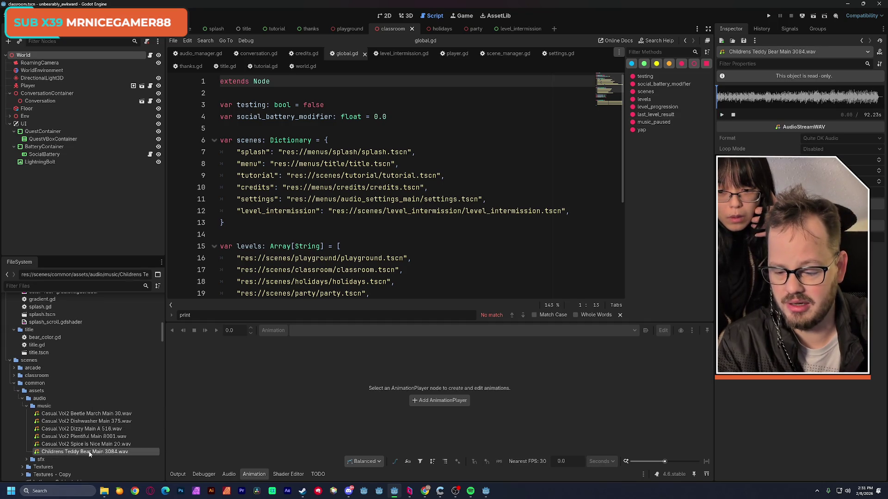
click(723, 114)
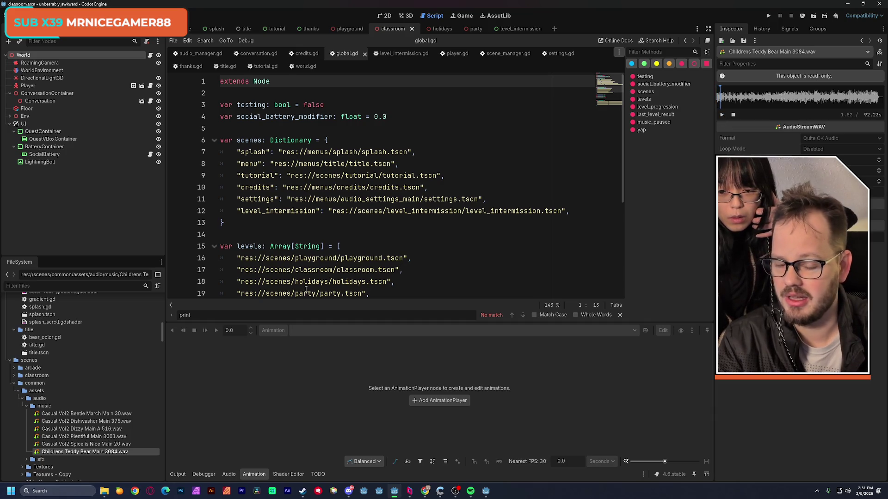
Check the holidays scene's music, then move on to the party scene
click(442, 29)
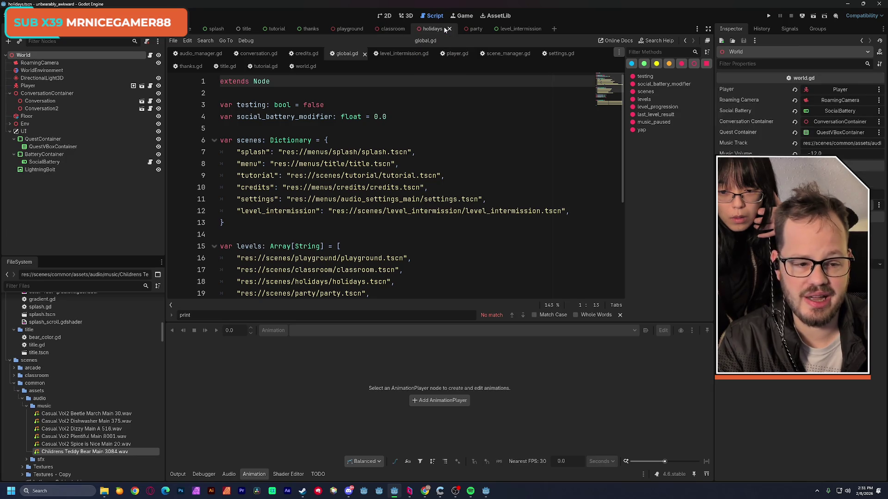
click(390, 30)
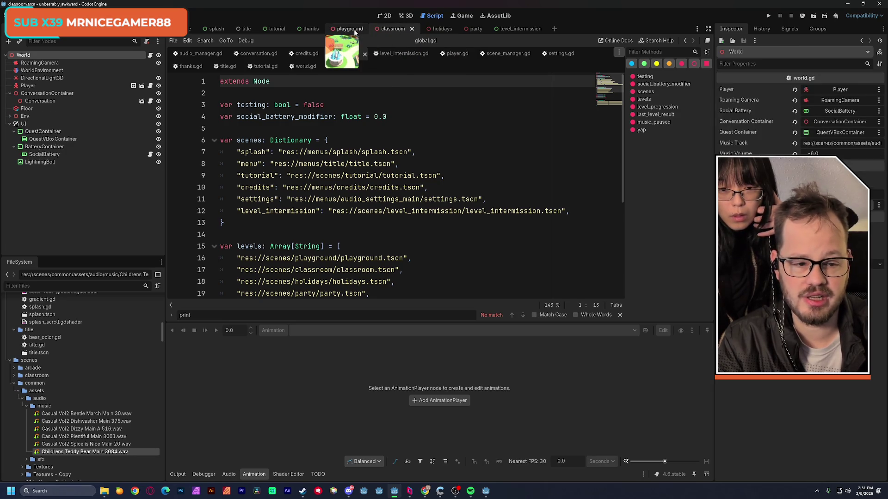
click(466, 30)
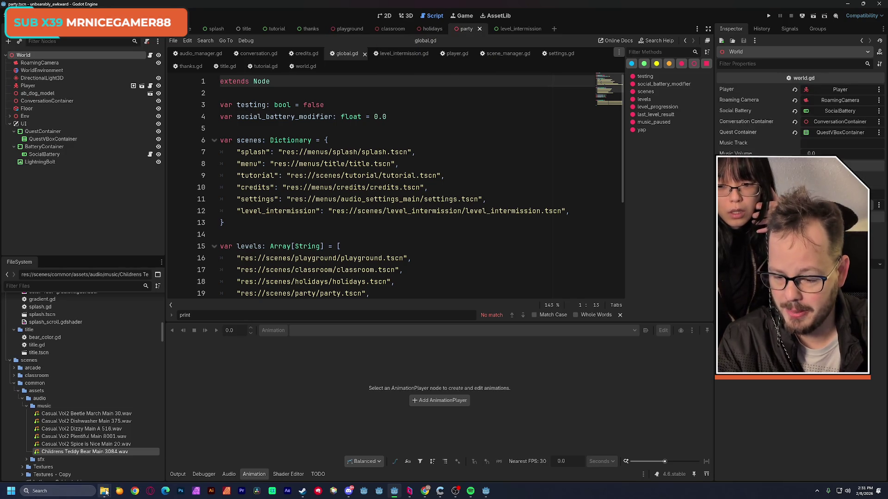
mouse_move(106, 493)
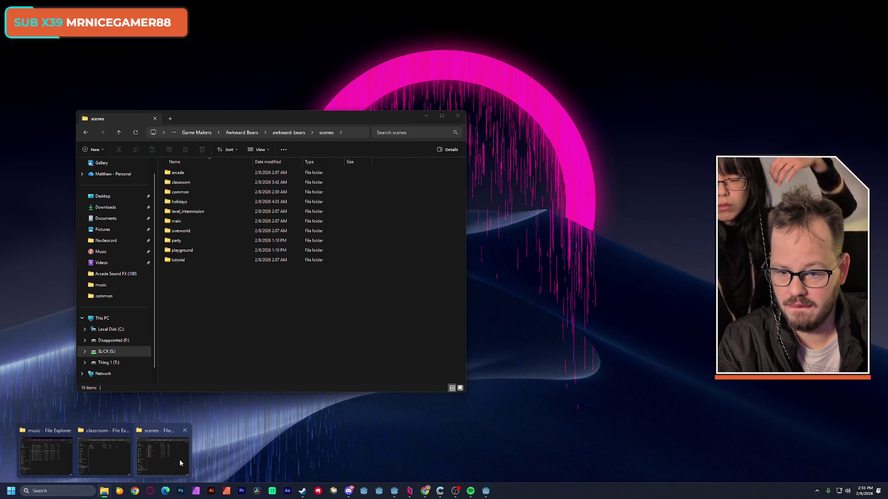
Browse from Game Makers through 3rd Party Assets, Sound Design and Ovani to its Music folder
click(180, 464)
click(196, 133)
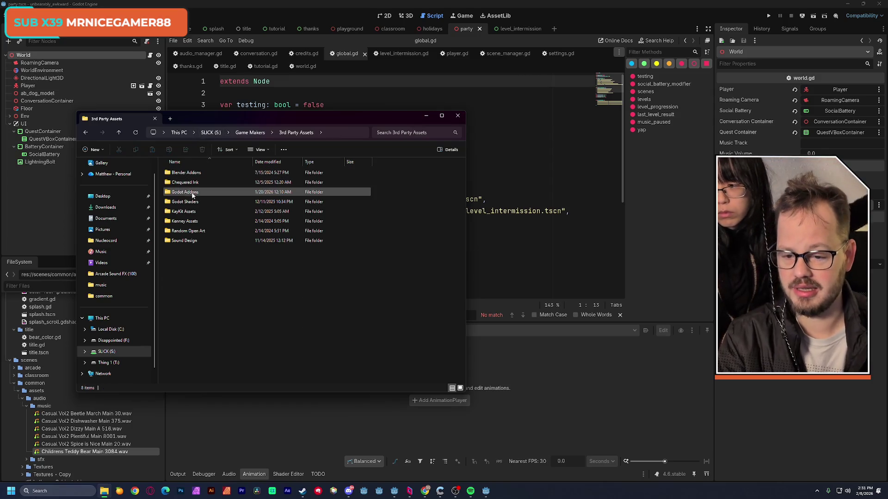
double_click(182, 192)
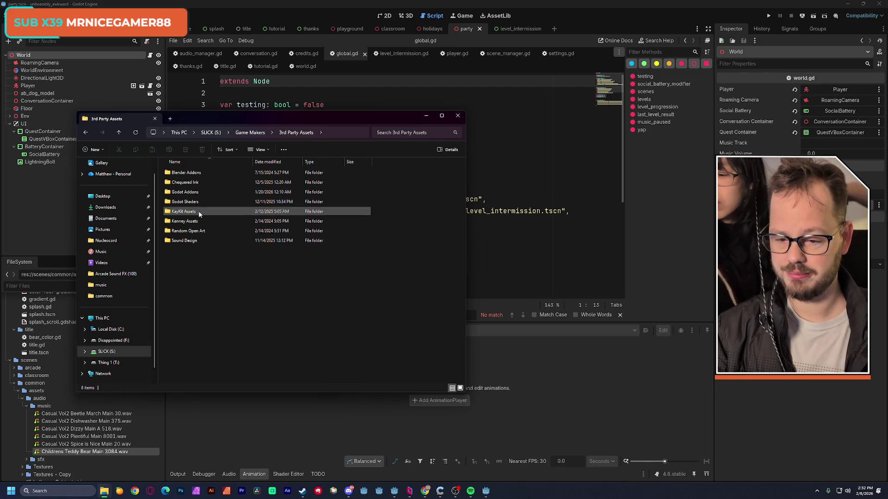
double_click(197, 243)
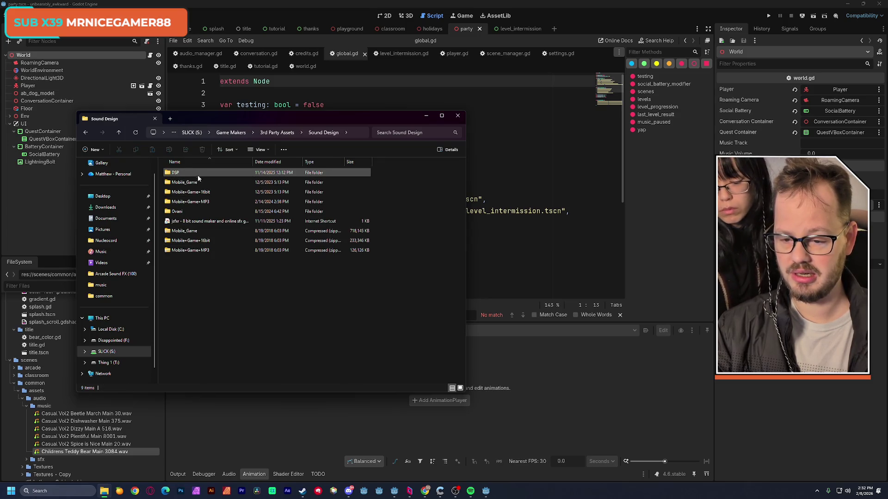
double_click(192, 211)
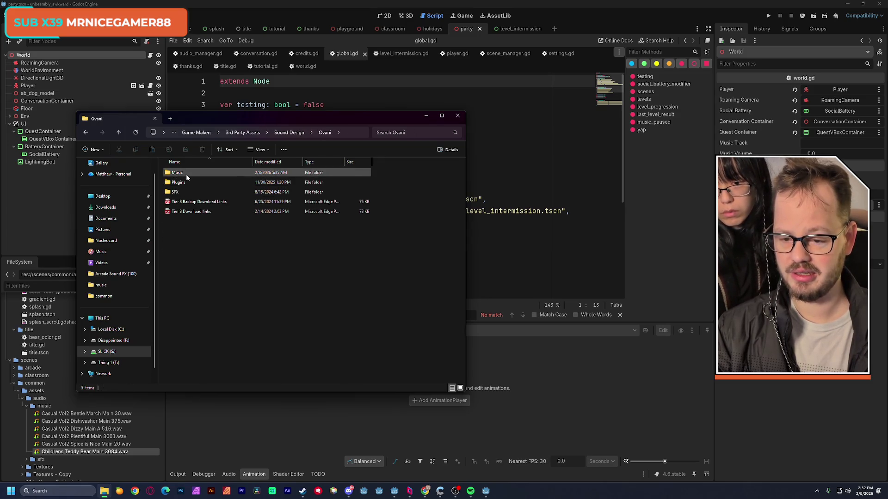
double_click(185, 173)
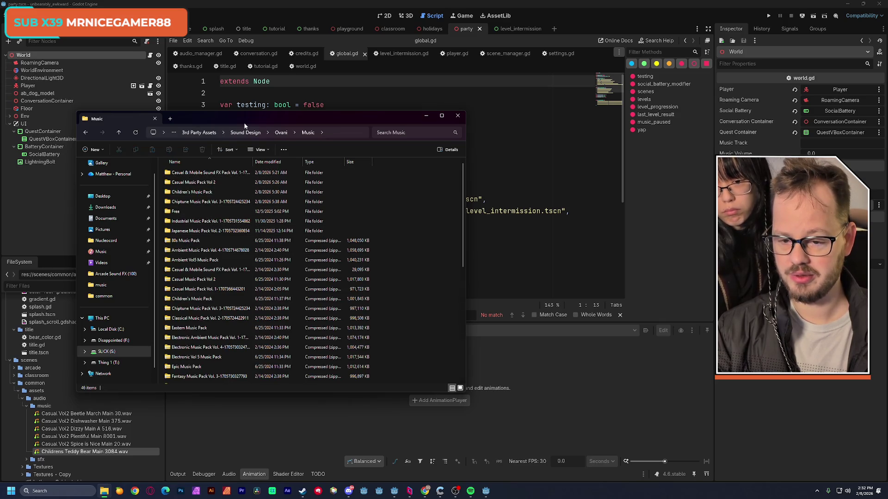
Open Casual Music Pack Vol 2's Cut Once (RT 4.003) folder and play Cut Once Main A
drag(240, 121, 253, 107)
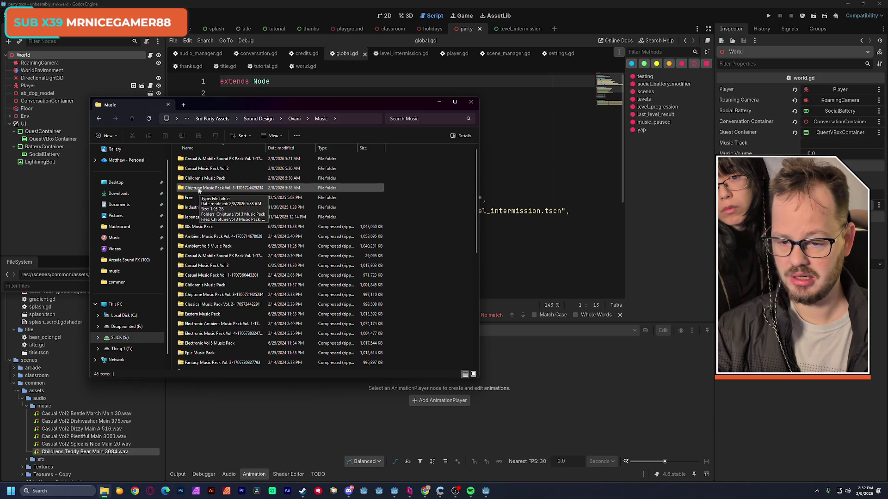
double_click(206, 168)
double_click(210, 169)
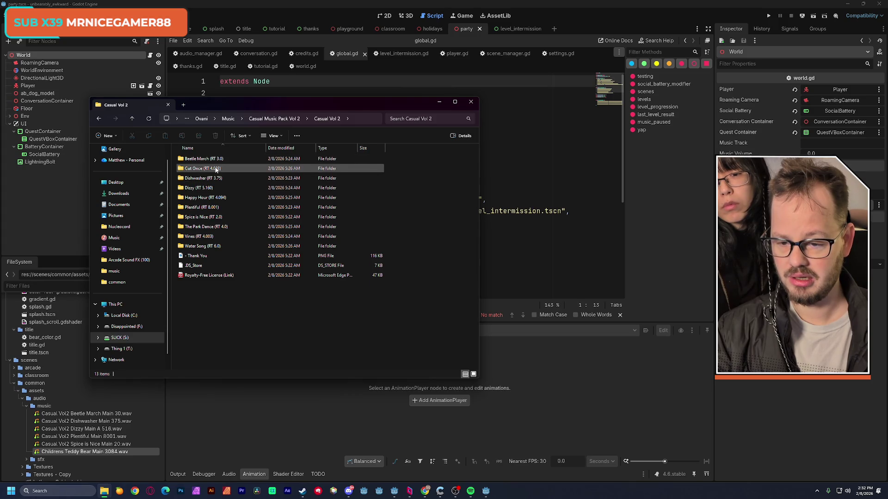
double_click(216, 169)
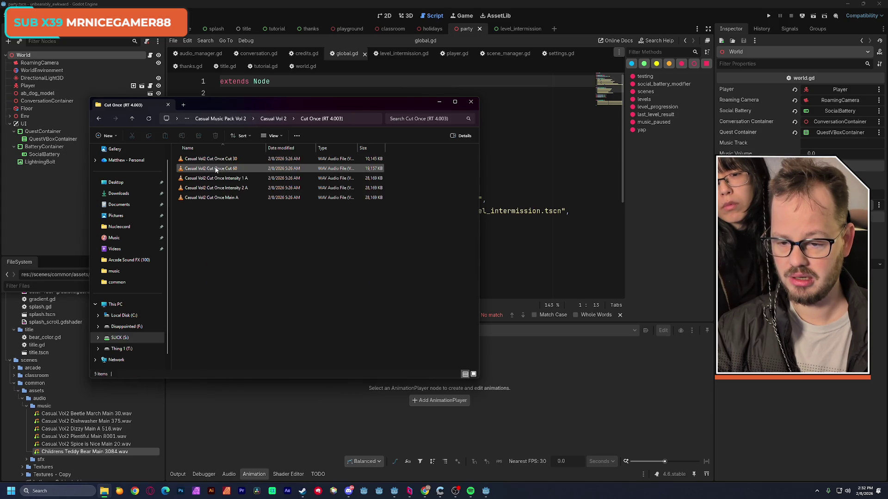
double_click(226, 198)
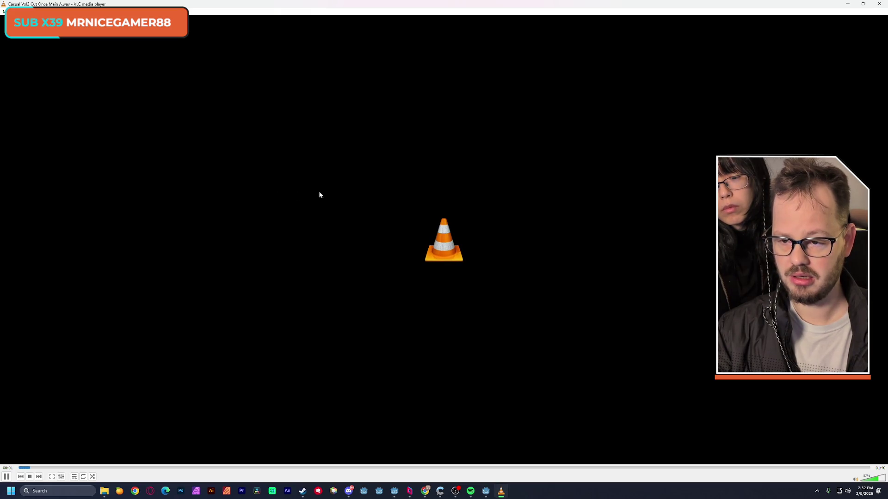
Close the player and play The Park Dance (RT 4.0) Main track
key(ctrl+q)
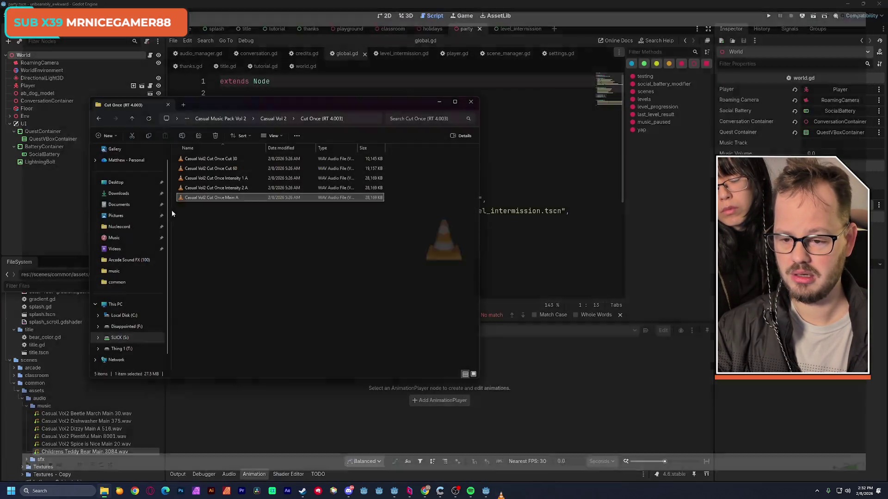
click(273, 119)
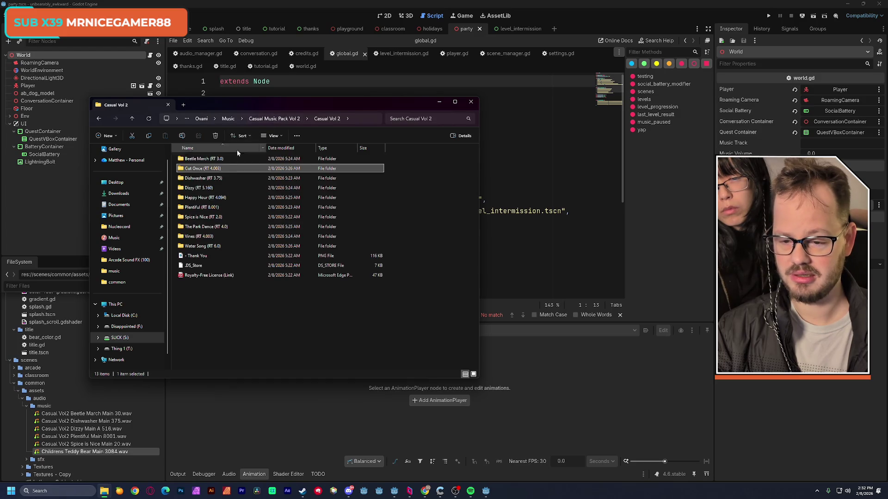
double_click(216, 227)
click(214, 199)
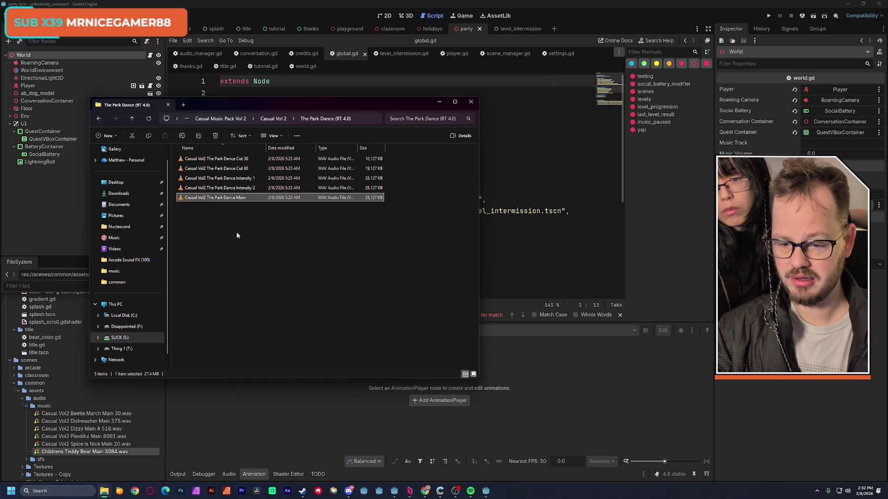
key(Return)
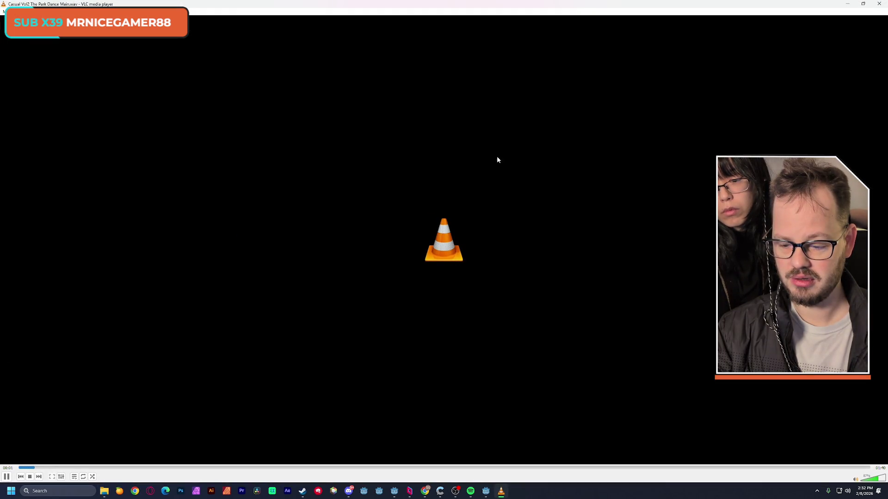
Return to Casual Vol 2 and play the Water Song (RT 6.0) Main track
key(alt+F4)
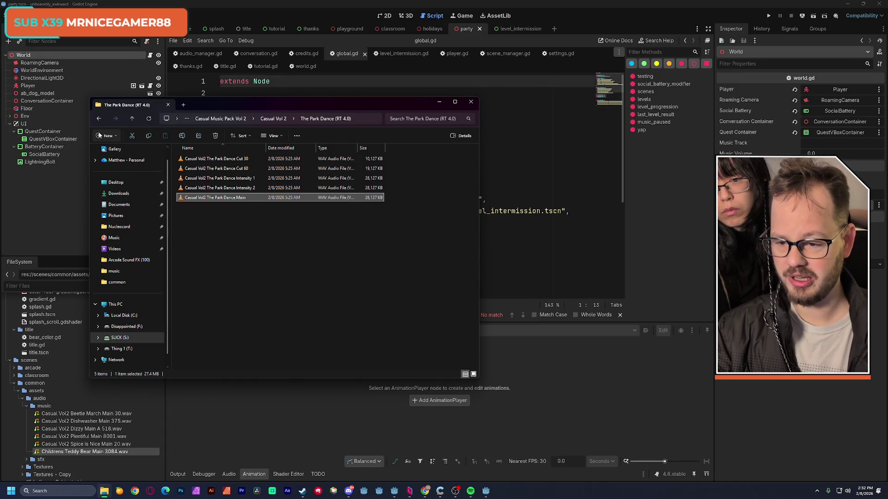
click(99, 119)
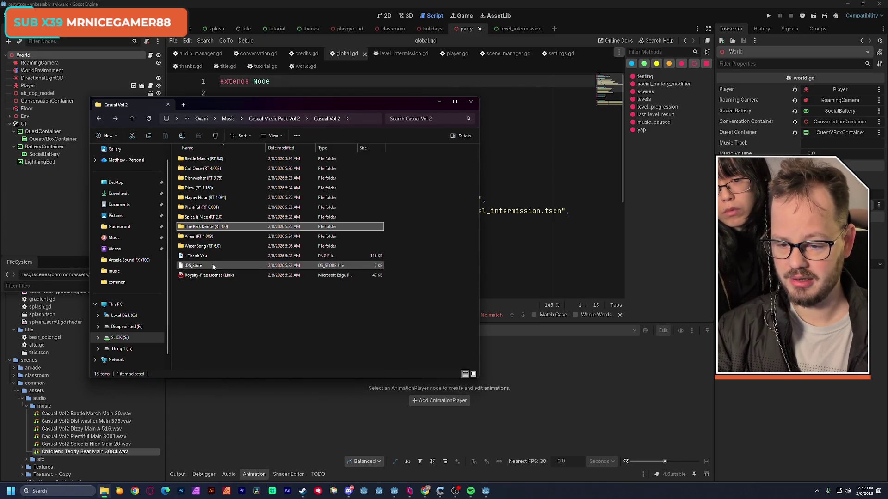
click(209, 249)
double_click(209, 246)
double_click(210, 201)
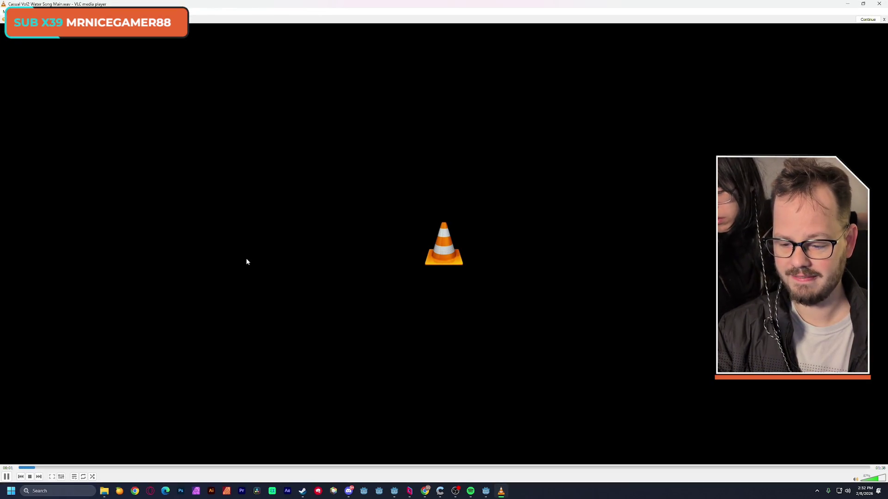
Replay the Water Song Main track, then return to the Casual Vol 2 song list
key(alt+F4)
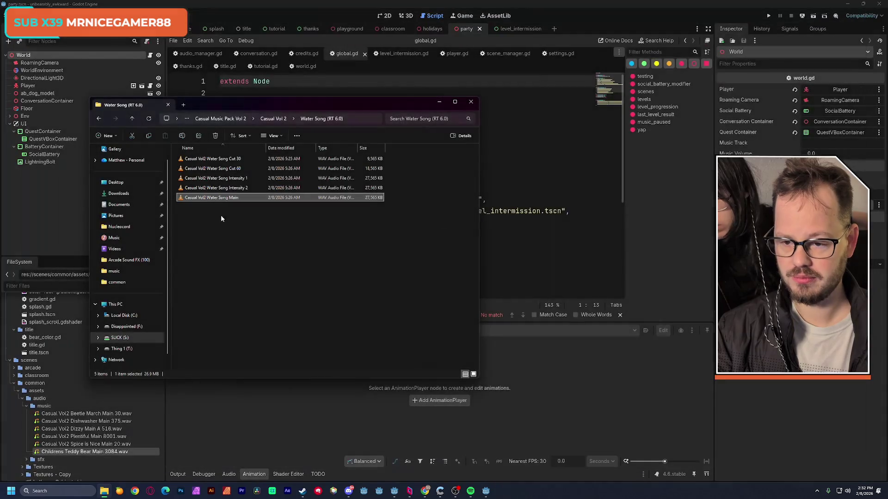
click(276, 118)
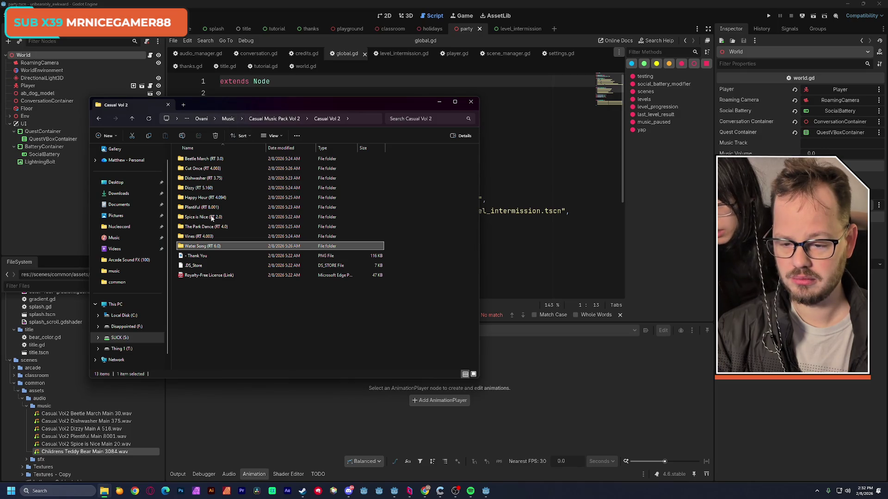
double_click(208, 247)
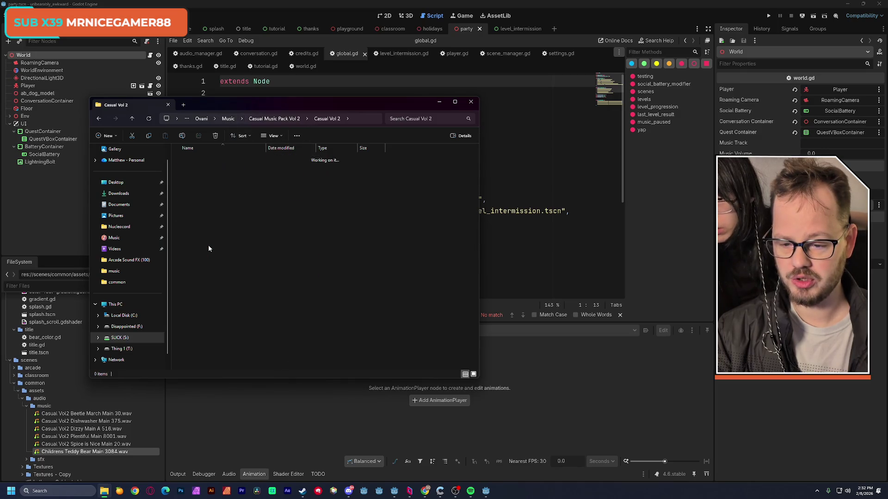
double_click(204, 200)
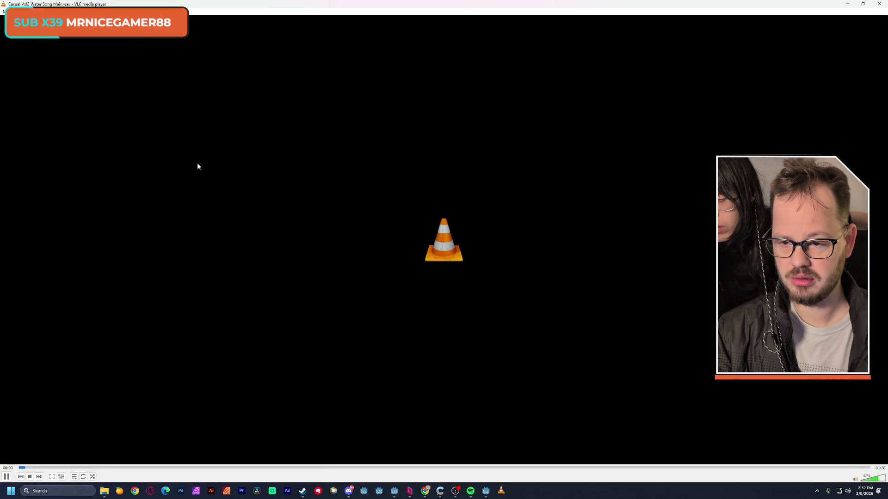
click(880, 4)
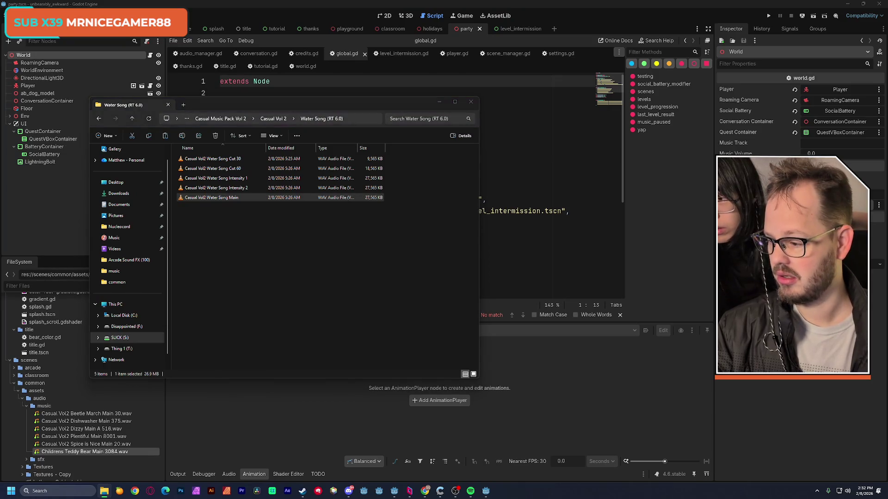
click(212, 252)
key(alt+Left)
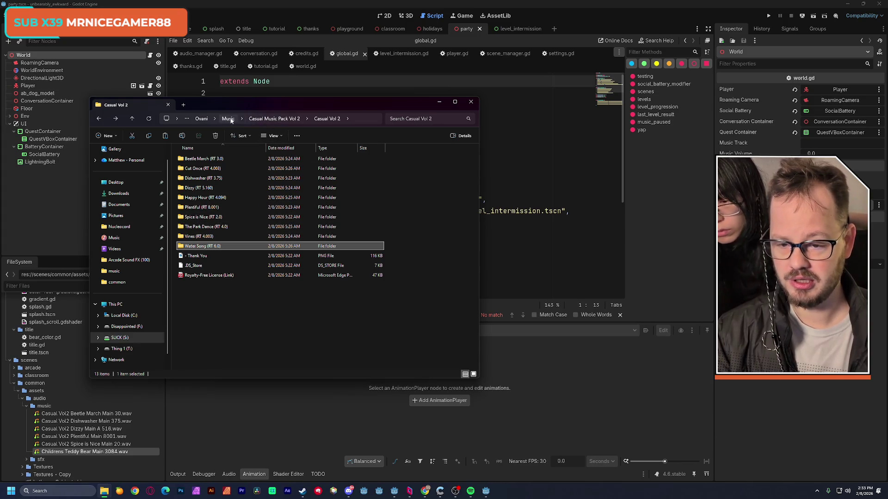
Open the Ambient Music Pack Vol. 4 zip past its security warning, then go back to Music
click(228, 118)
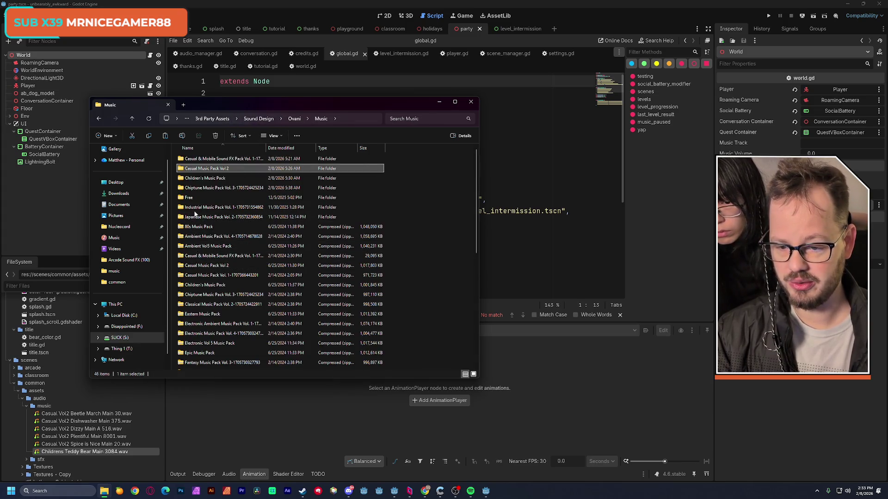
double_click(201, 238)
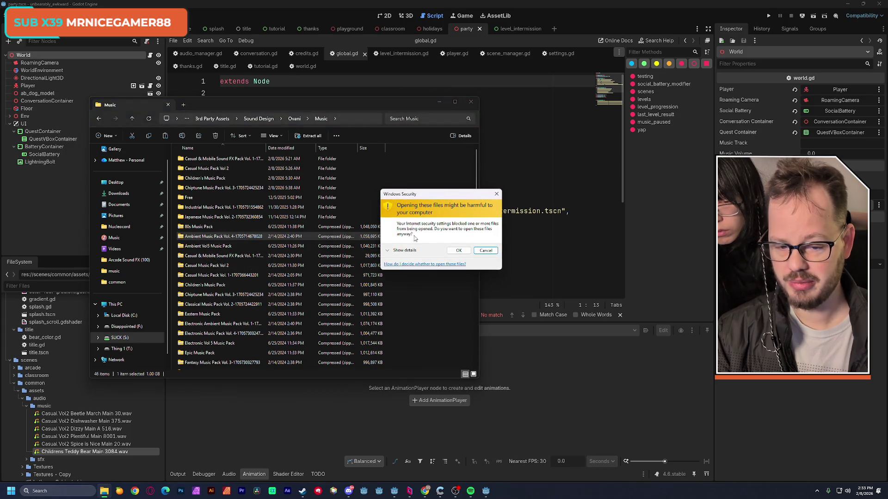
click(459, 250)
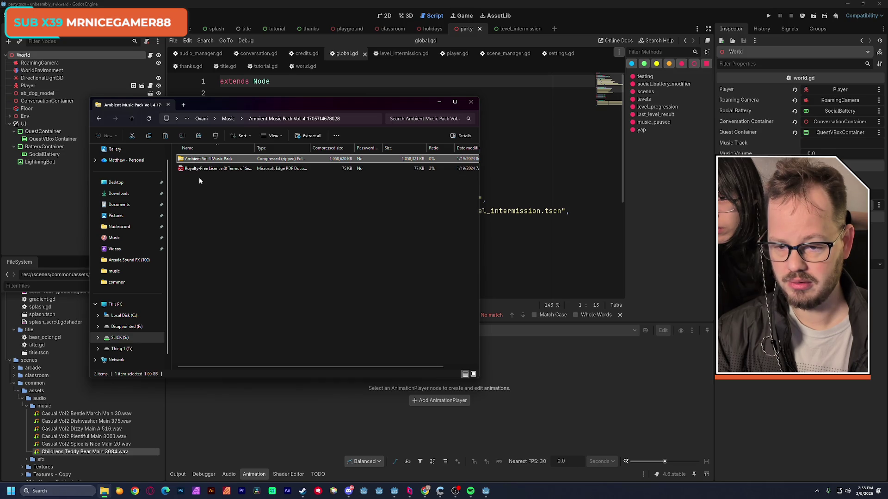
click(99, 118)
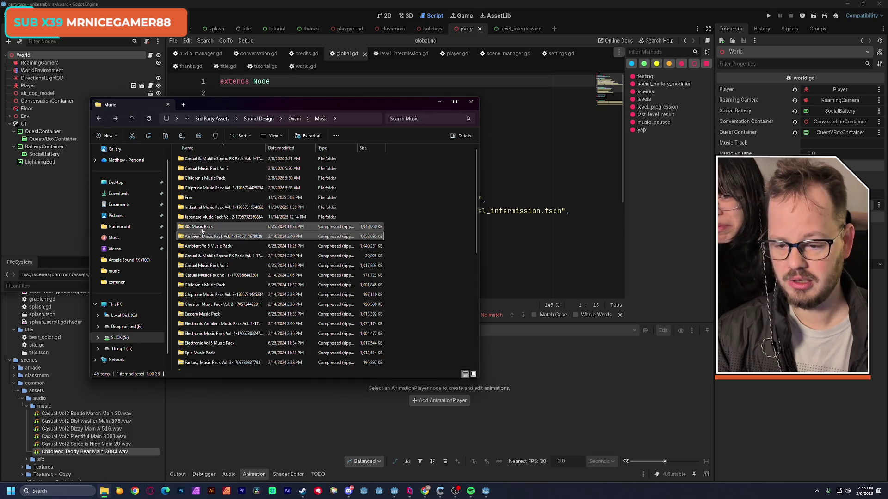
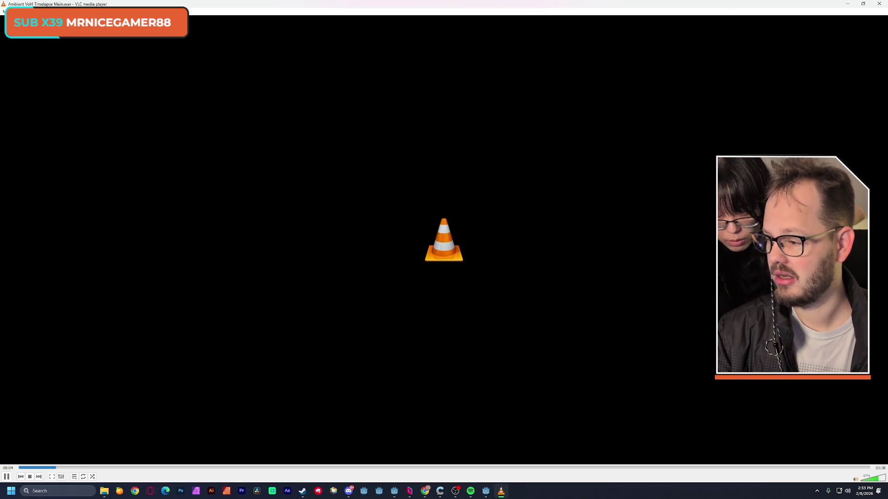
Preview and close several Ambient Vol4 tracks in VLC, including Serenity and Niagara
key(alt+F4)
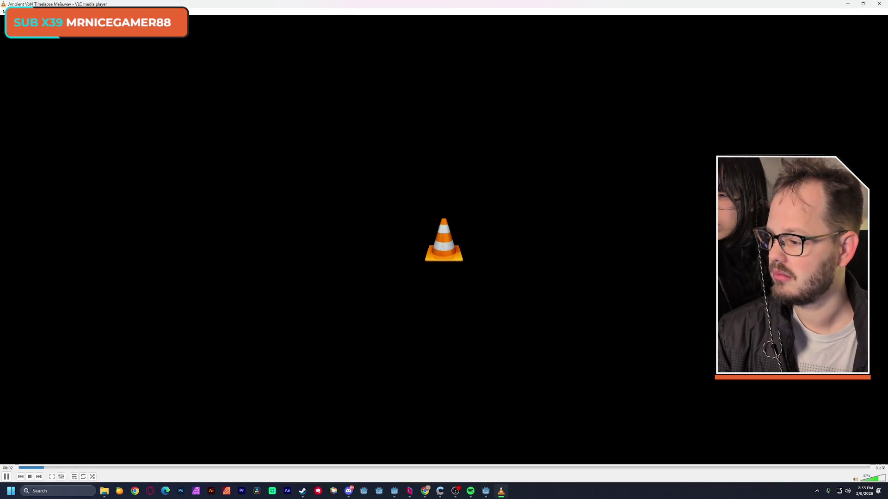
key(alt+F4)
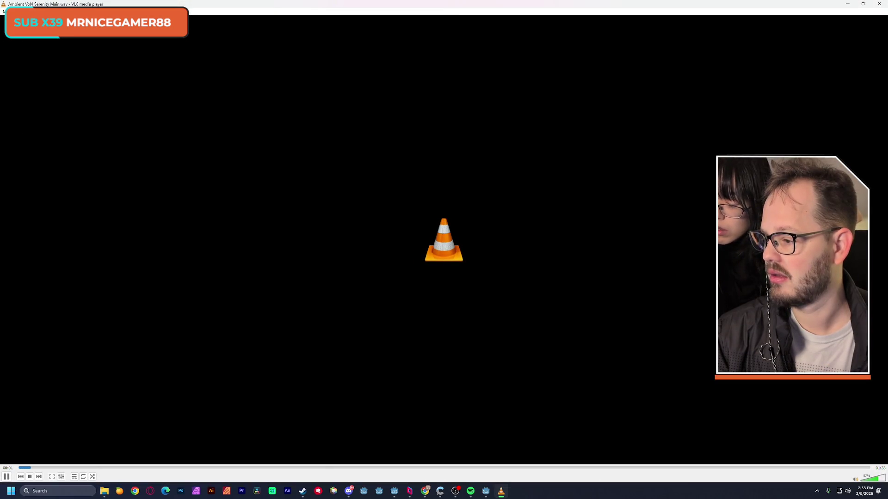
key(alt+F4)
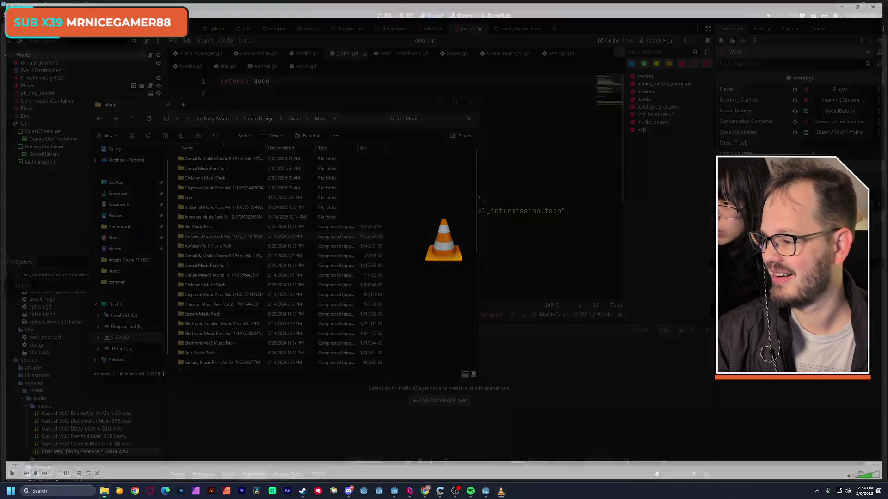
key(alt+F4)
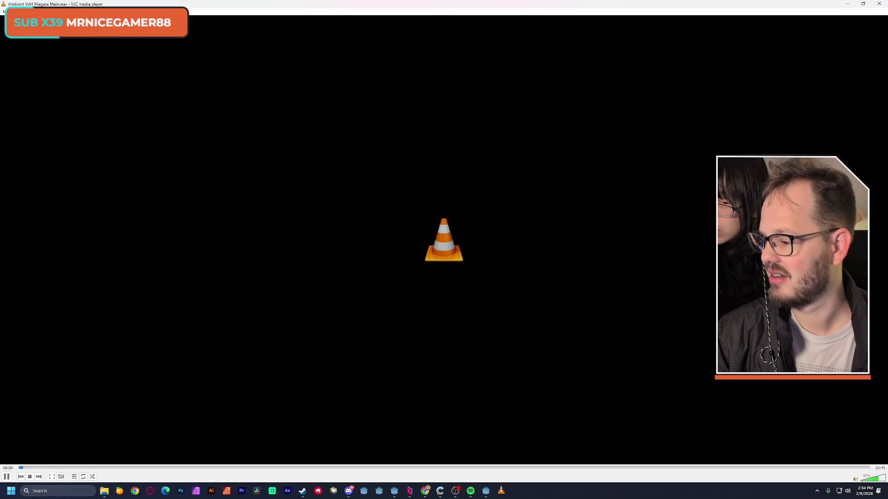
key(alt+F4)
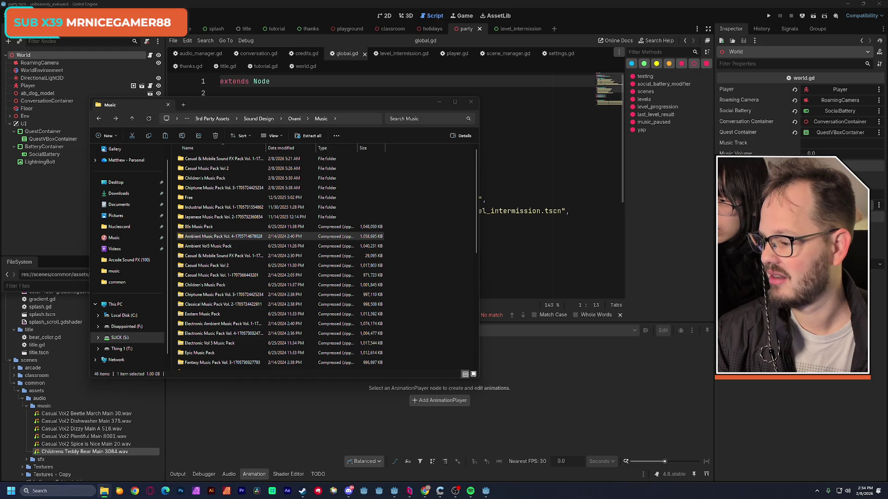
Preview more ambient tracks, including Error 404, then open the 80s Music Pack archive
key(alt+F4)
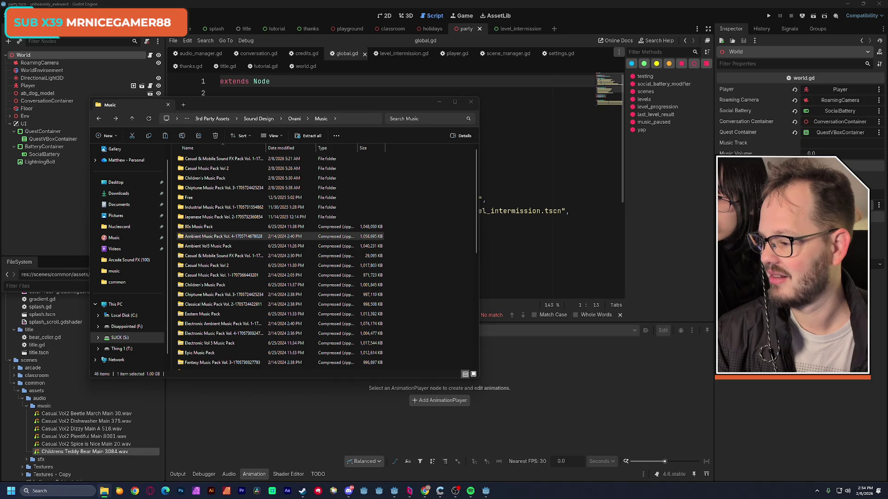
key(alt+F4)
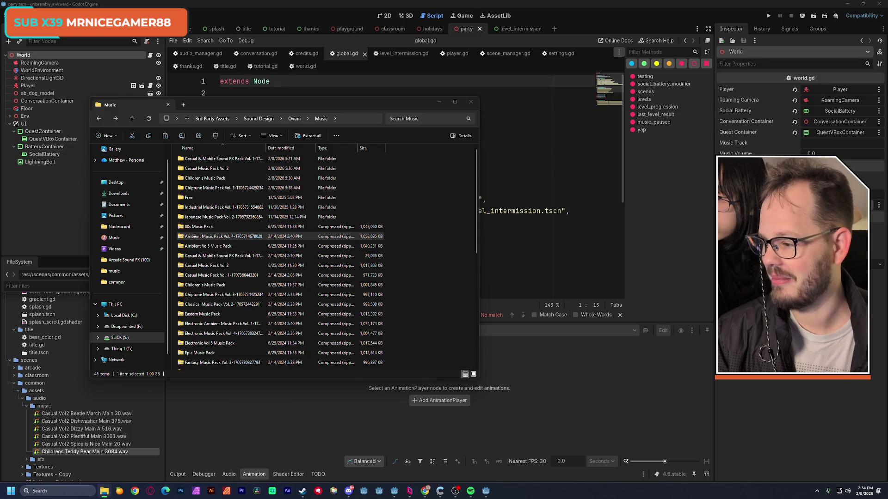
key(alt+F4)
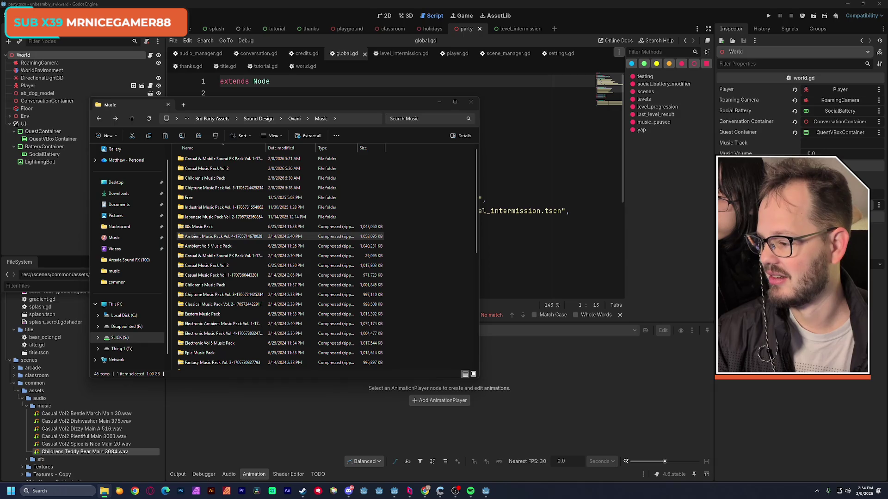
key(Return)
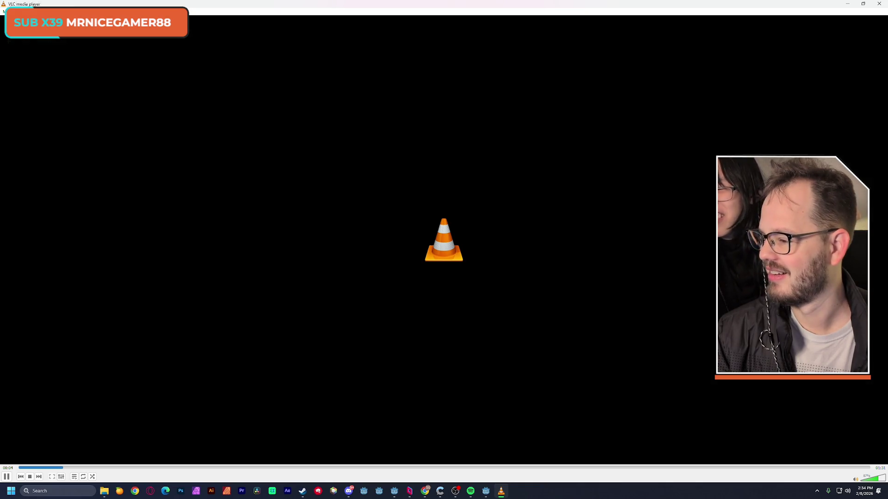
key(alt+F4)
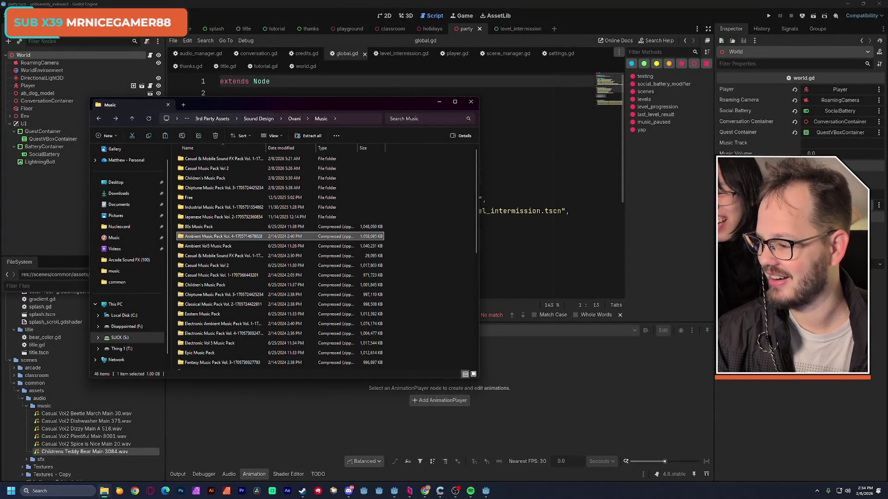
double_click(199, 227)
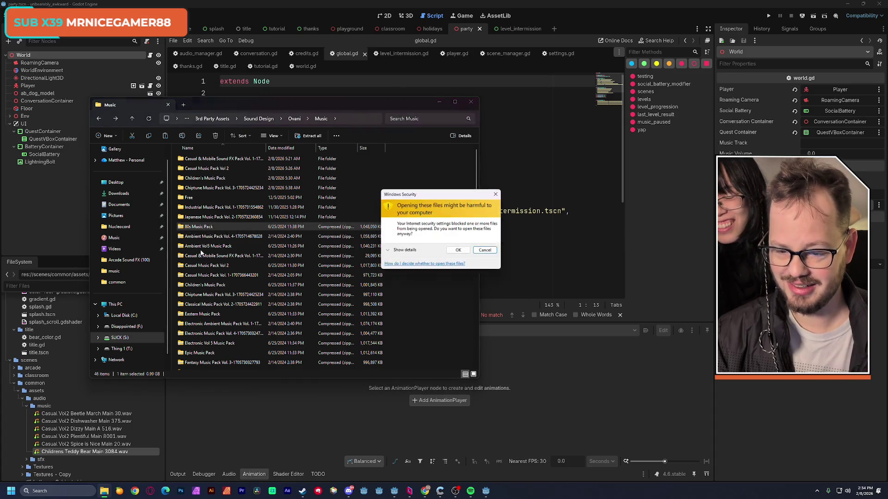
Unblock the 80s Music Pack archive and preview the Waterbed Retiree (RT 5.783) Main track
click(448, 254)
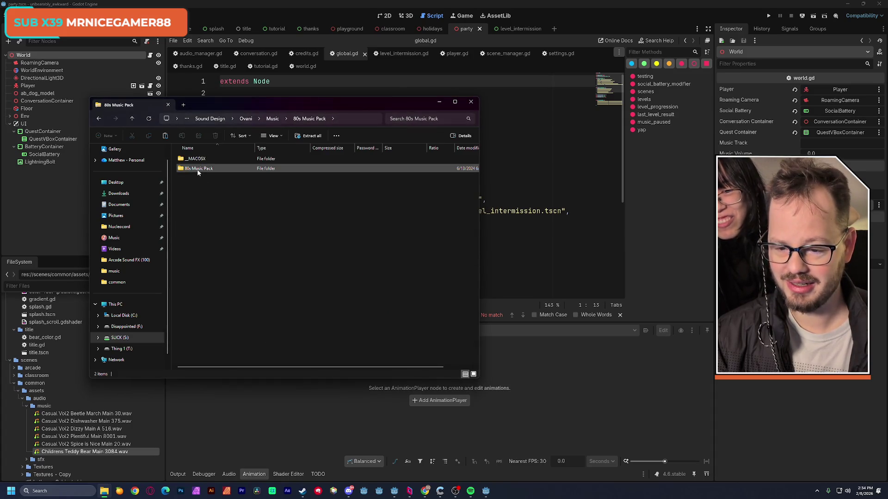
click(198, 170)
double_click(197, 169)
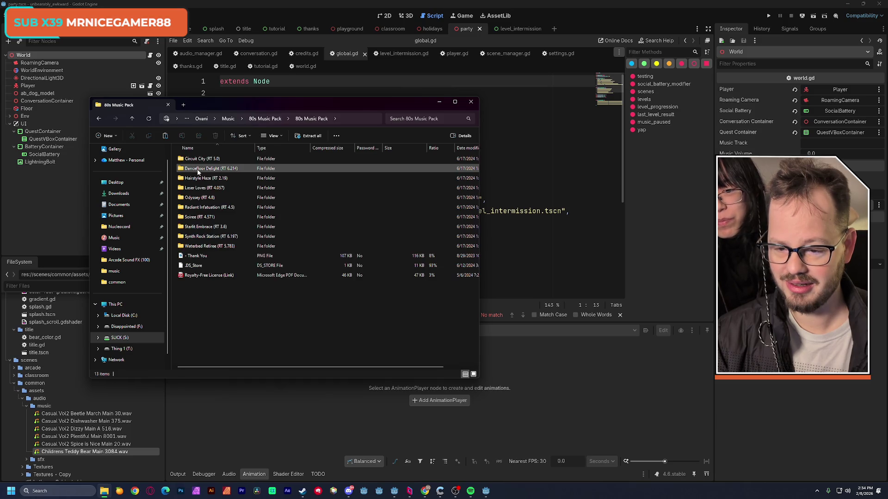
double_click(209, 246)
click(206, 208)
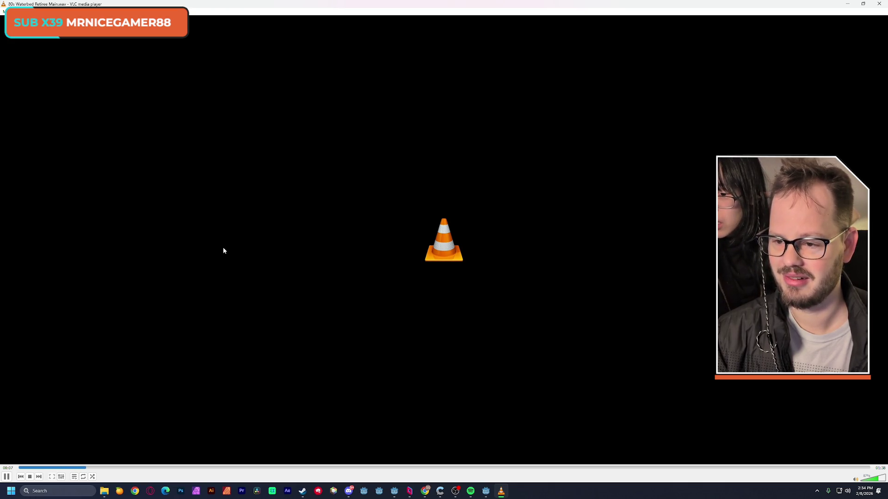
click(878, 4)
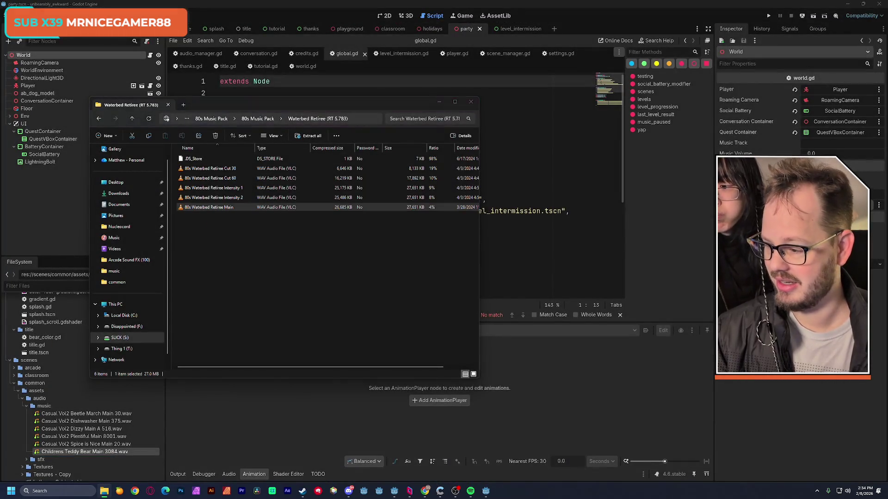
Preview the Synth Rock Station and Starlit Embrace (RT 3.6) Main tracks
click(255, 119)
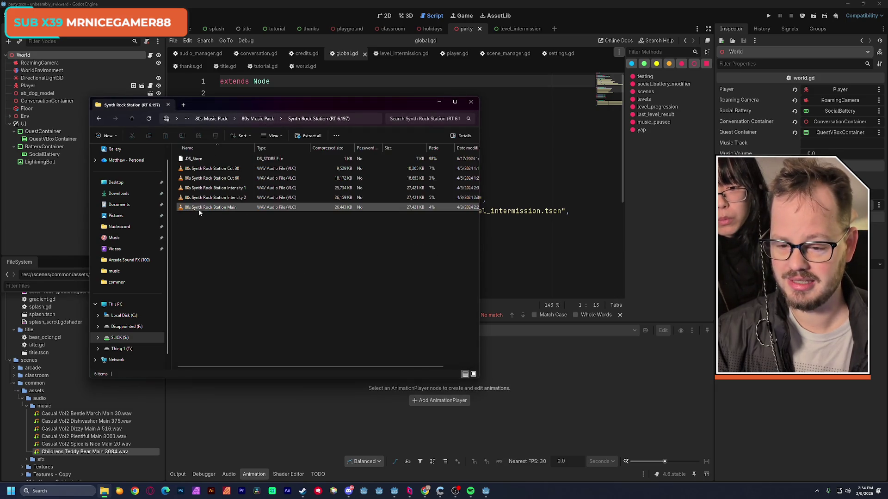
double_click(198, 209)
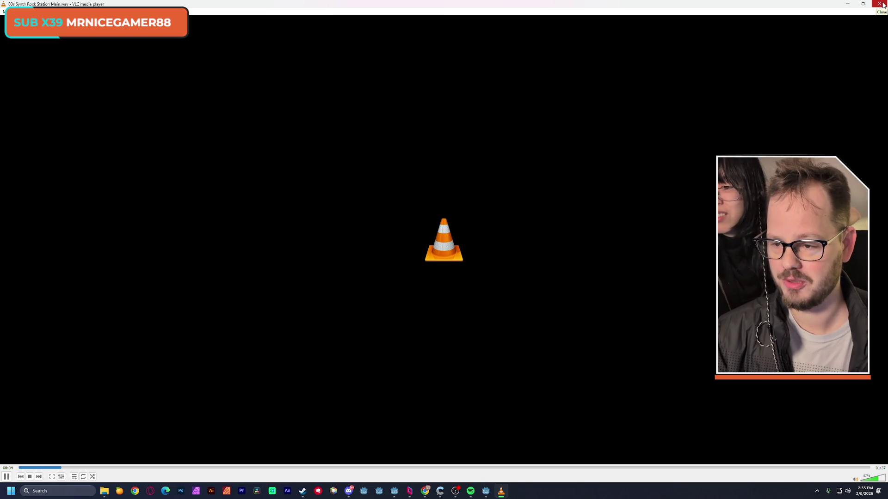
click(883, 4)
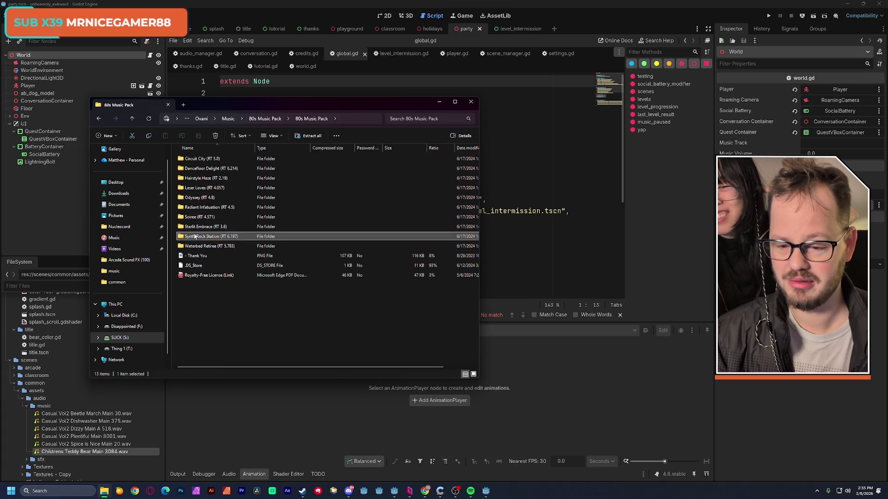
double_click(204, 228)
double_click(204, 207)
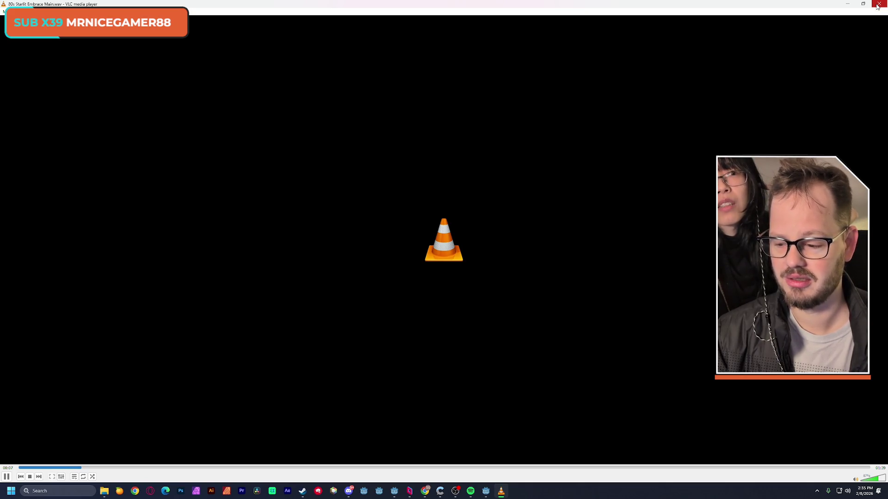
key(ctrl+q)
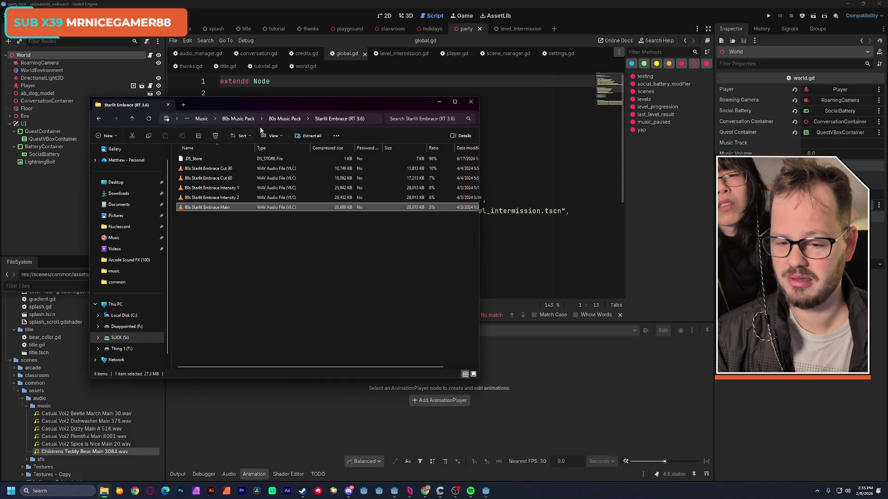
Preview the Soiree (RT 4.571) and Radiant Infatuation (RT 4.5) Main tracks
click(285, 120)
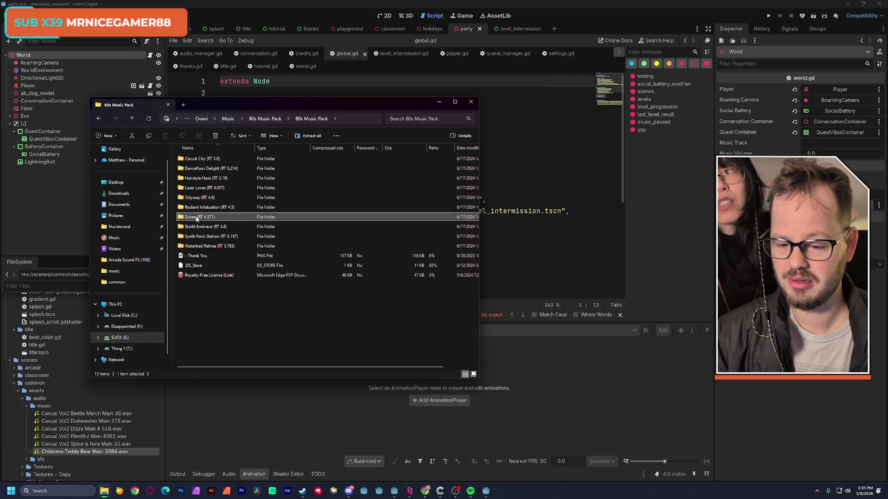
double_click(196, 218)
click(198, 208)
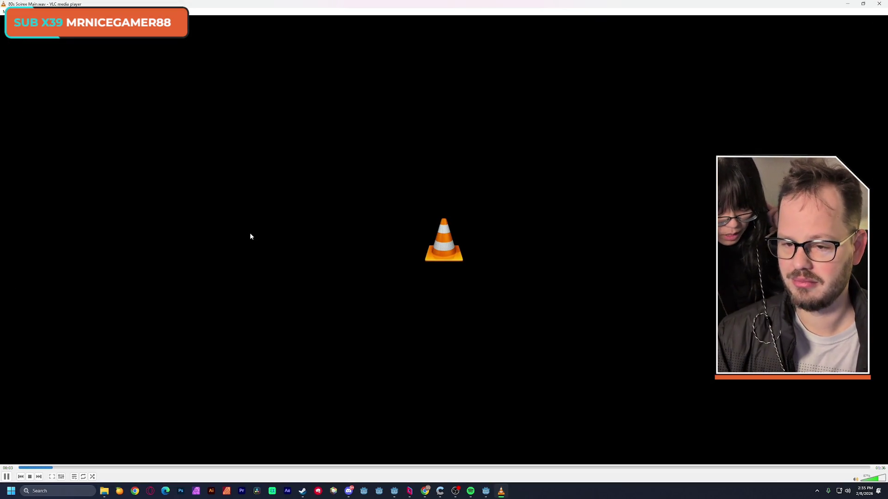
key(ctrl+q)
key(BackSpace)
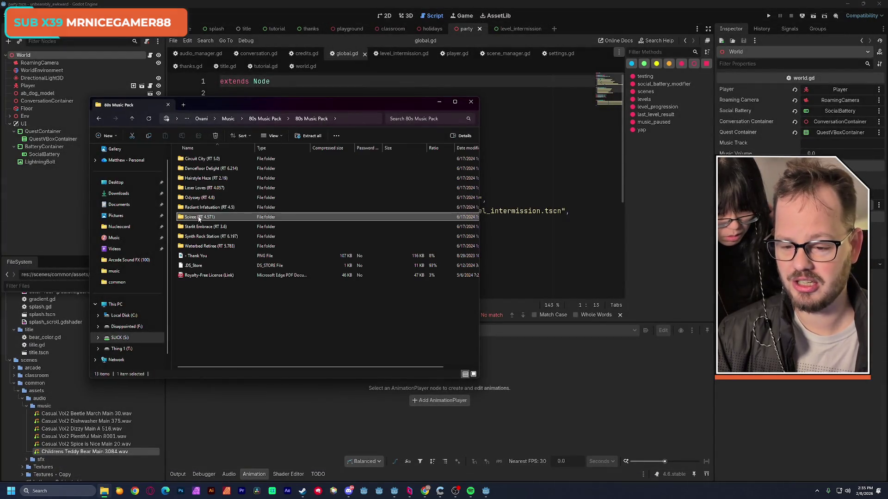
double_click(203, 208)
click(202, 208)
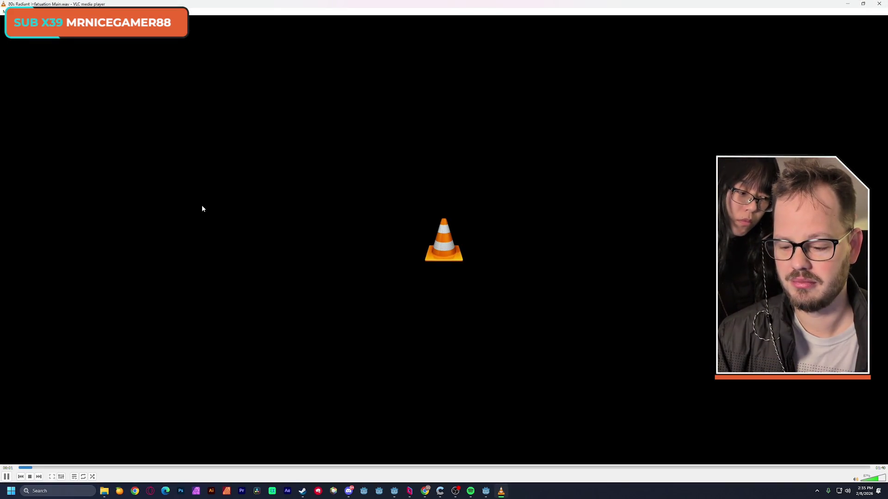
key(ctrl+q)
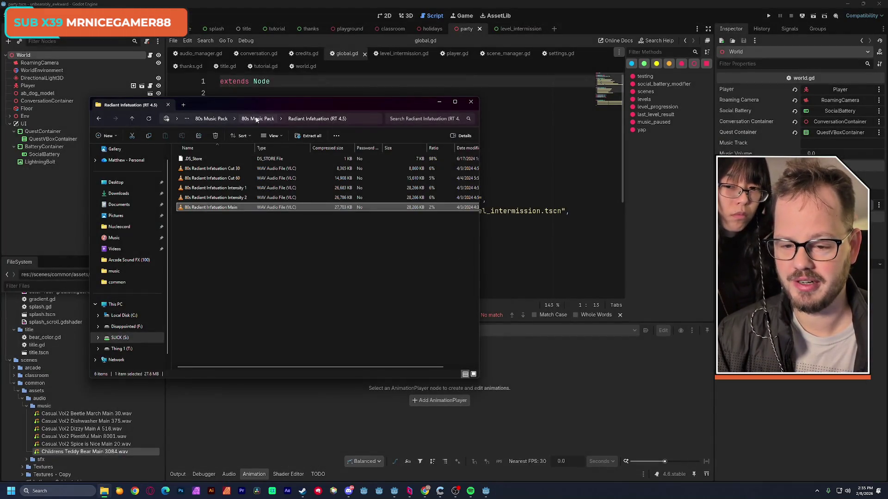
Play the 80s Odyssey Main track from the Odyssey (RT 4.8) folder twice, then close VLC
key(BackSpace)
double_click(201, 197)
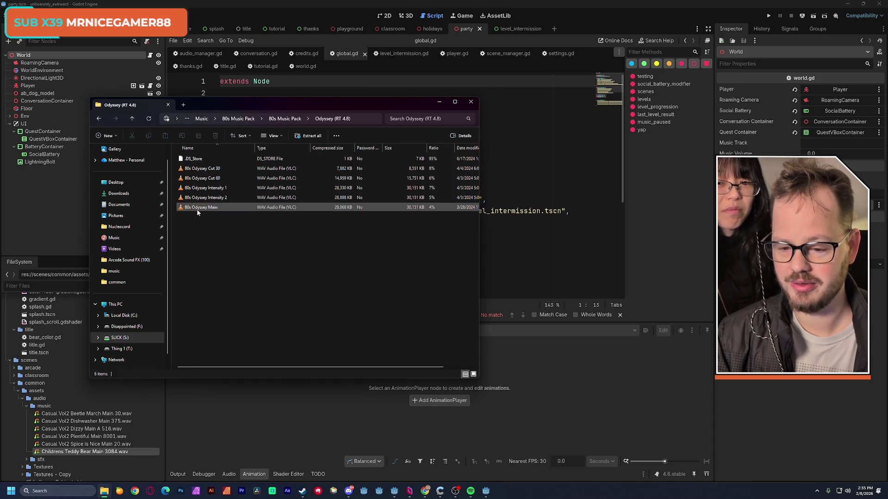
click(196, 208)
key(Return)
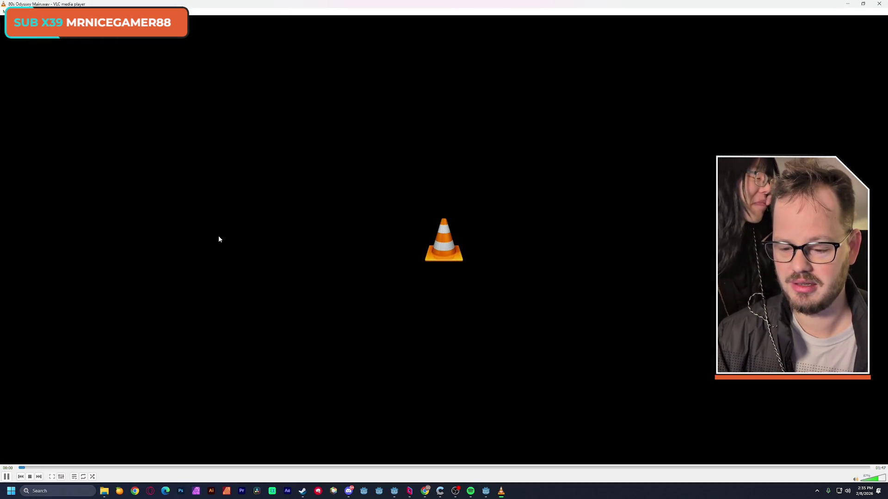
key(ctrl+q)
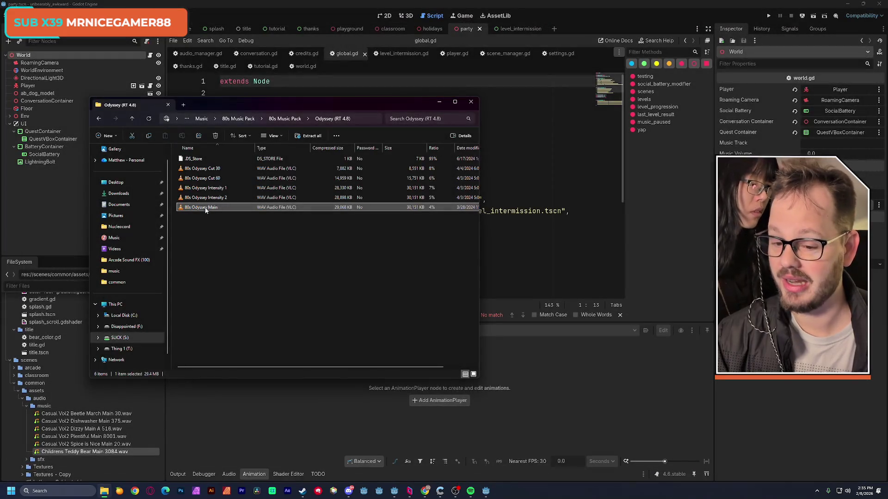
key(Return)
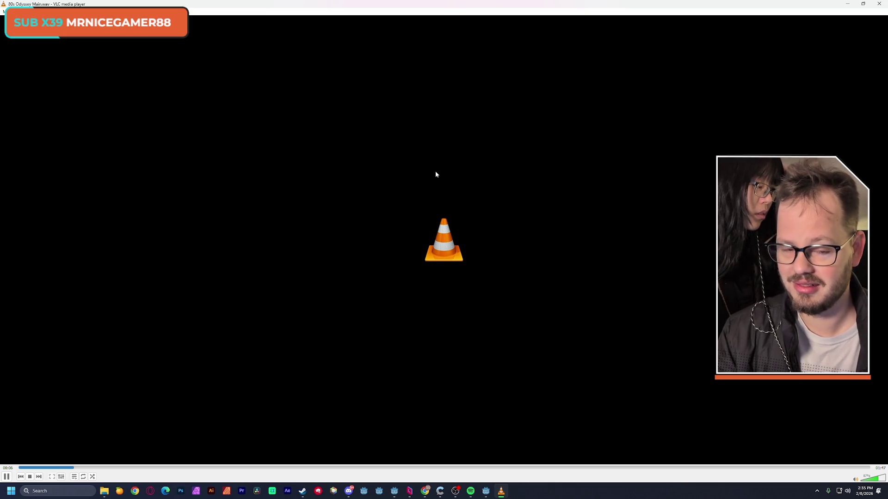
click(882, 7)
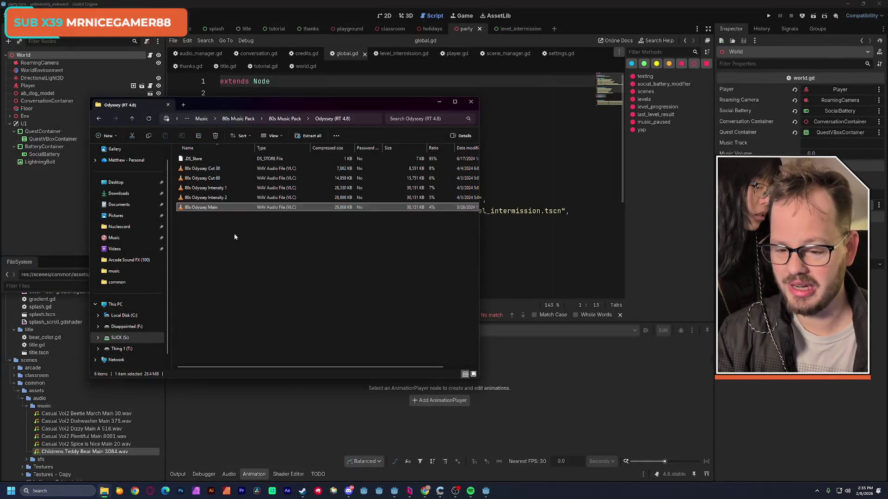
Preview the Laser Loves and Hairstyle Haze Main tracks from the 80s Music Pack
drag(229, 232, 202, 208)
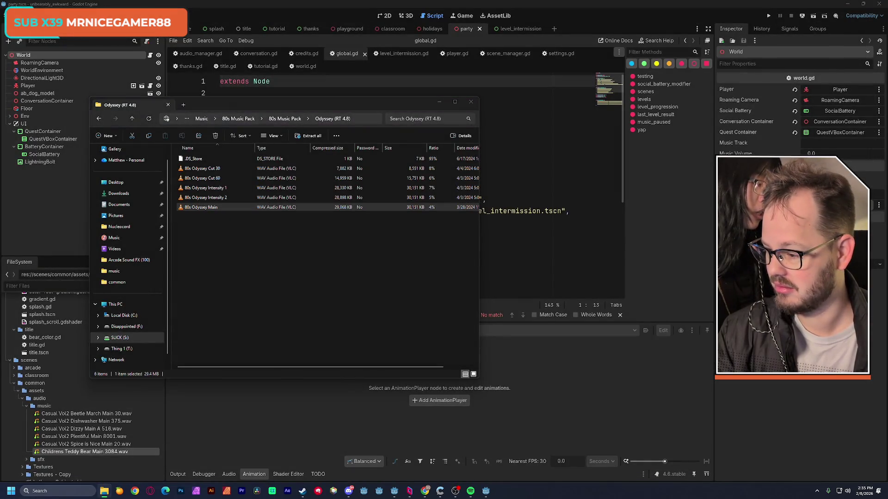
click(279, 120)
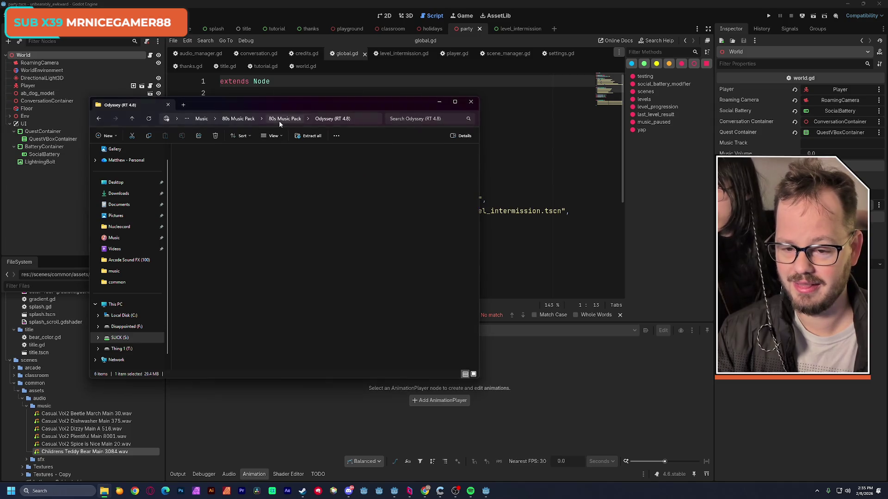
double_click(198, 212)
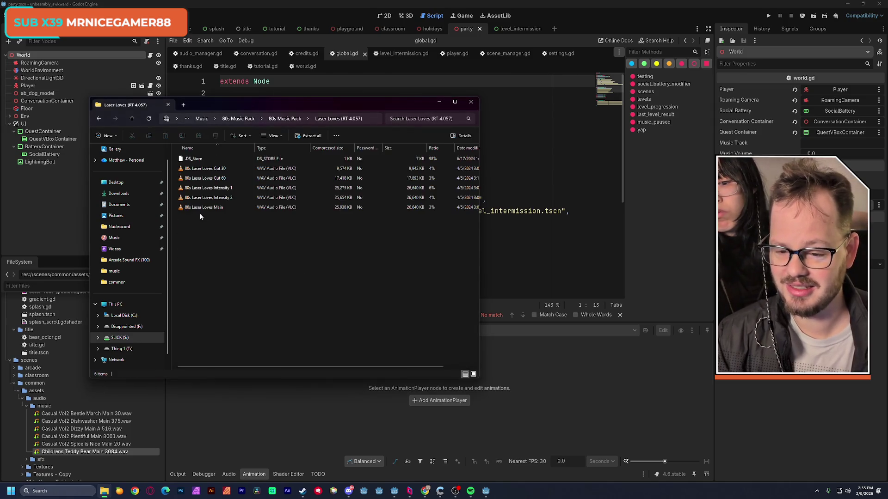
click(200, 209)
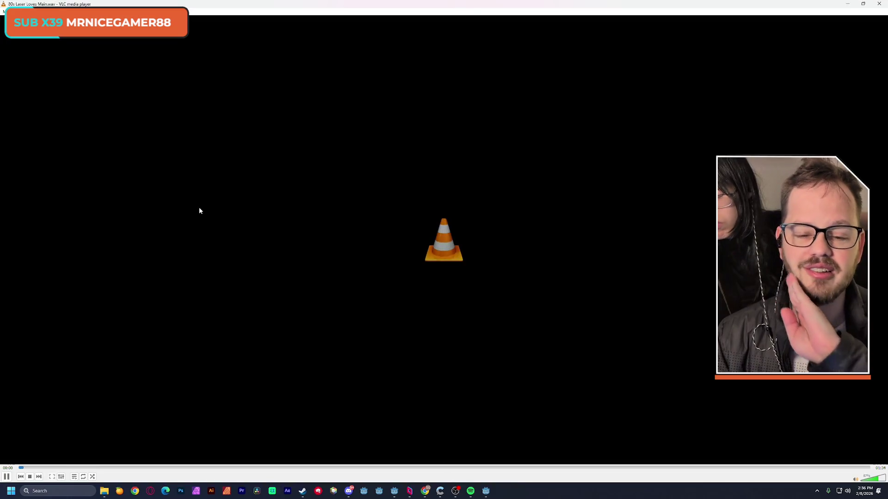
key(alt+F4)
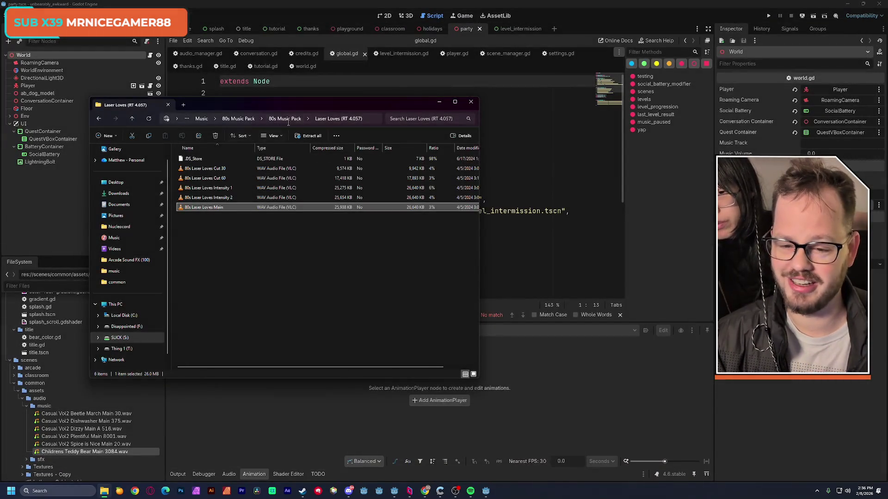
click(285, 118)
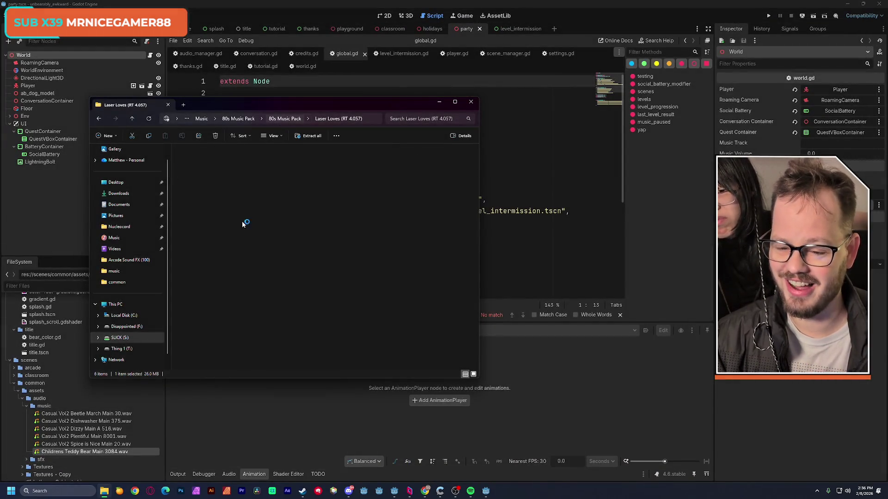
double_click(206, 205)
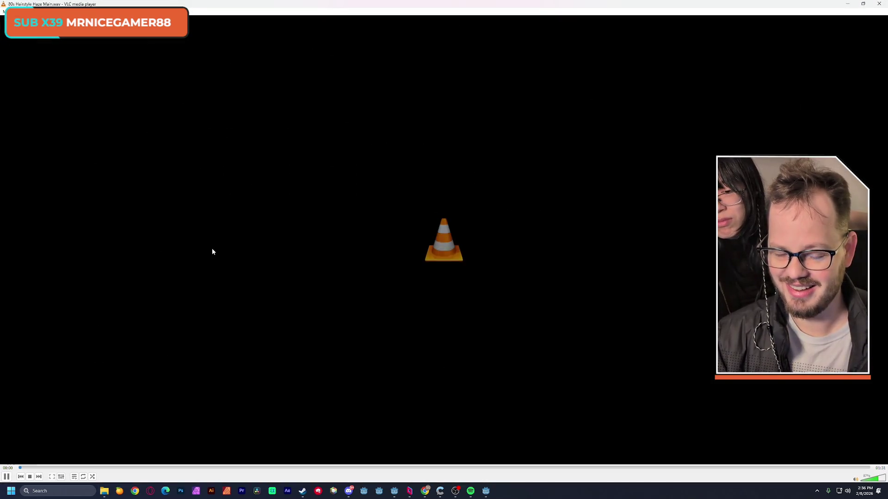
key(alt+F4)
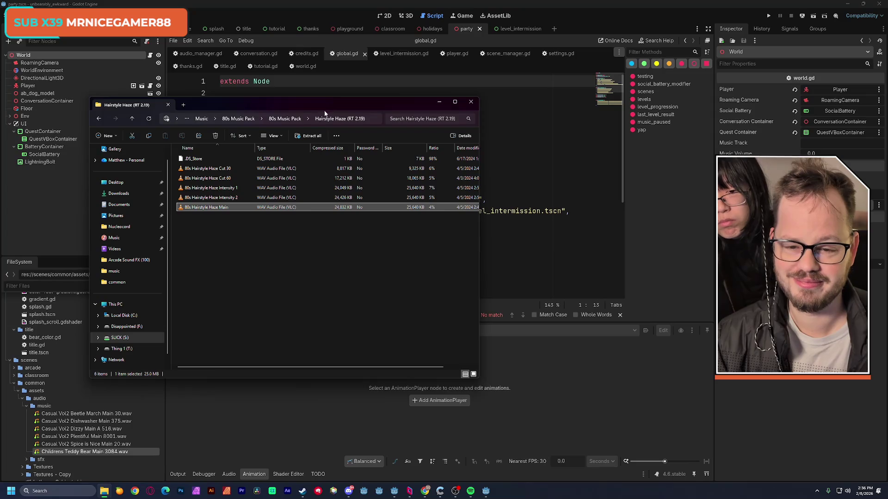
Preview the Dancefloor Delight and Circuit City Main tracks, then return to the Godot editor
click(284, 119)
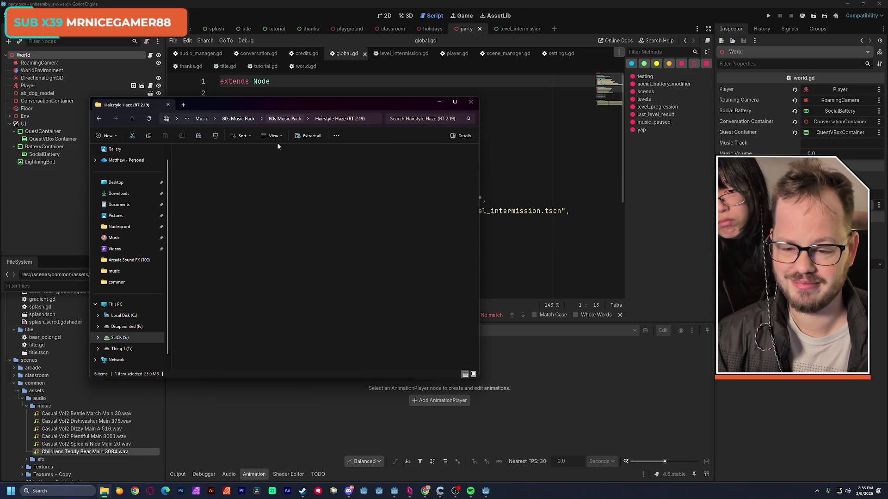
double_click(199, 207)
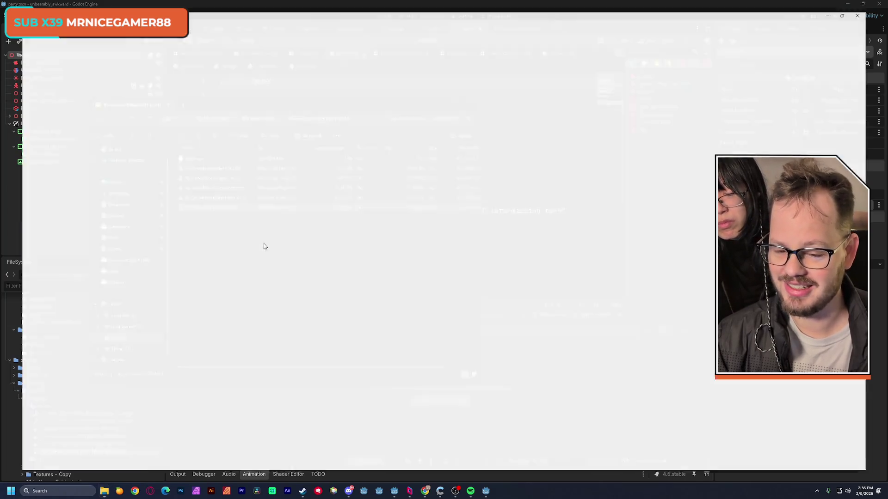
key(alt+F4)
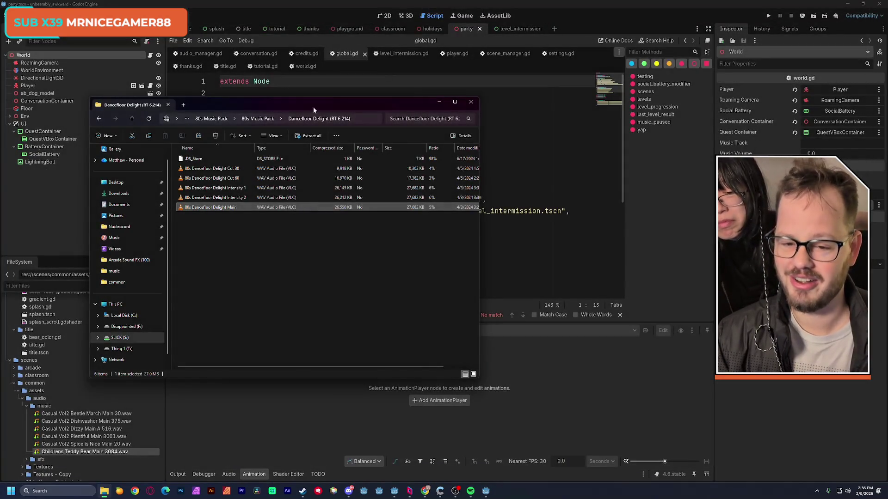
click(262, 120)
double_click(194, 158)
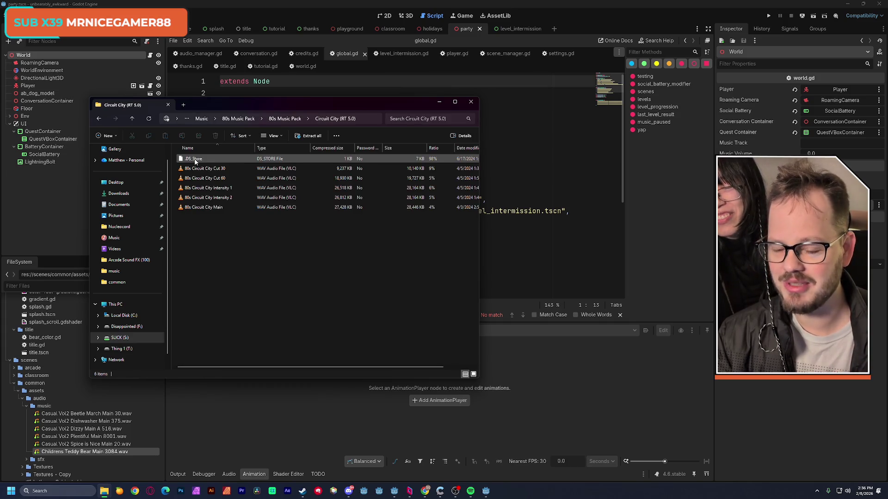
double_click(199, 208)
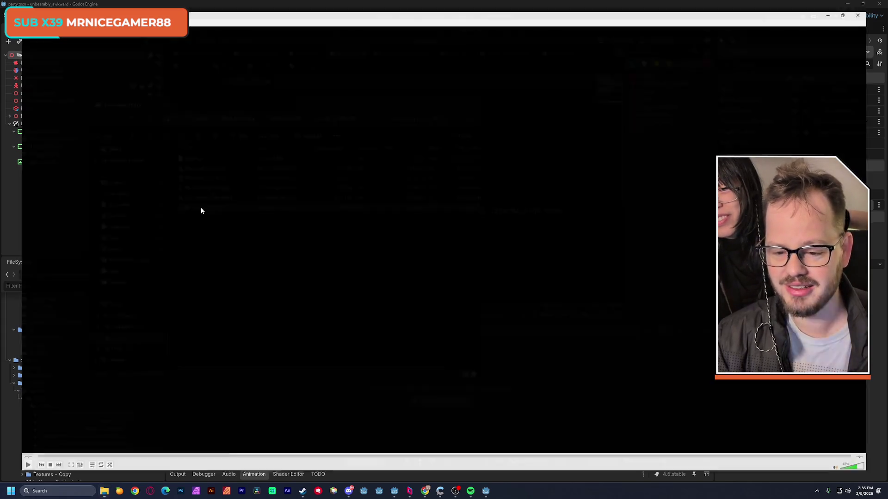
key(alt+F4)
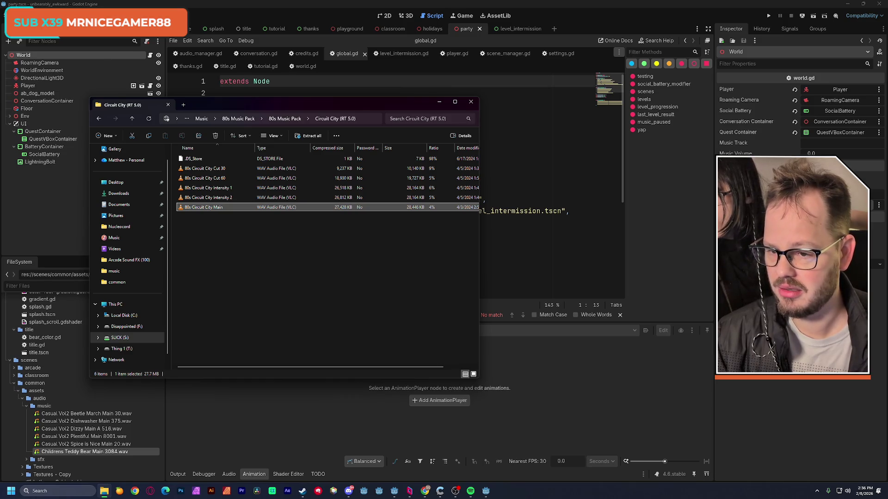
click(106, 5)
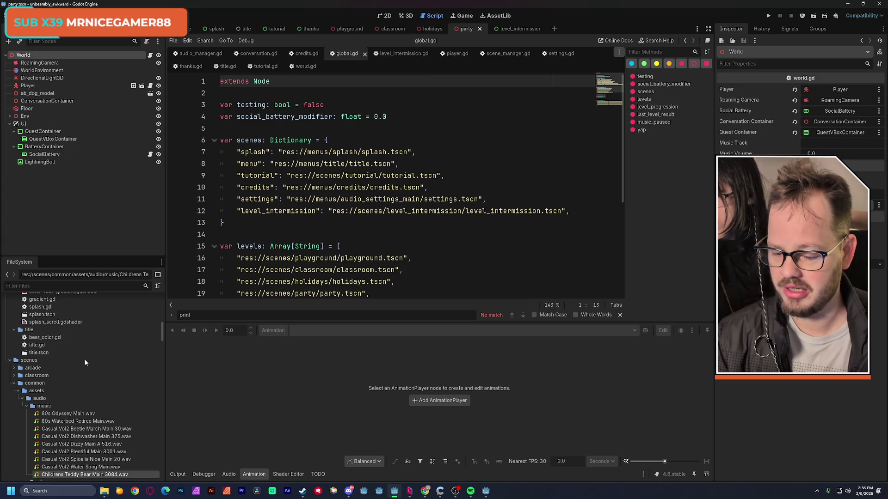
scroll(84, 361, down, 2)
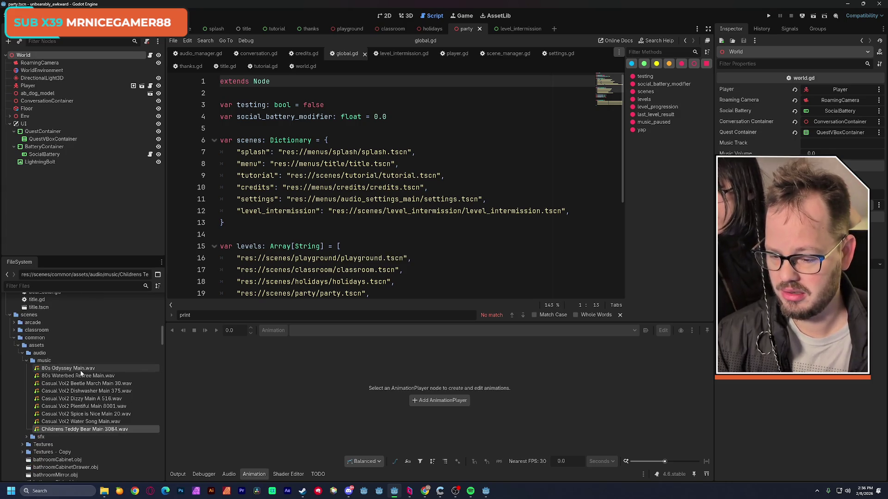
Audition 80s Odyssey Main.wav and 80s Waterbed Retiree Main.wav in the Inspector preview
click(81, 370)
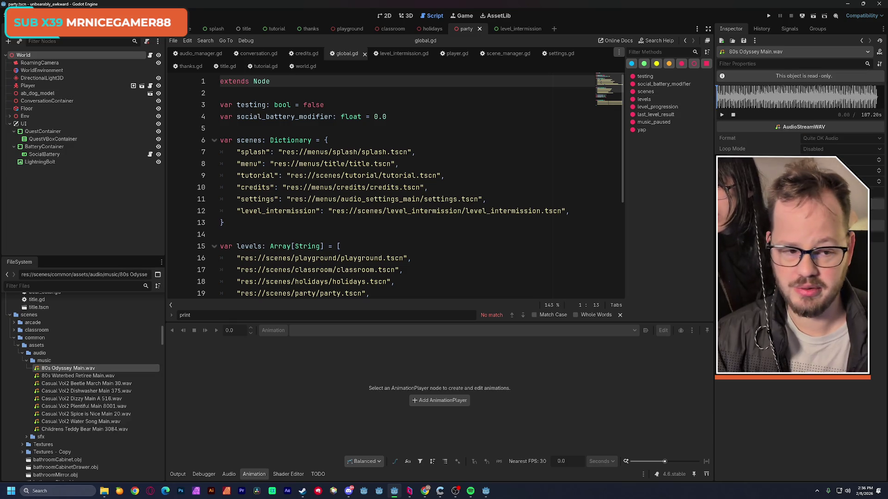
click(722, 114)
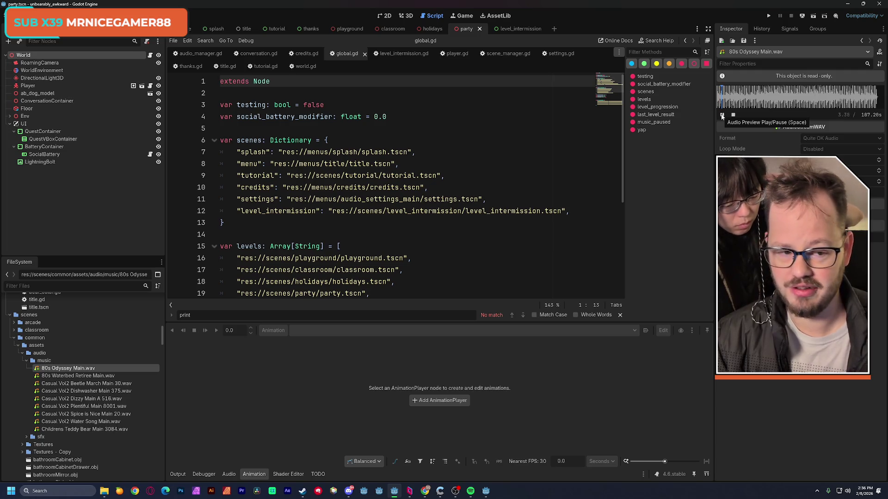
click(722, 115)
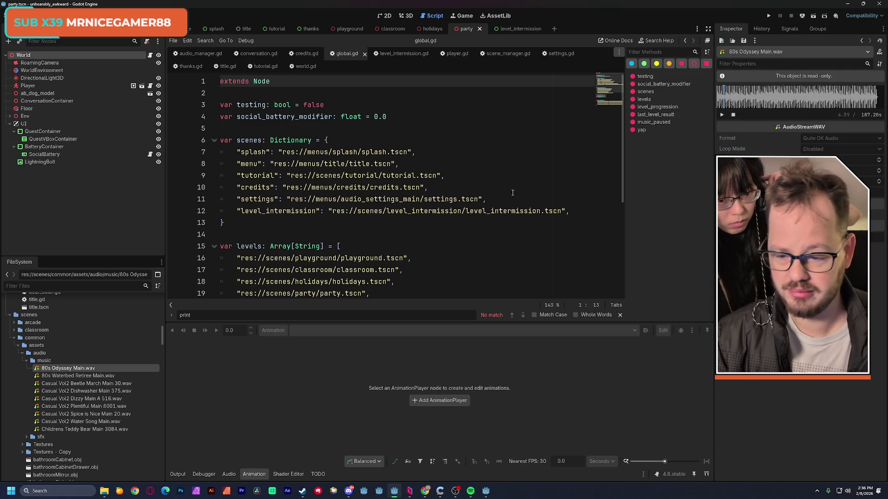
click(81, 375)
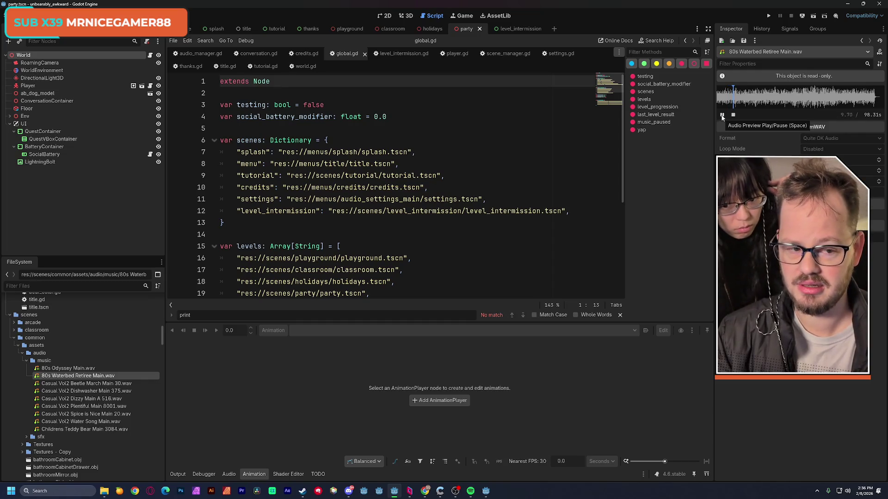
click(722, 115)
Set World's Music Track to the Waterbed Retiree path with volume -12.0 and save
right_click(65, 380)
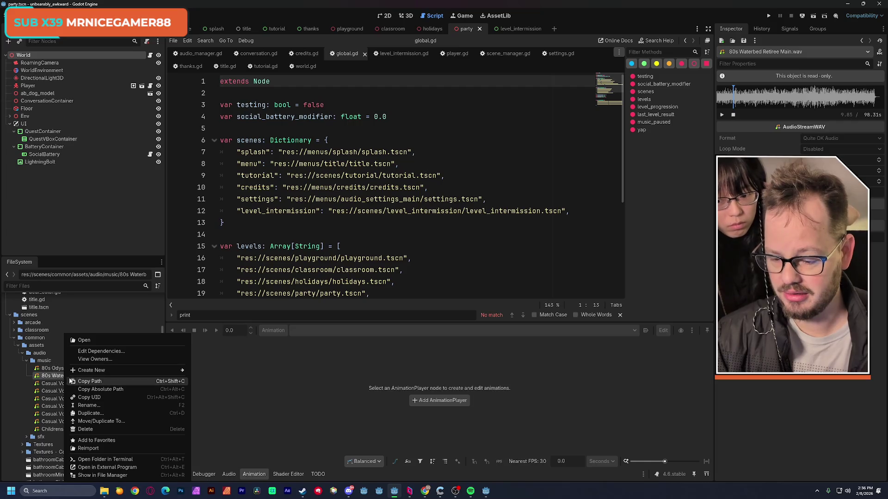
click(113, 376)
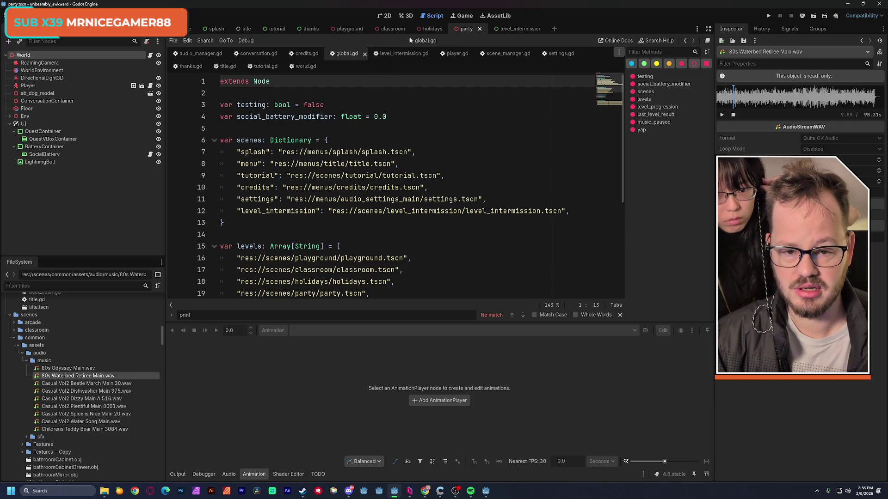
click(62, 57)
click(808, 143)
key(ctrl+v)
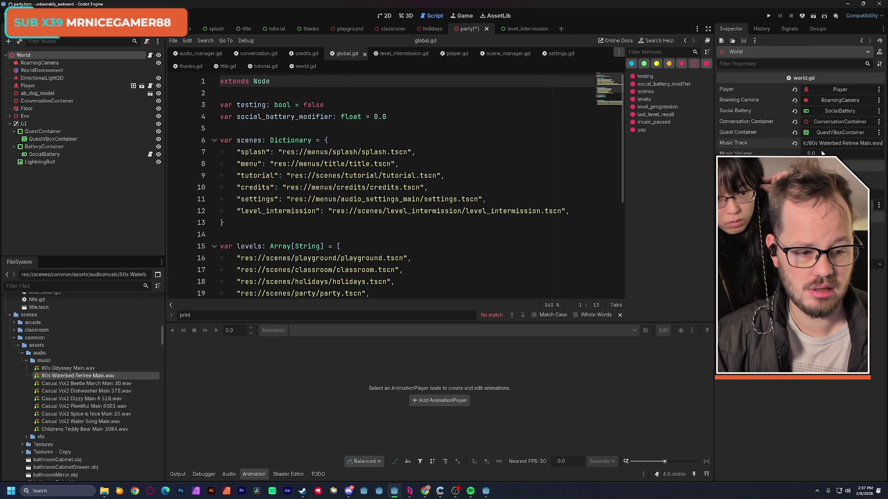
text(10)
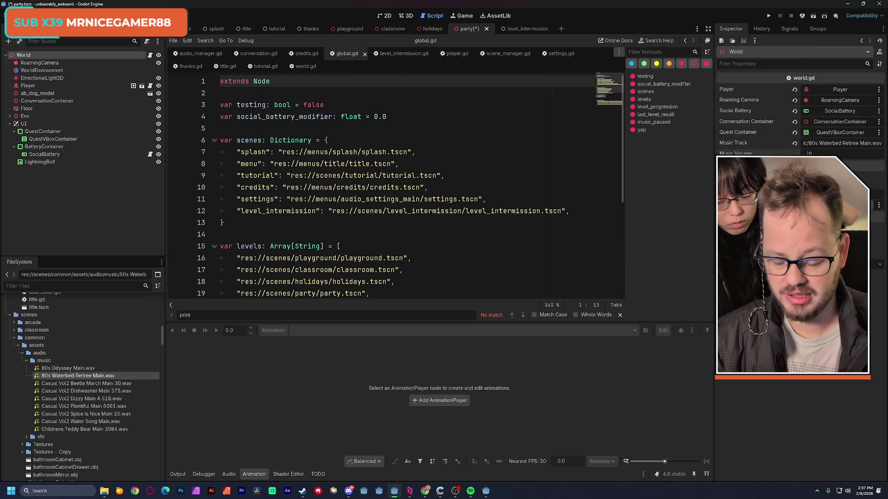
text(2.)
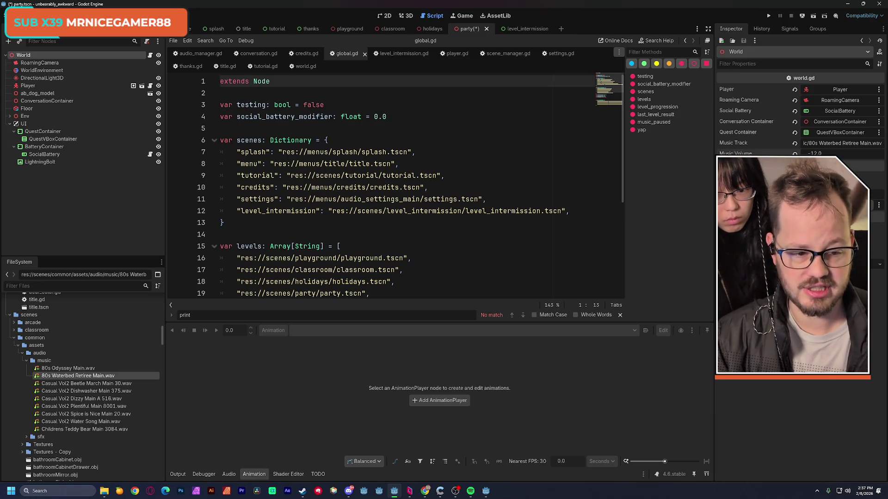
key(ctrl+s)
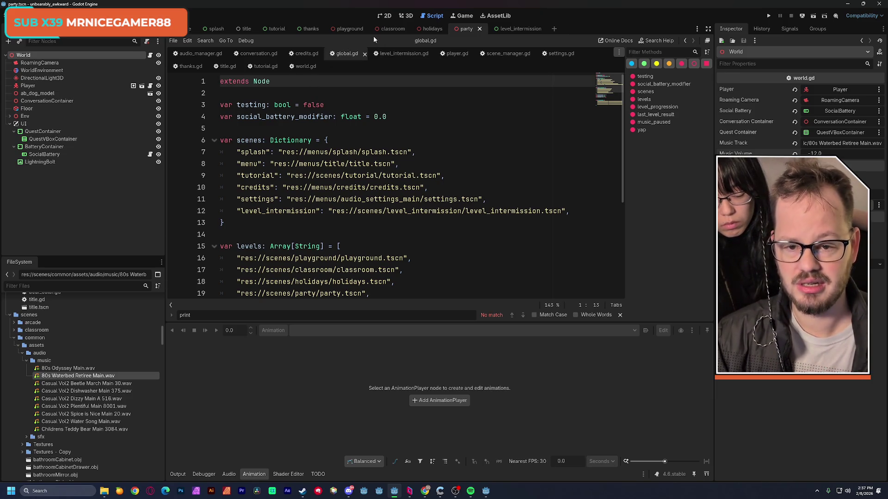
click(520, 29)
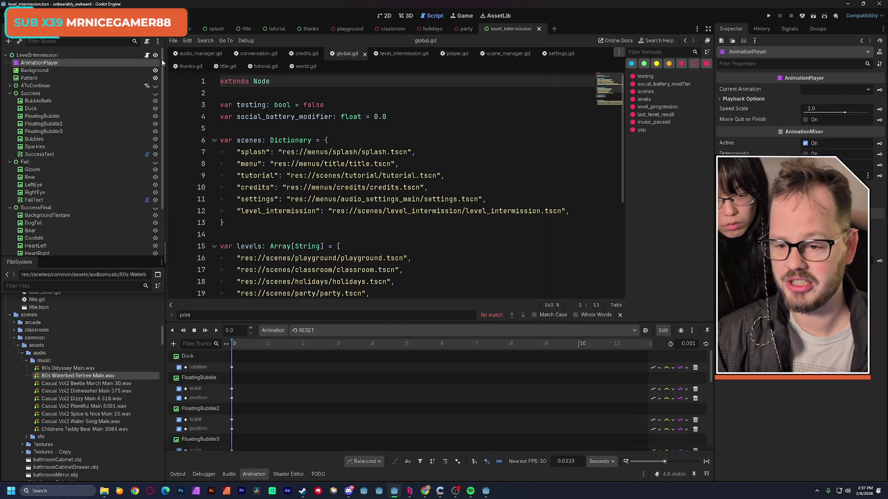
Copy the AudioManager.play_music line from world.gd in the holidays scene
click(147, 55)
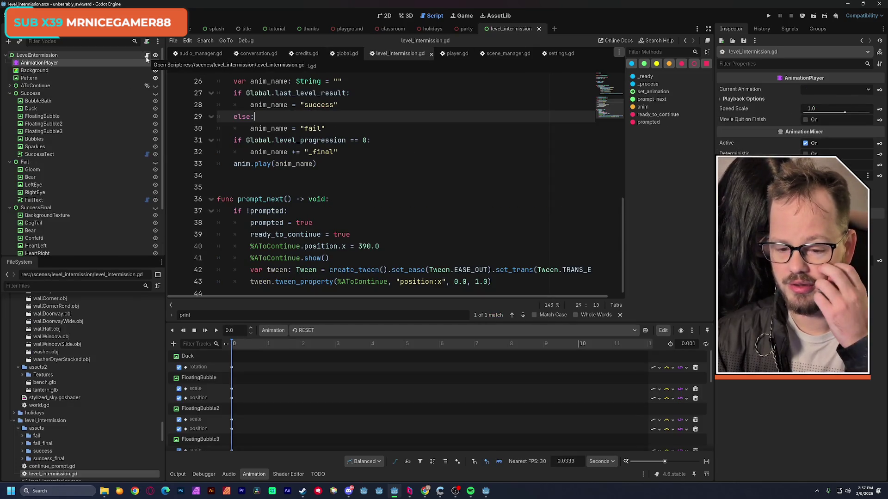
scroll(309, 172, up, 5)
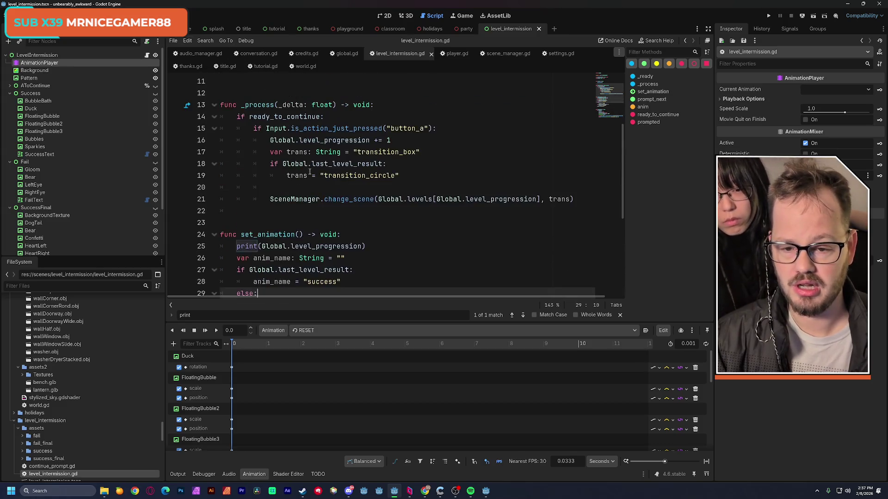
scroll(309, 172, up, 4)
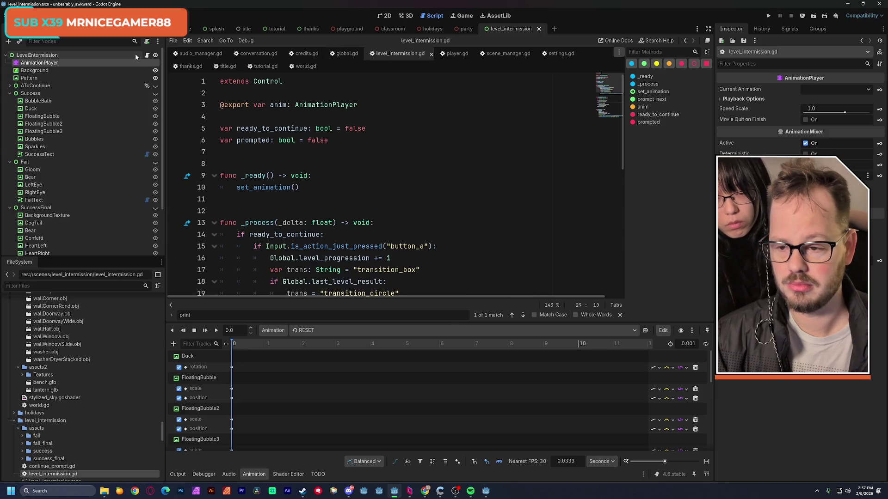
click(435, 28)
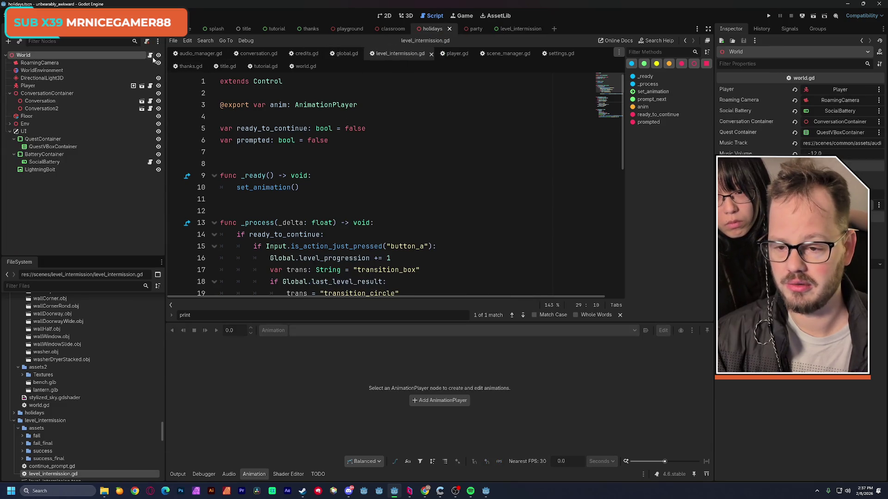
drag(236, 141, 501, 146)
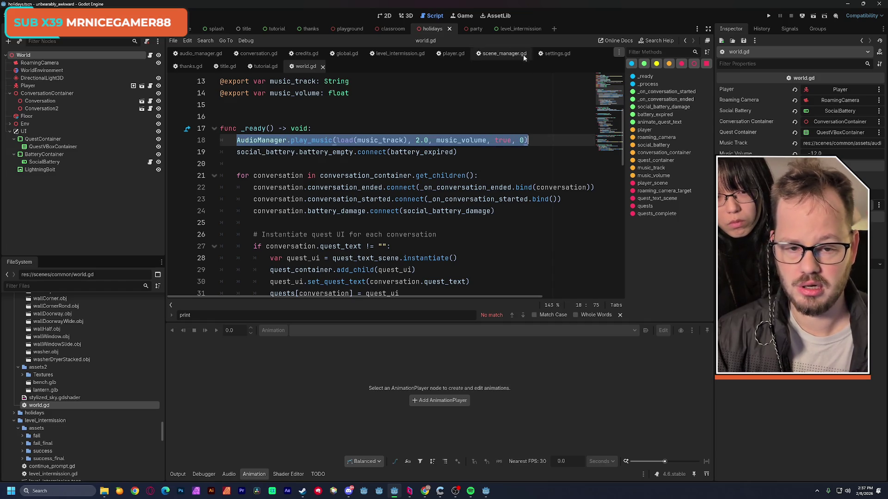
Paste the play_music call on a new first line inside _ready() of level_intermission.gd
click(520, 29)
click(147, 55)
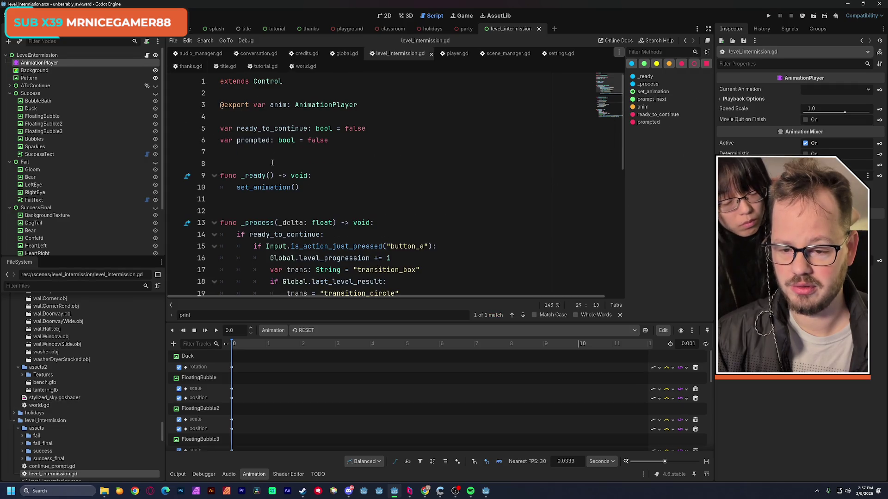
click(319, 176)
key(Return)
text(AudioManager.play_music(load(music_track), 2.0, music_volume, true, 0))
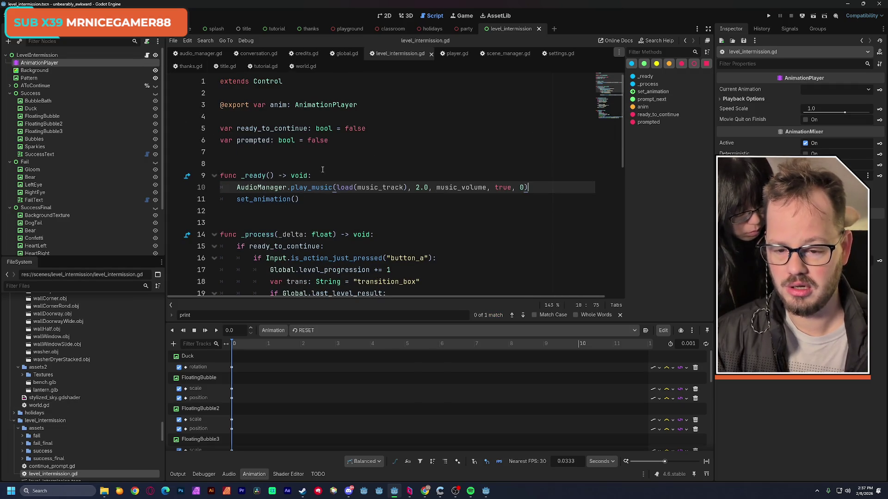
scroll(338, 179, down, 1)
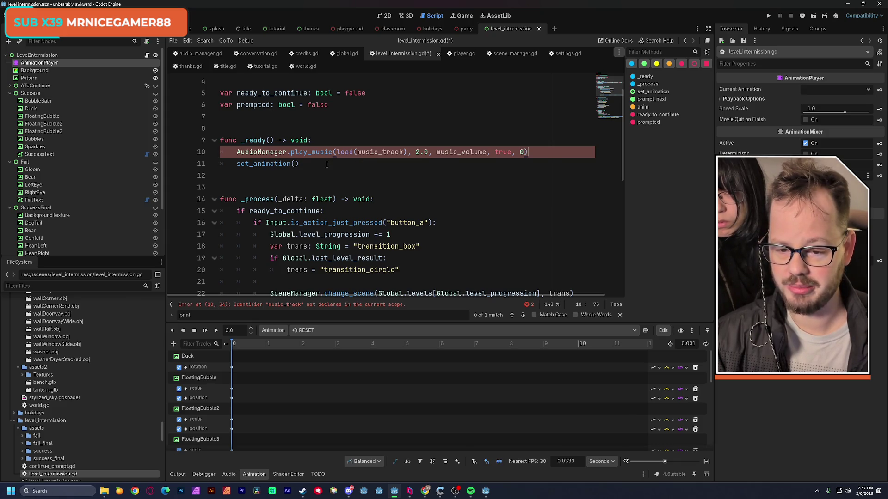
scroll(326, 165, down, 1)
scroll(93, 418, down, 2)
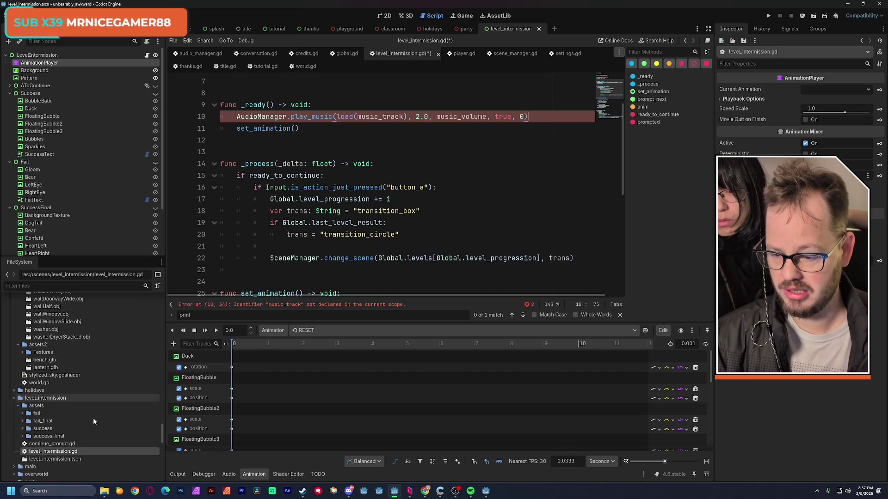
Filter the FileSystem for music and select 80s Odyssey Main.wav, stopping its preview
click(42, 285)
text(music)
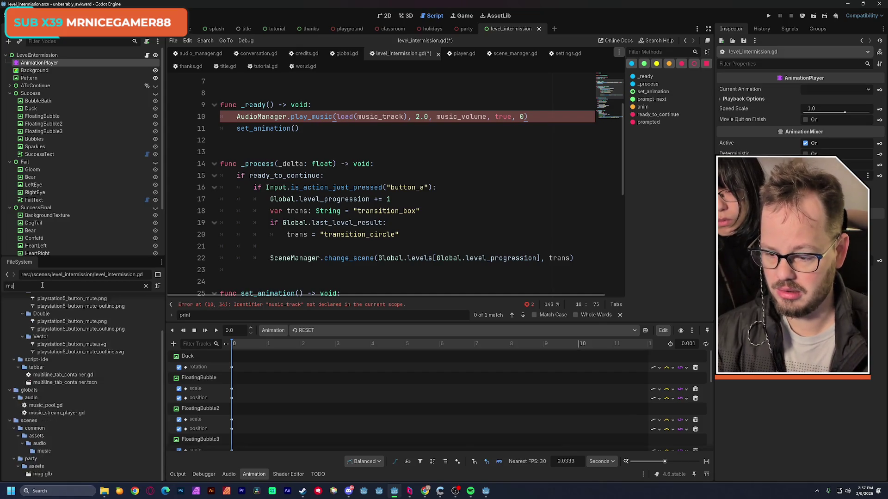
click(24, 376)
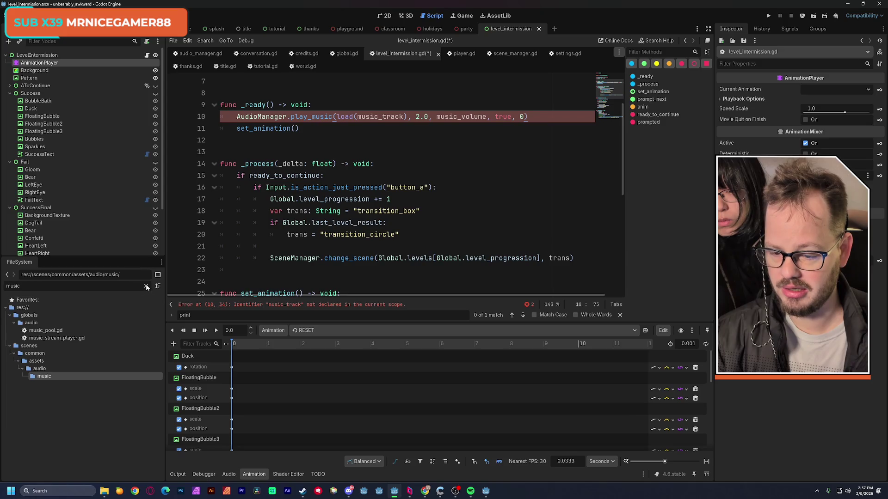
key(BackSpace)
key(BackSpace)
key(BackSpace)
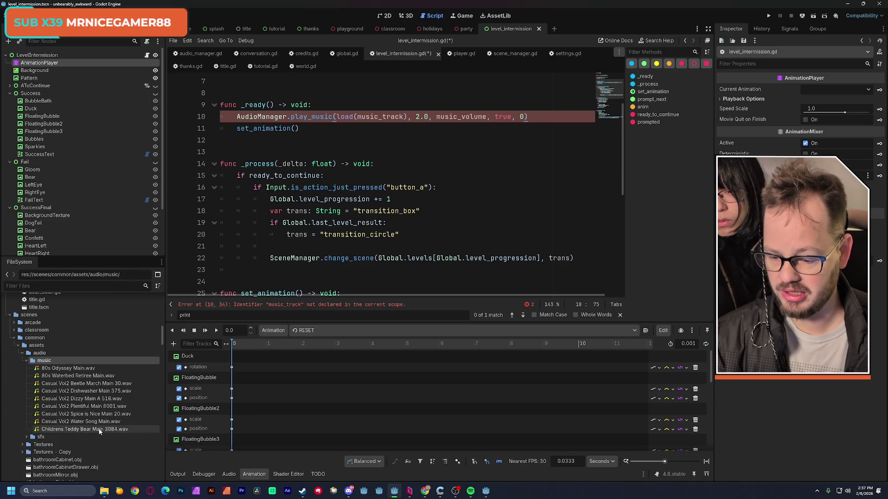
mouse_move(87, 429)
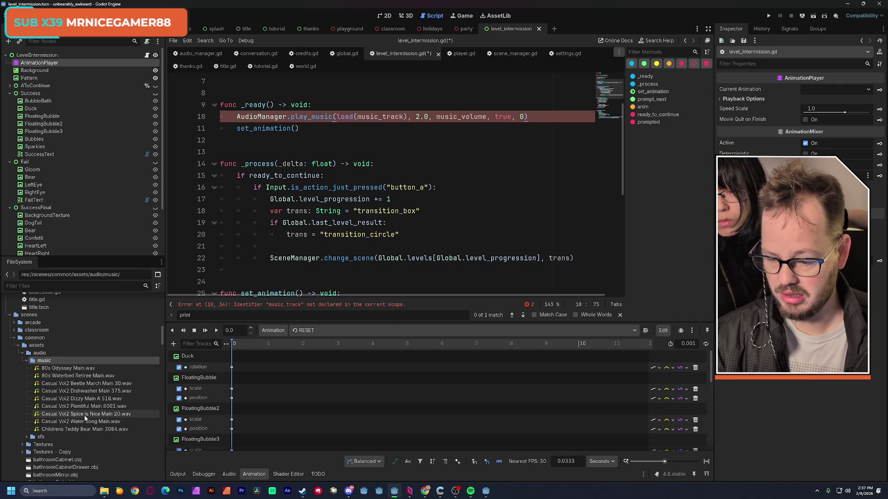
click(89, 369)
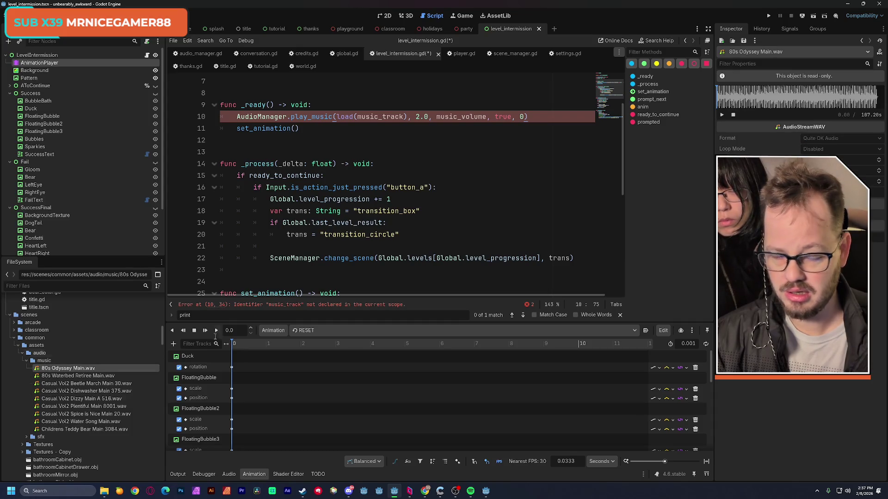
click(722, 115)
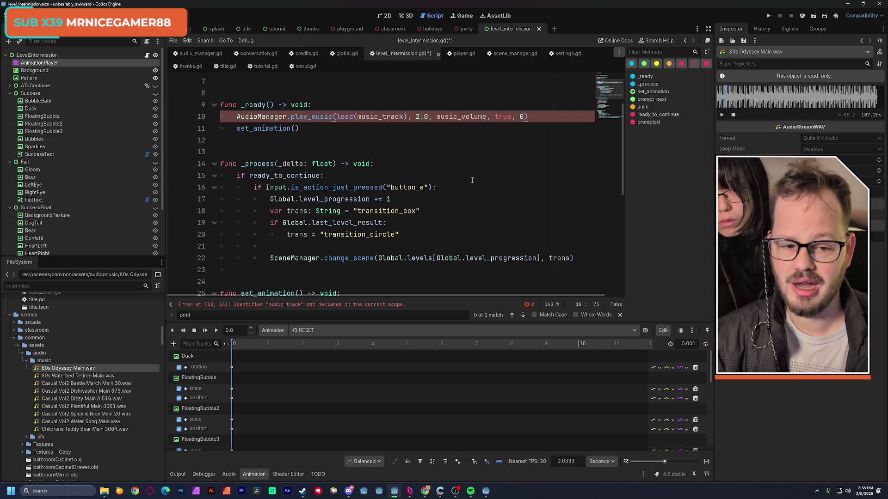
Start a new declaration var music_final: String = " in level_intermission.gd
scroll(472, 180, up, 2)
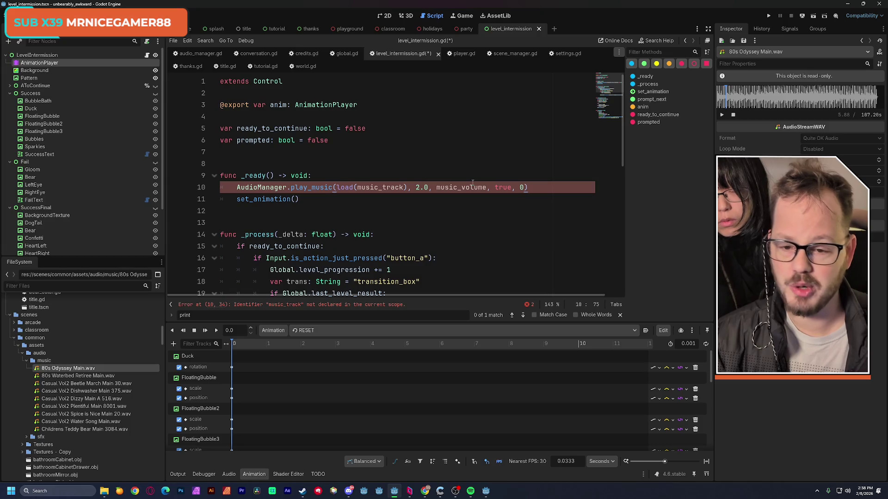
click(337, 144)
key(Return)
text(var)
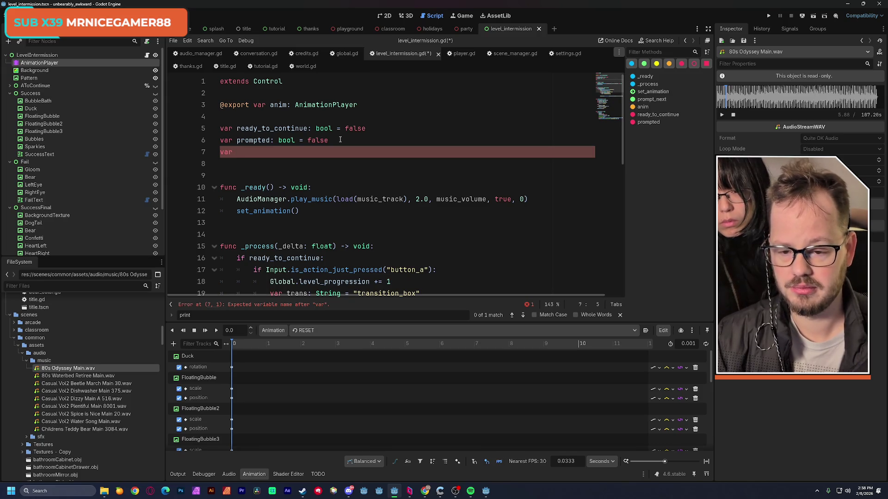
text( music)
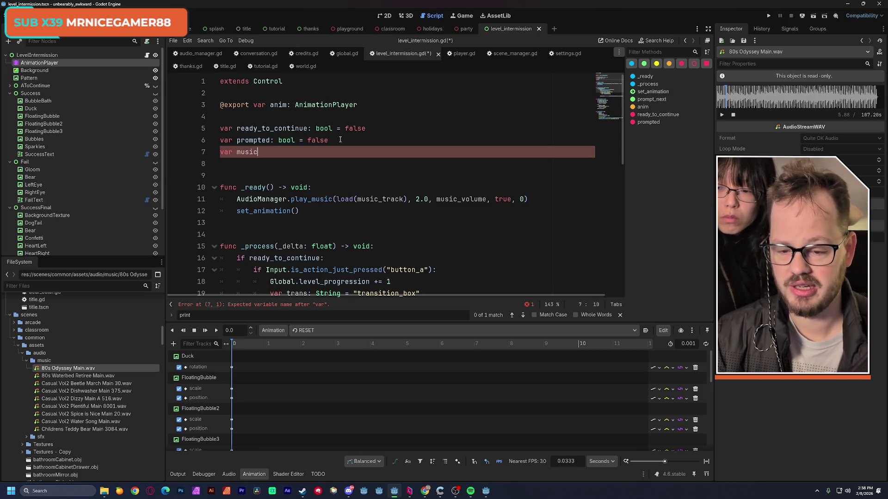
text(_final: string)
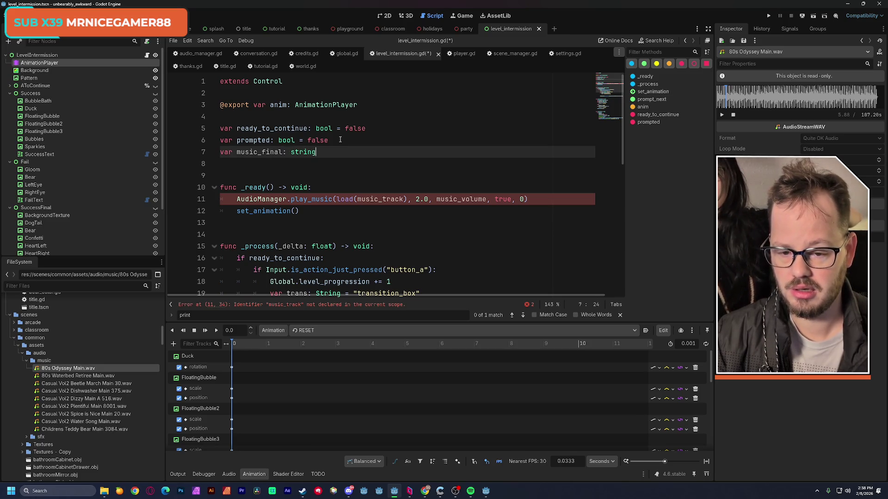
key(Return)
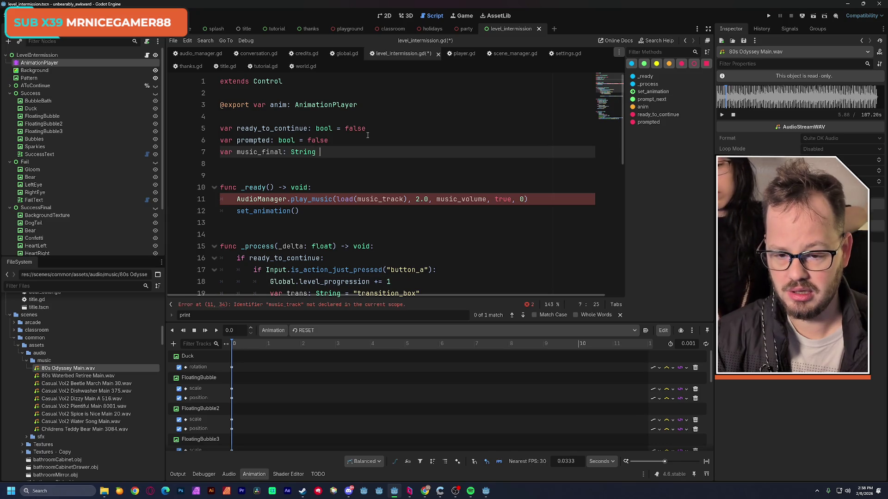
text(= ")
key(Escape)
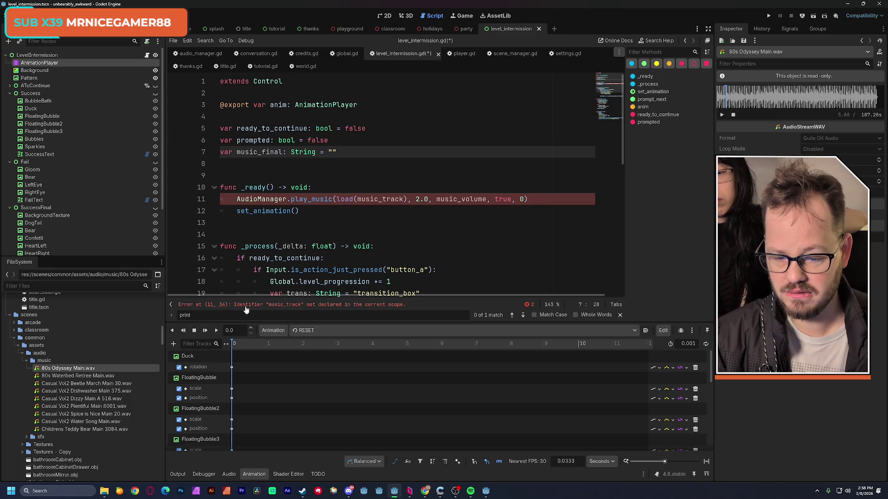
Paste 80s Odyssey Main.wav's resource path as the music_final string value
right_click(83, 368)
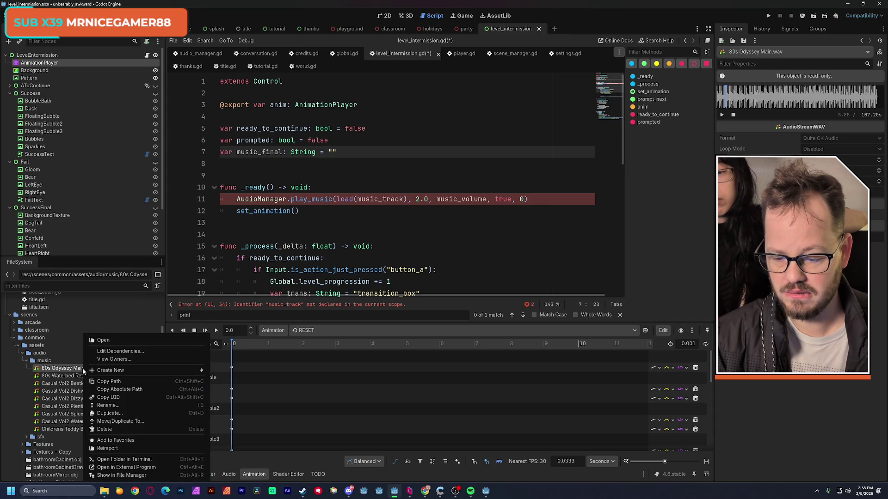
mouse_move(94, 372)
click(132, 381)
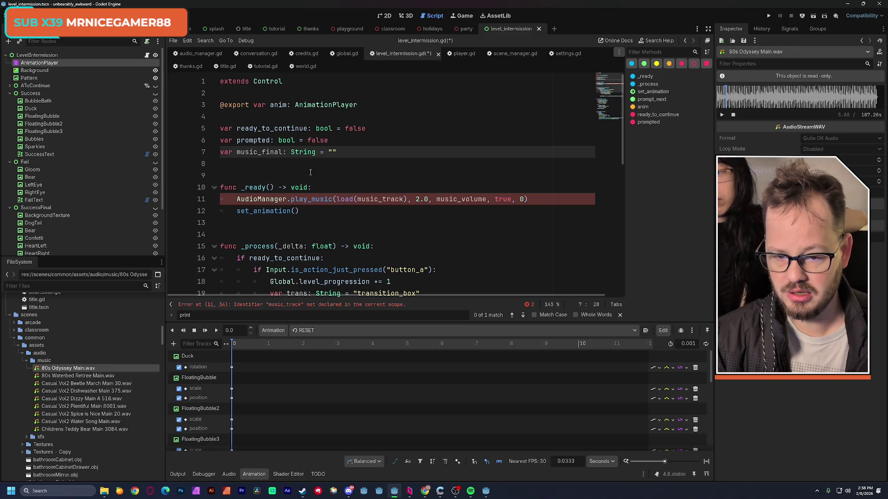
key(ctrl+v)
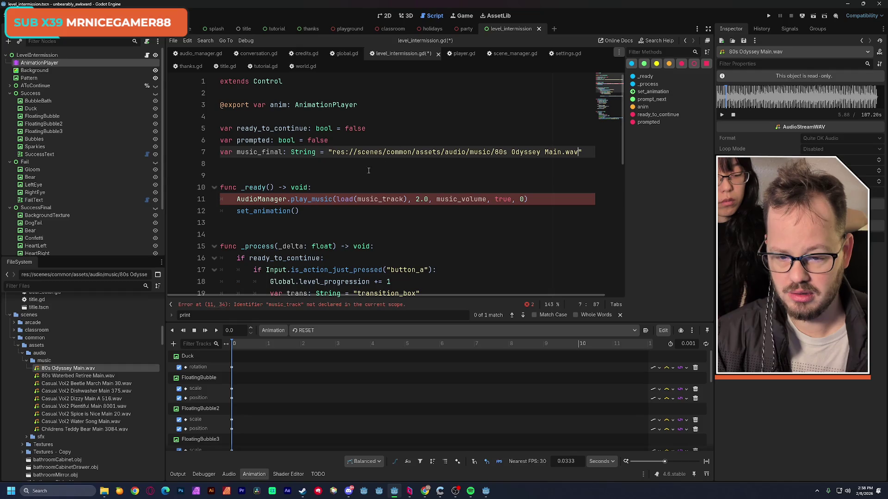
Comment out the play_music call in _ready() and erase a stray var line
click(237, 199)
key(ctrl+k)
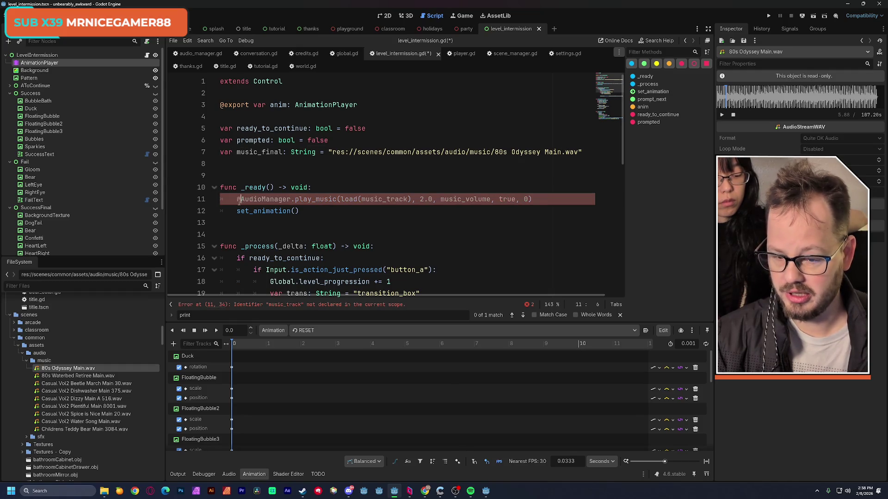
click(370, 176)
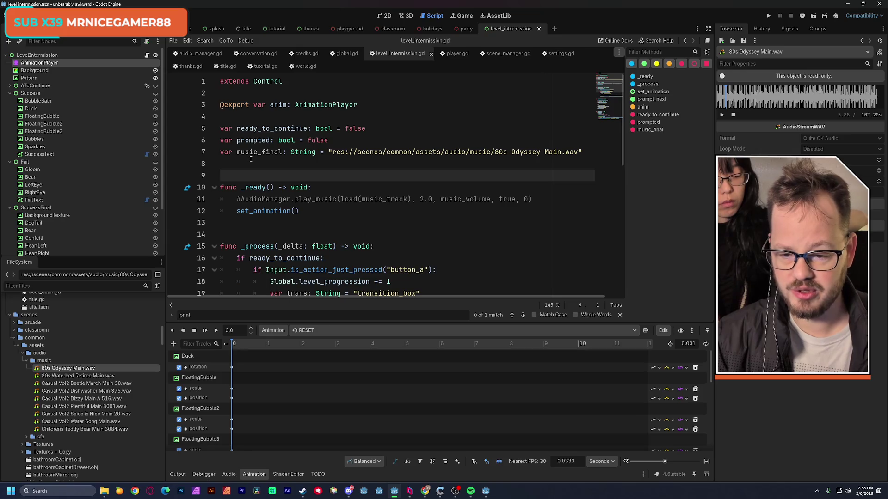
click(250, 160)
text(var)
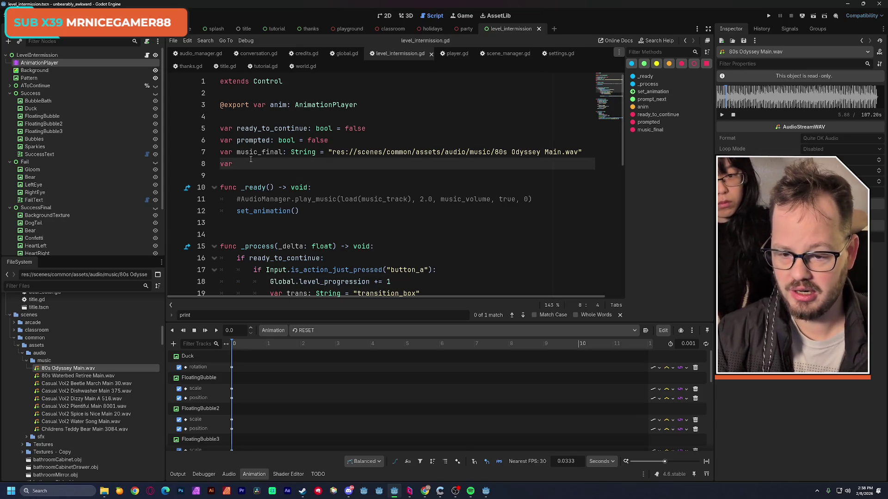
text( mu)
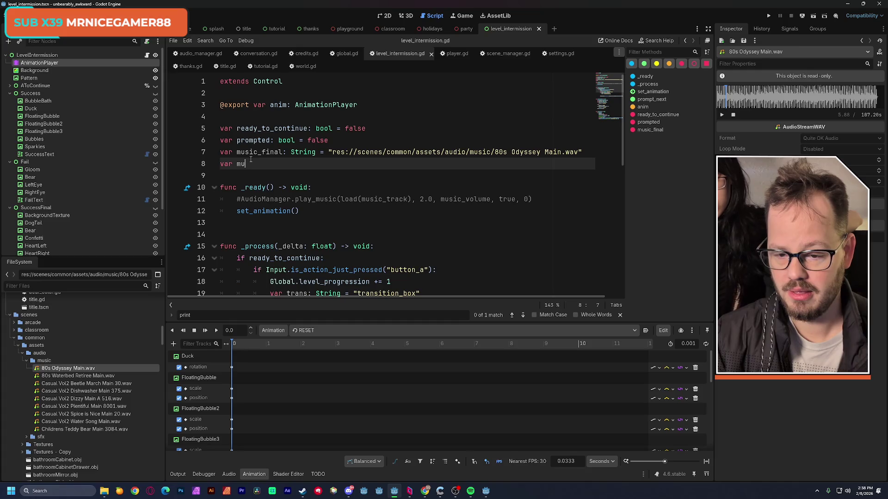
key(BackSpace)
key(BackSpace)
key(BackSpace)
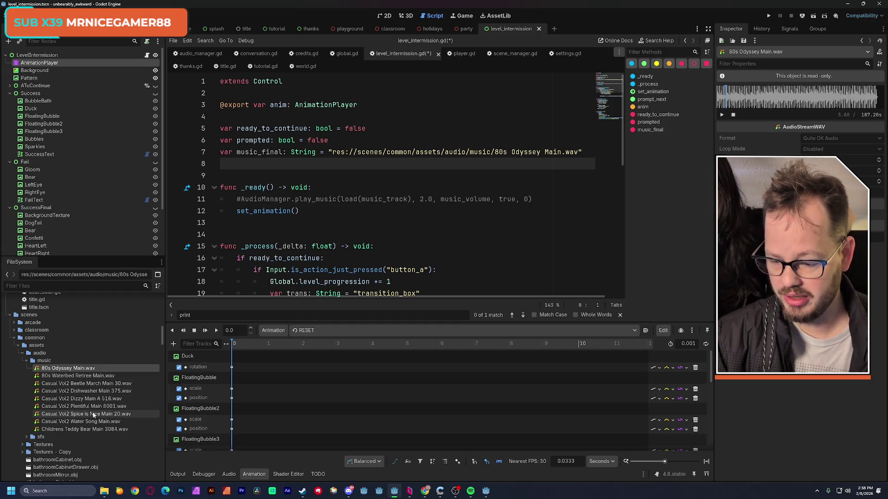
Audition Casual Vol2 Beetle March Main 30.wav and Dishwasher Main 375.wav, then open the playground scene
click(88, 384)
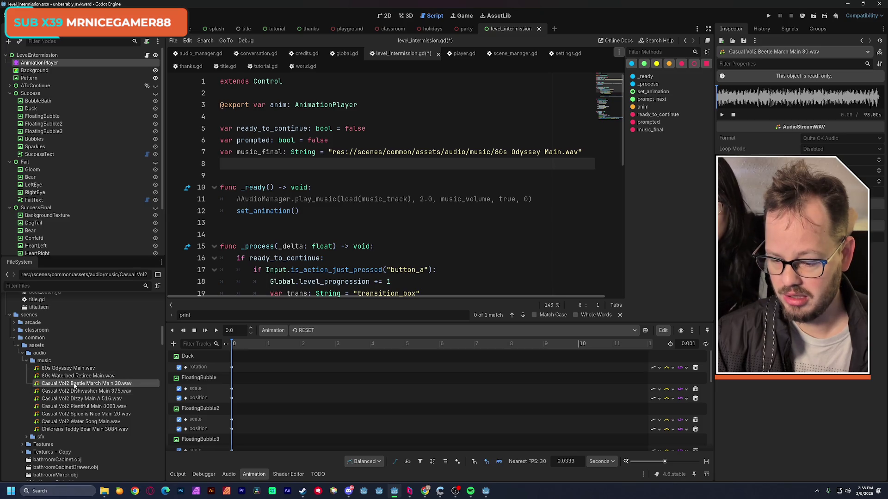
click(721, 115)
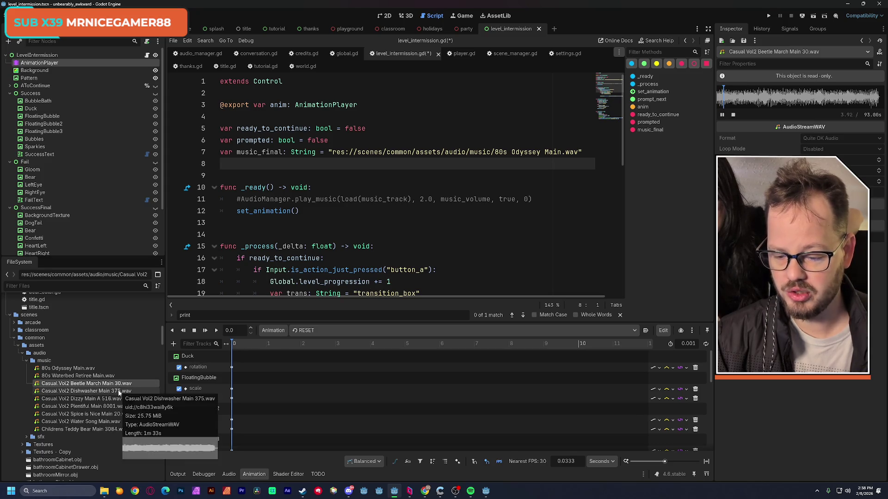
click(119, 391)
click(722, 114)
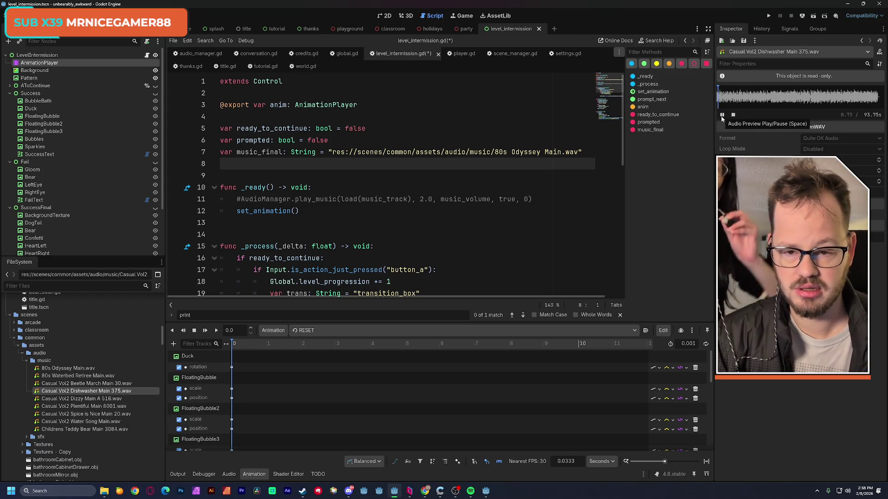
click(351, 29)
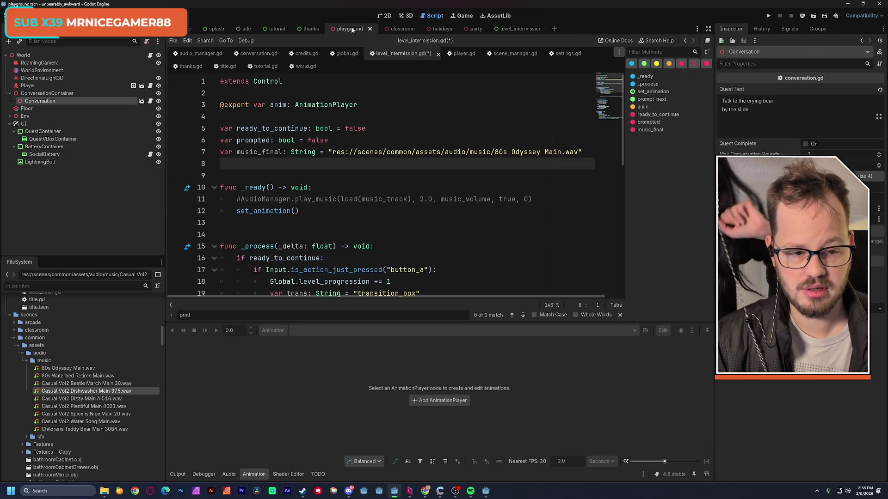
Read the World Music Track file name in the playground, classroom and holidays scenes
click(76, 56)
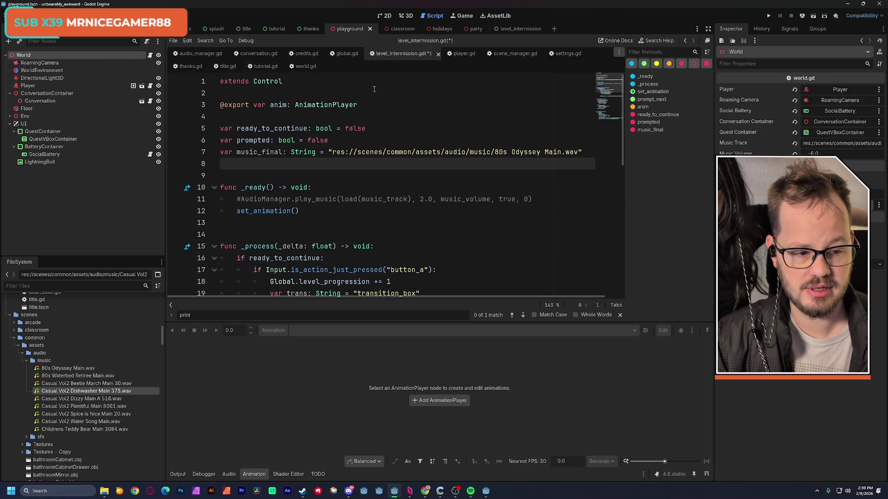
drag(827, 143, 886, 148)
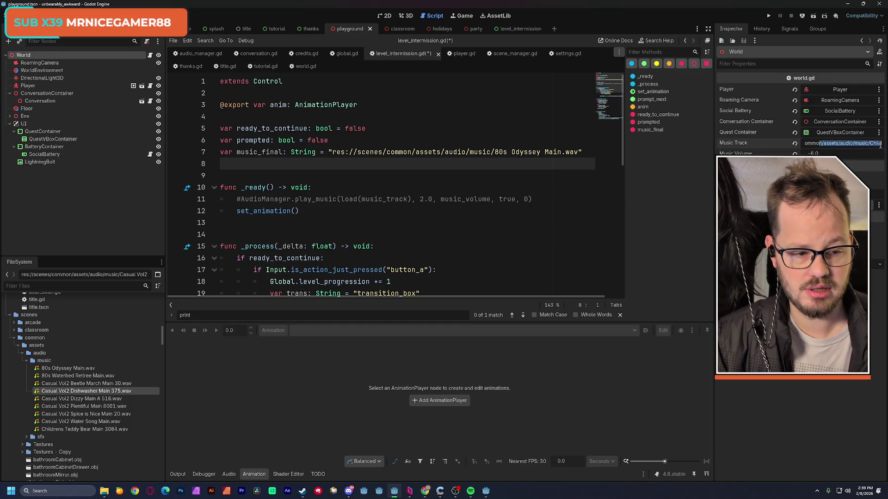
drag(817, 144, 881, 143)
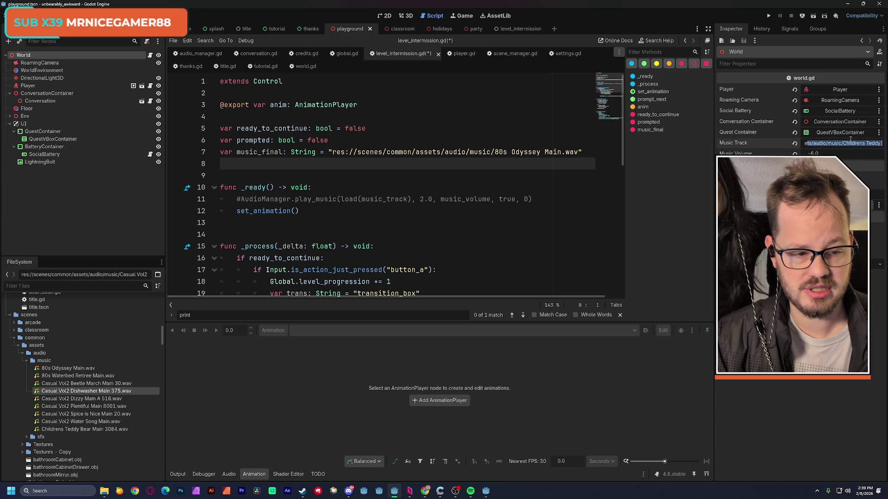
click(393, 29)
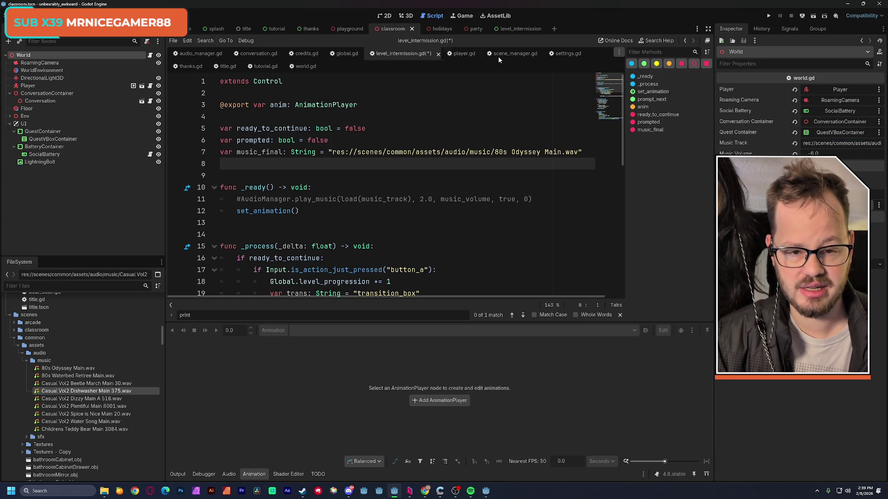
click(60, 60)
click(59, 54)
drag(846, 145, 886, 144)
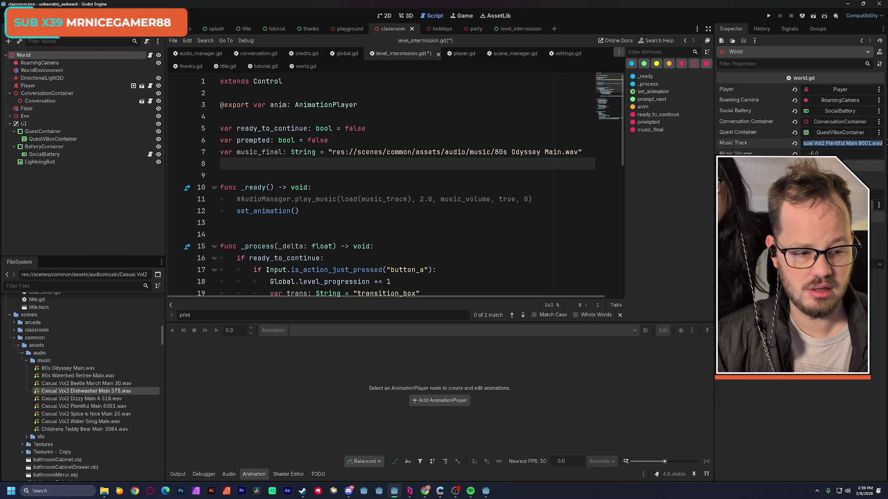
click(445, 30)
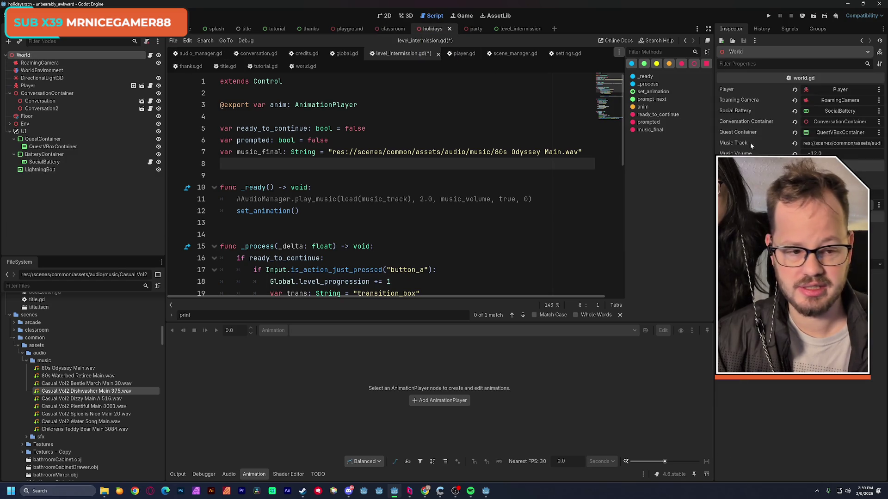
drag(841, 141, 885, 143)
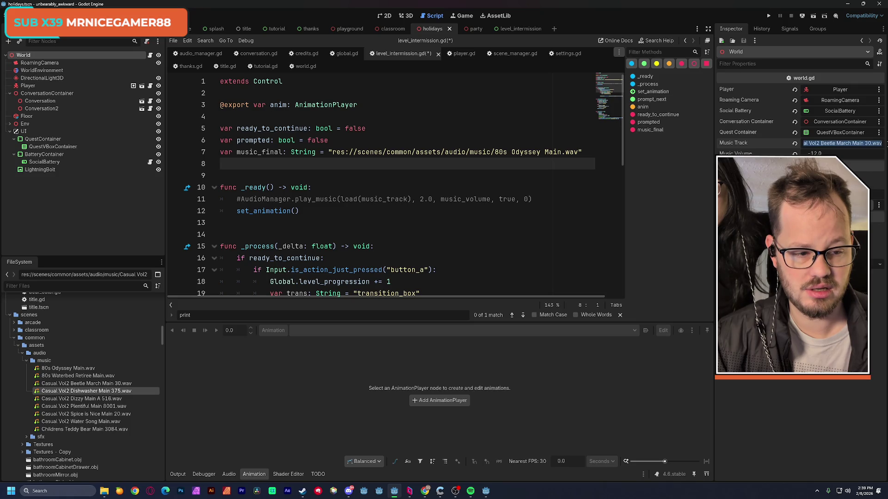
click(469, 29)
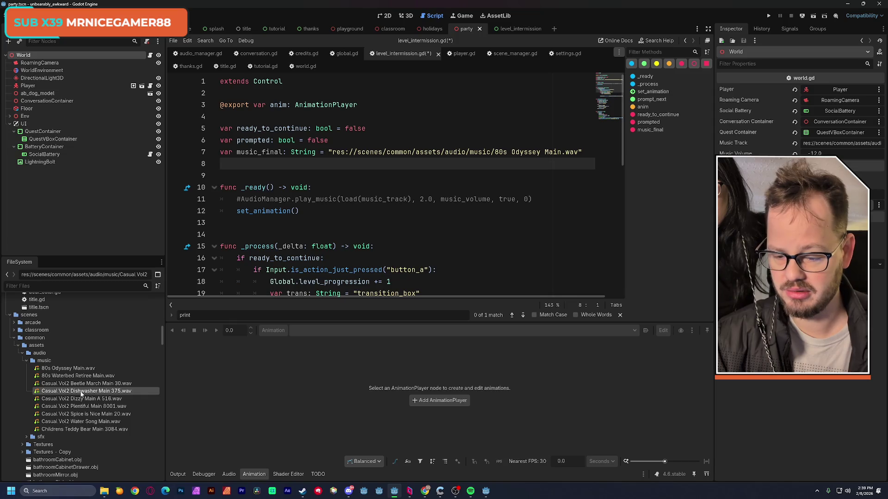
Audition Dishwasher Main 375.wav, scrubbing the preview to around 45 seconds before stopping
double_click(106, 391)
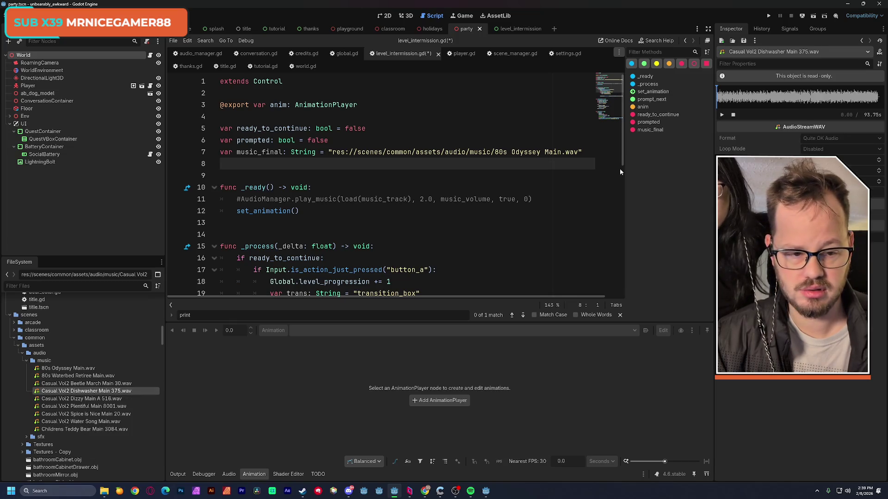
click(720, 115)
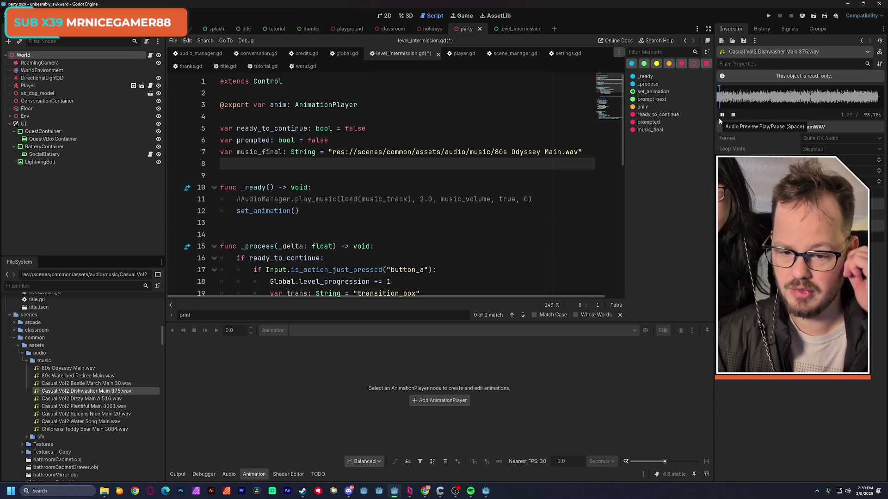
click(720, 116)
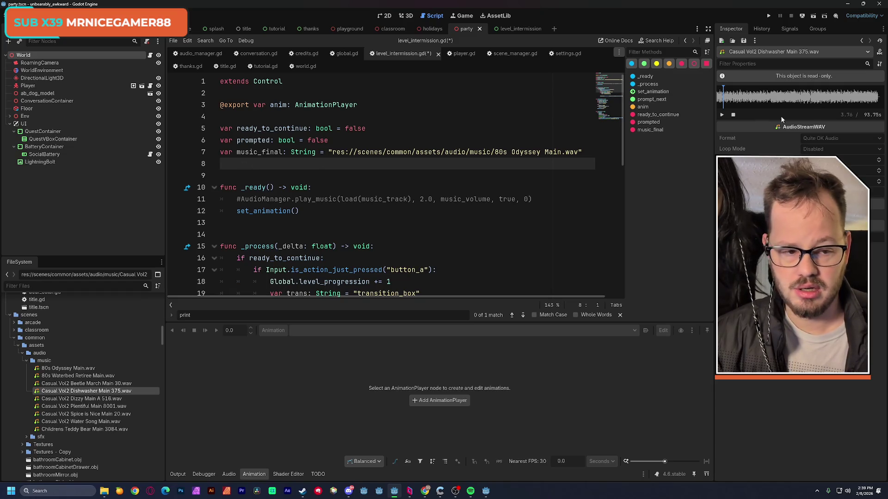
drag(790, 99, 797, 99)
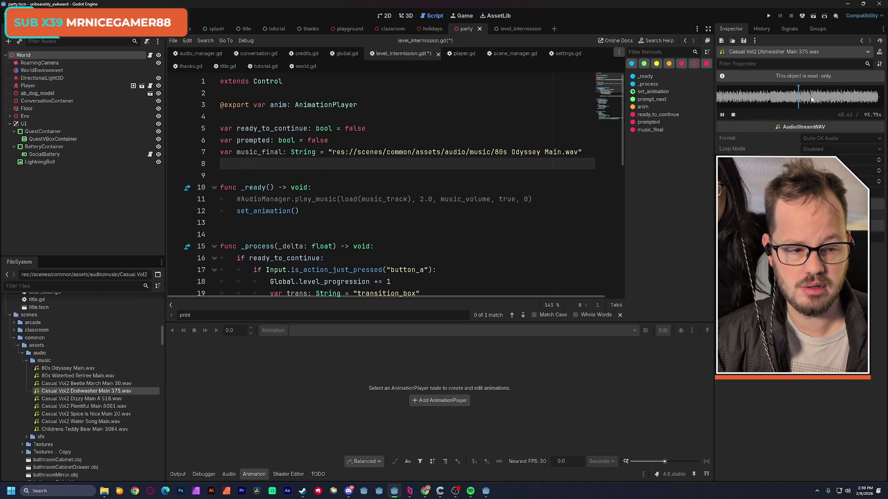
click(810, 99)
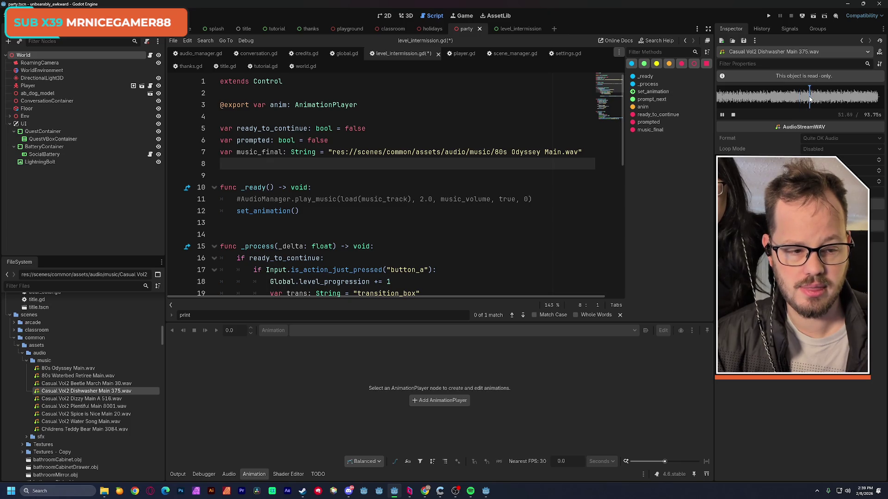
click(809, 99)
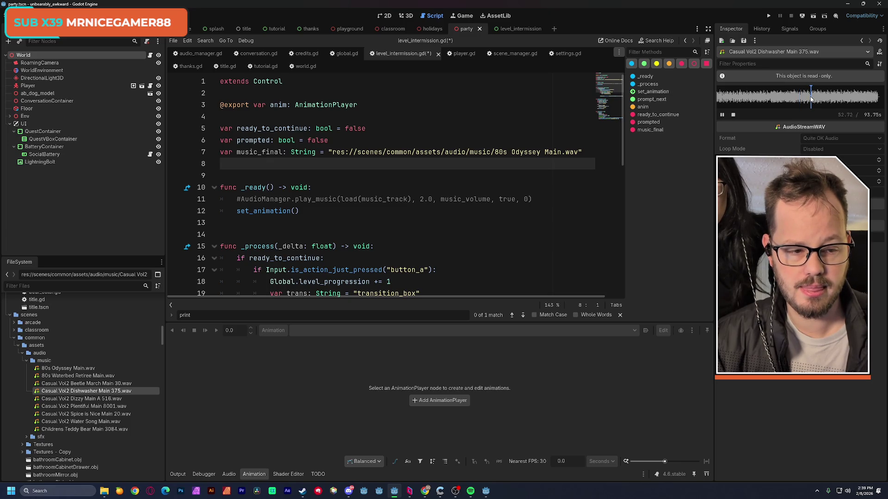
click(722, 115)
click(733, 115)
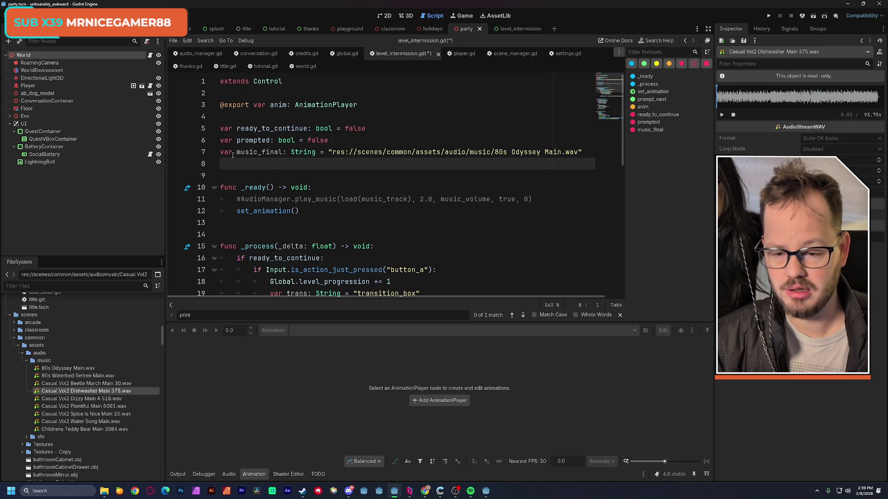
Declare music_normal as a String set to the copied Dishwasher Main 375.wav path
text(var )
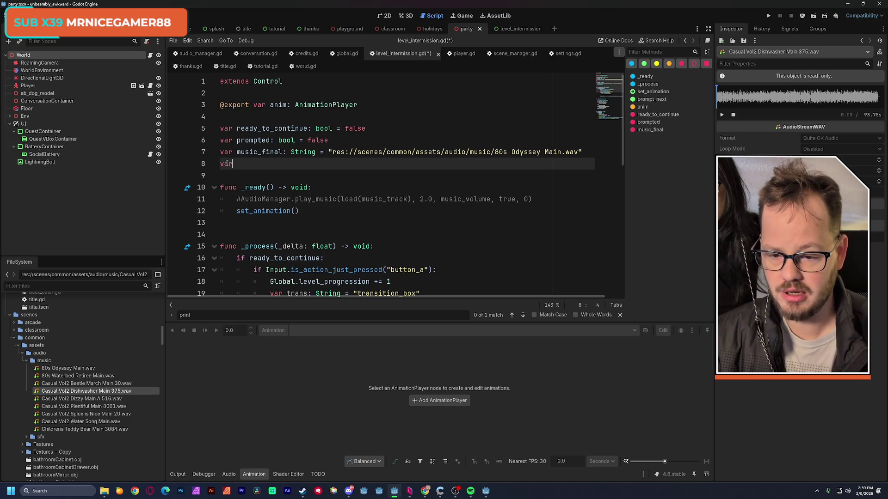
text(music_)
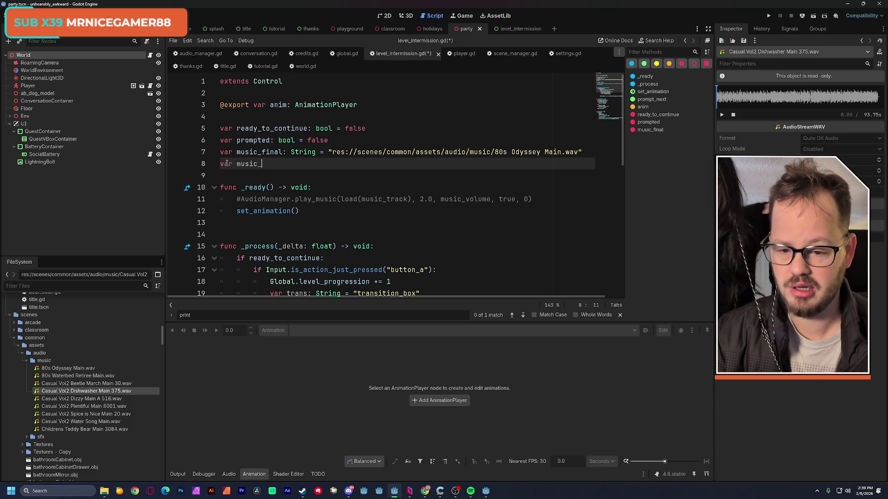
text(normal: st)
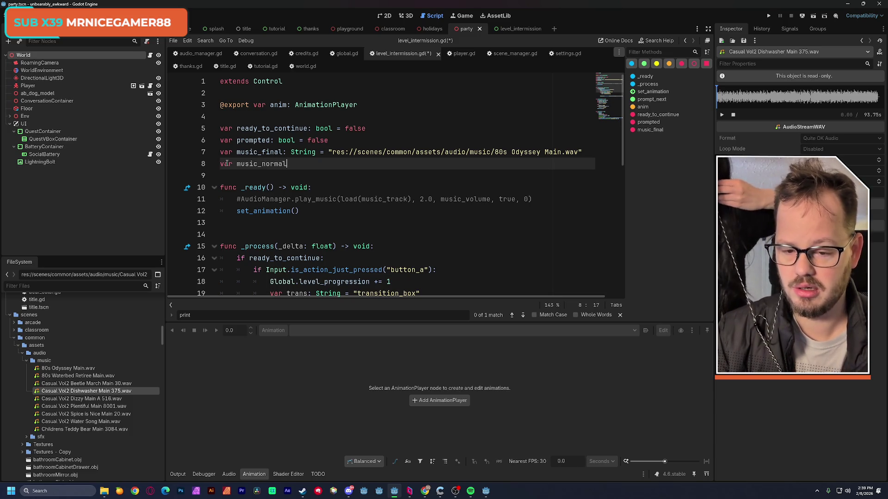
text(r)
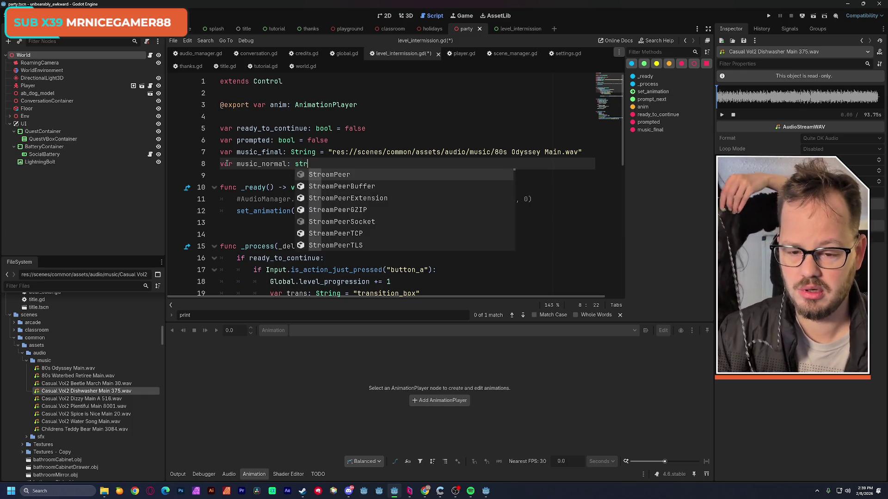
text(in)
key(Return)
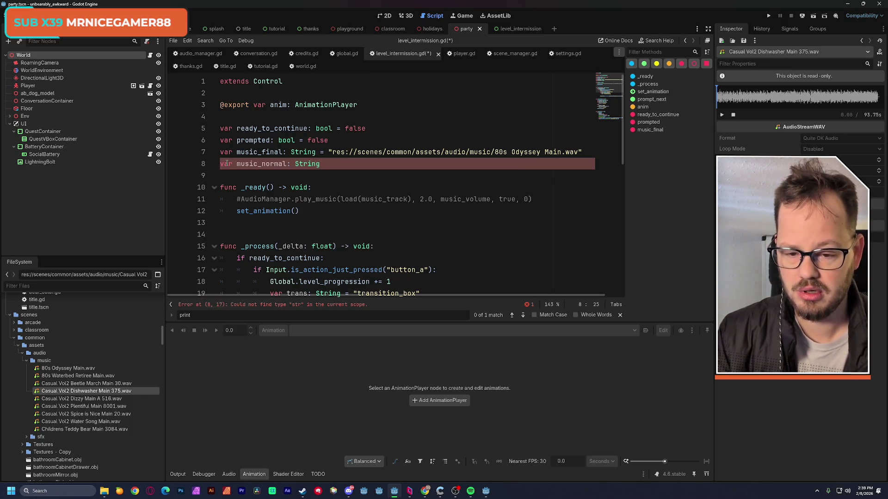
text(")
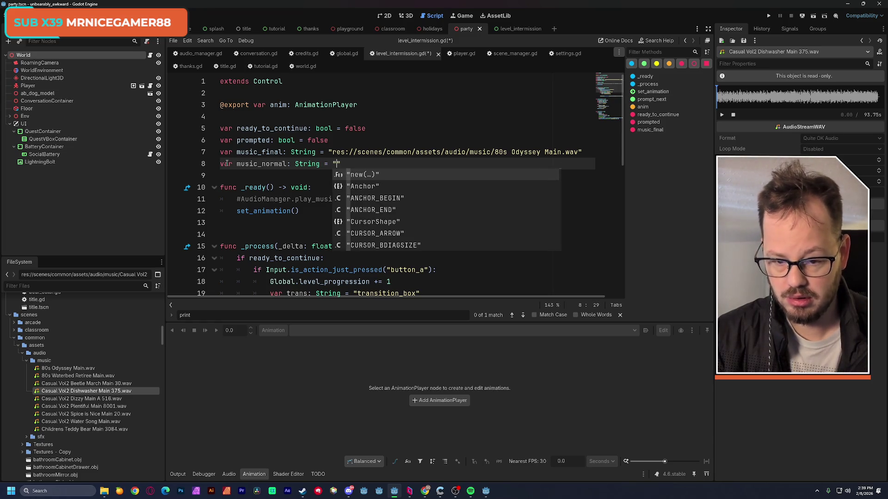
key(Escape)
right_click(84, 392)
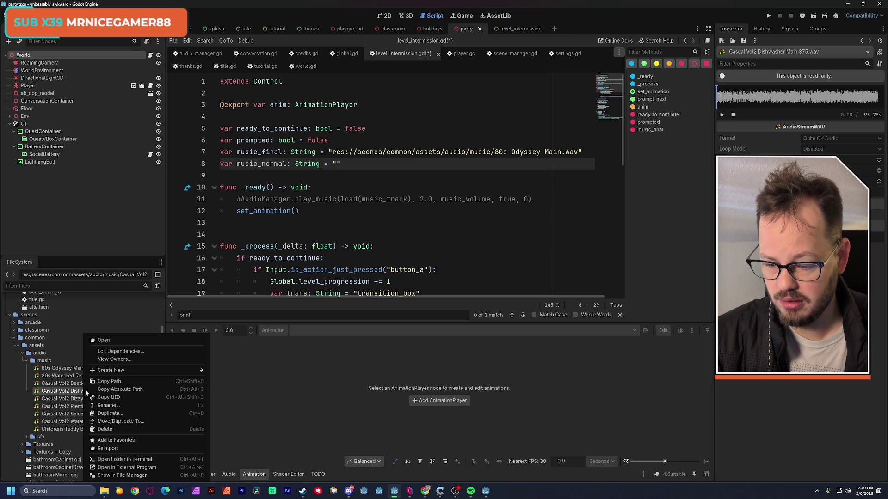
click(107, 382)
key(ctrl+v)
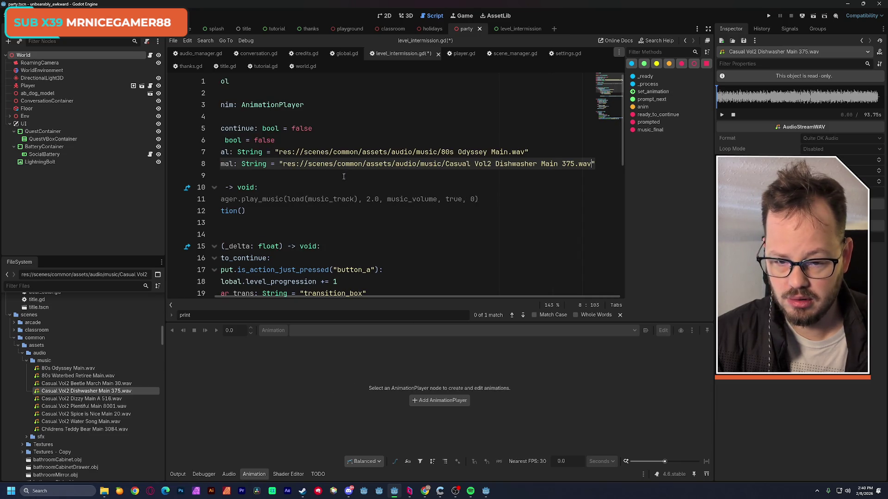
scroll(303, 296, left, 3)
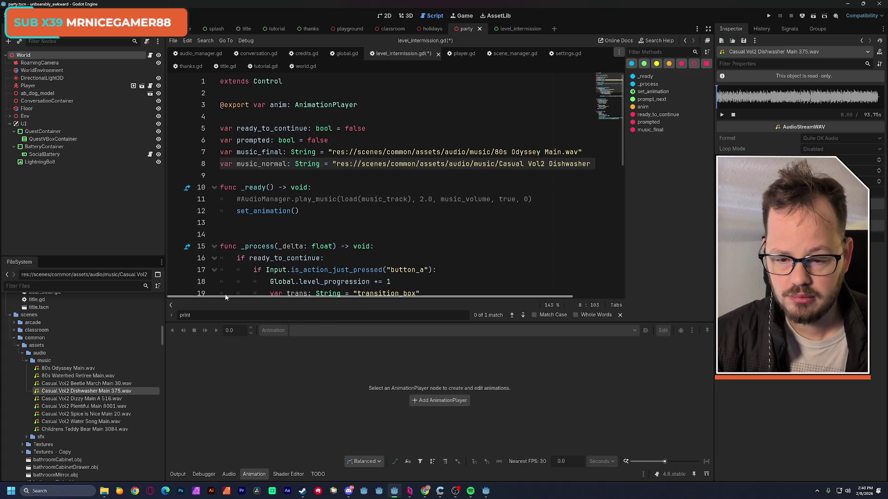
Start another variable line below music_normal beginning with 'var success'
click(233, 180)
key(Return)
key(Up)
text(var)
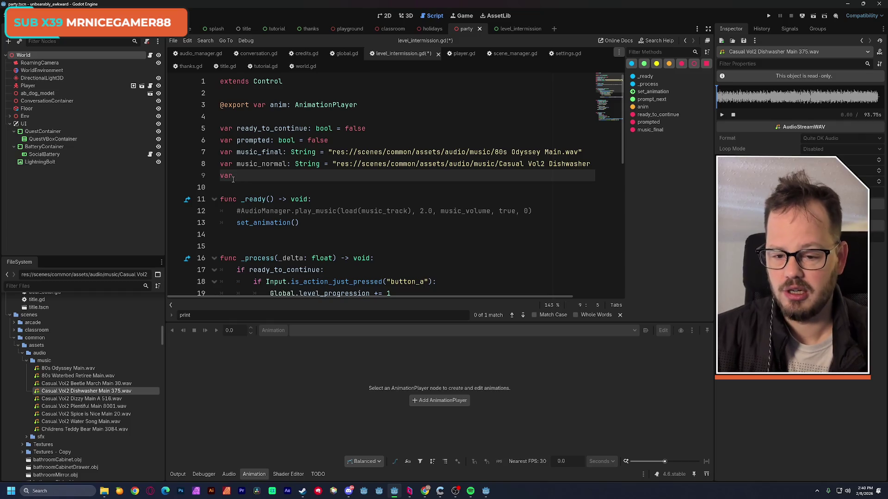
text( success)
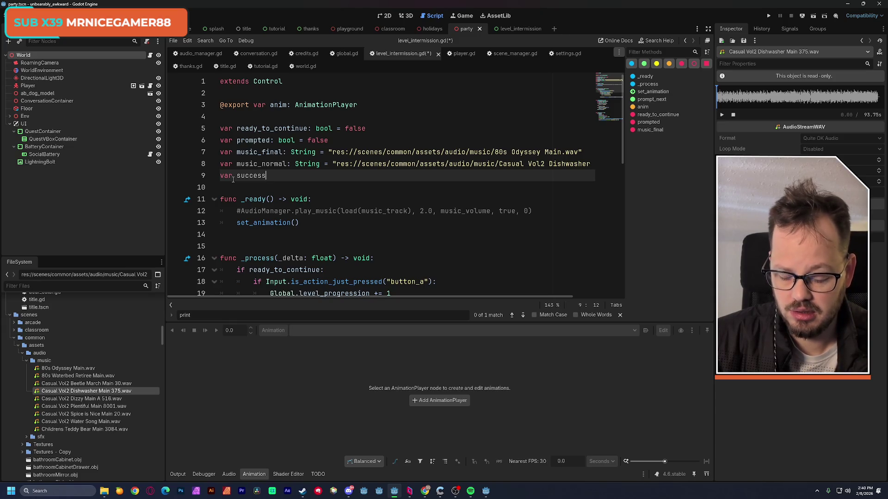
Complete 'var success_music_skip: float =' and move the track preview to about 53 seconds
text(music_)
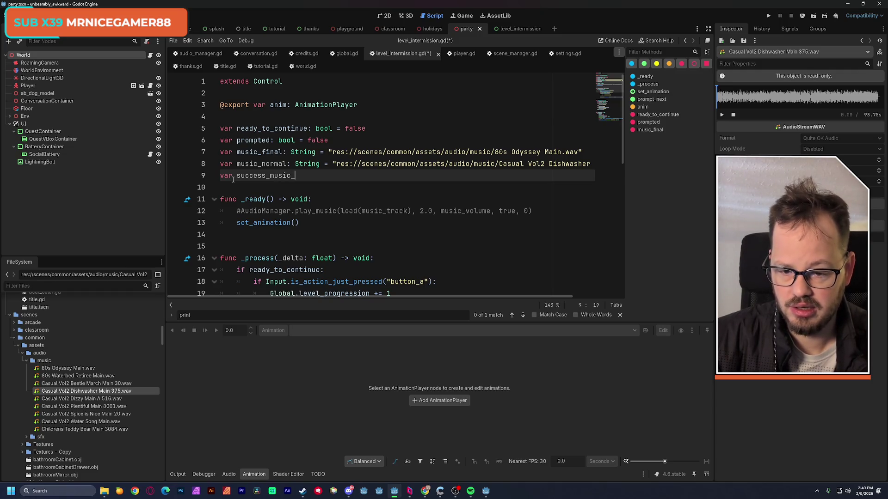
text(skip)
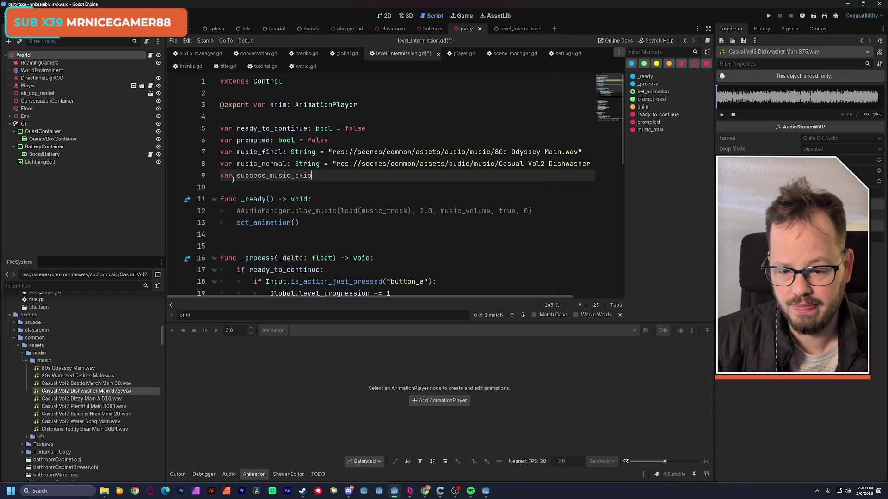
text(: float)
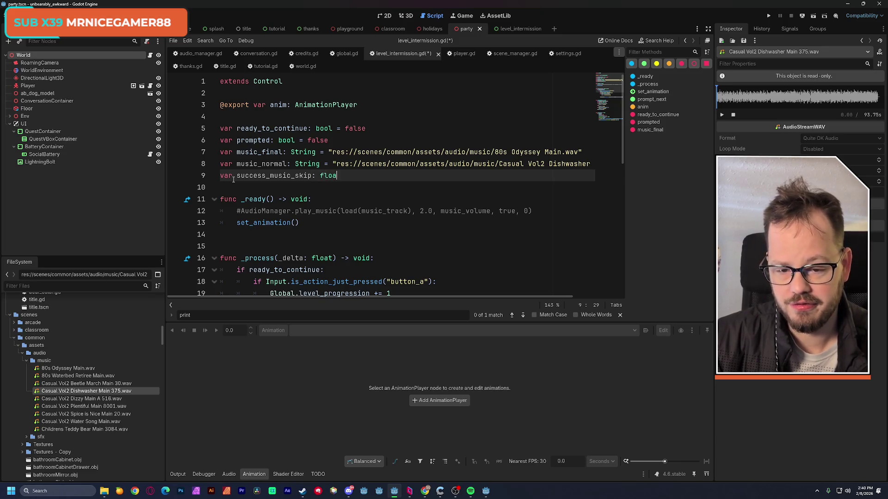
text( =)
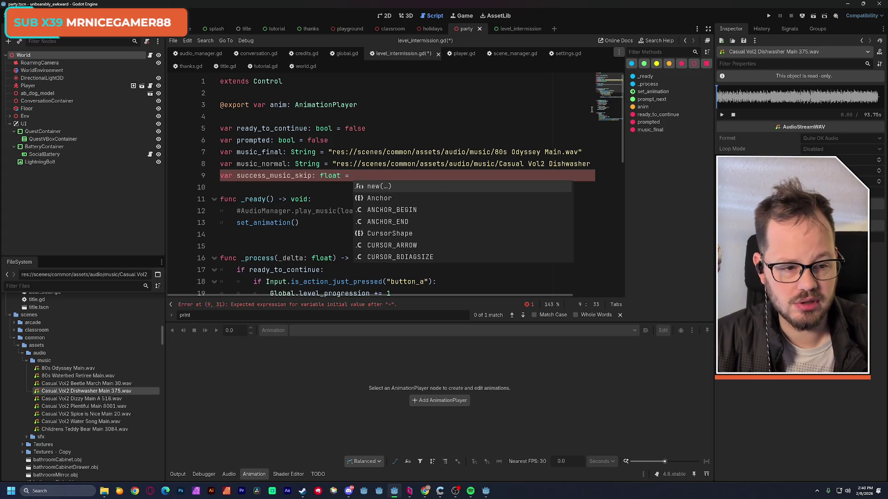
click(812, 105)
click(811, 106)
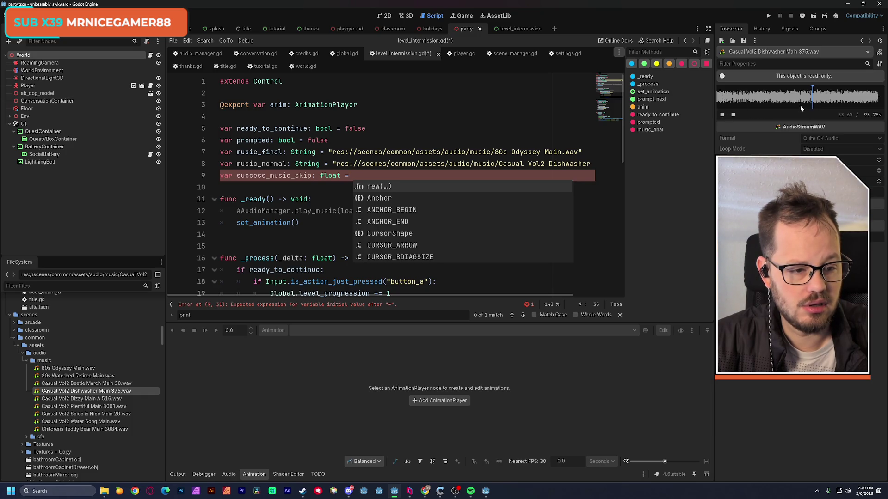
Audition the Dishwasher track preview repeatedly between 44 and 48 seconds, settling near 45 seconds
click(802, 105)
click(795, 104)
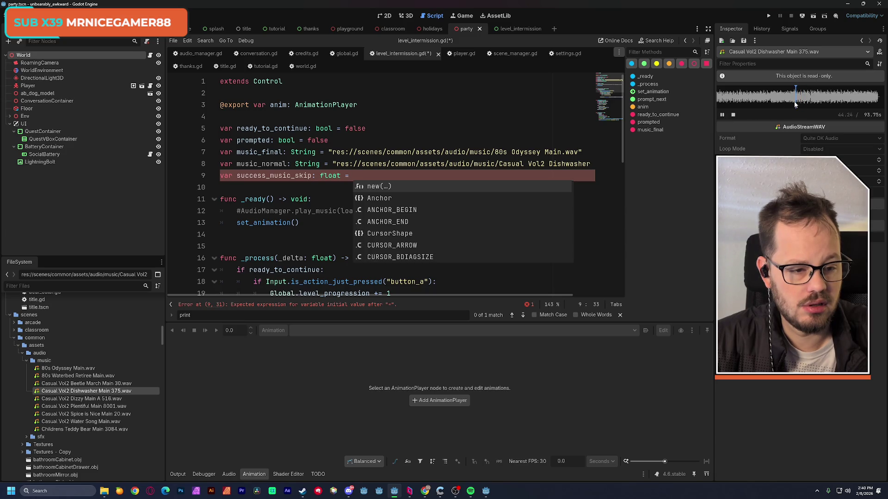
click(796, 104)
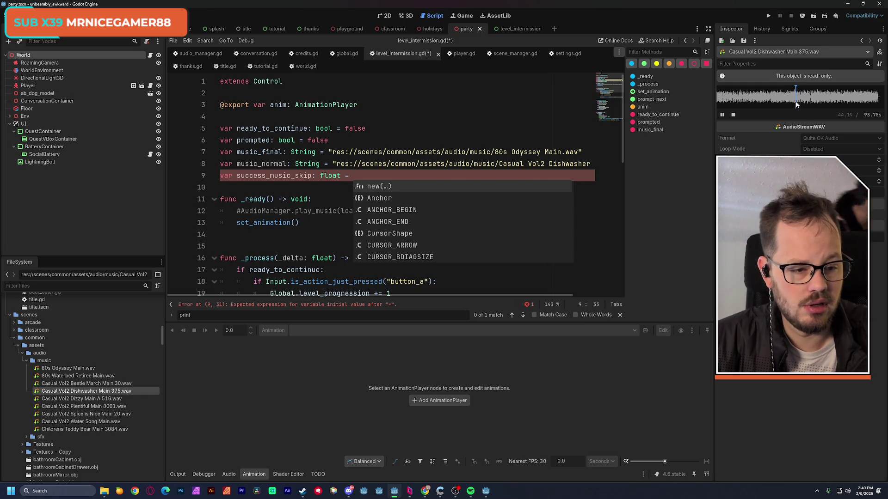
click(797, 105)
click(797, 105)
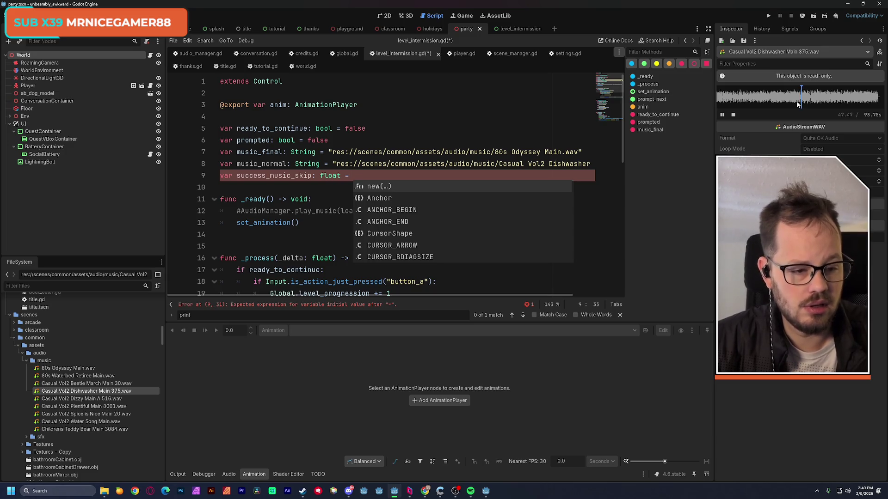
click(721, 114)
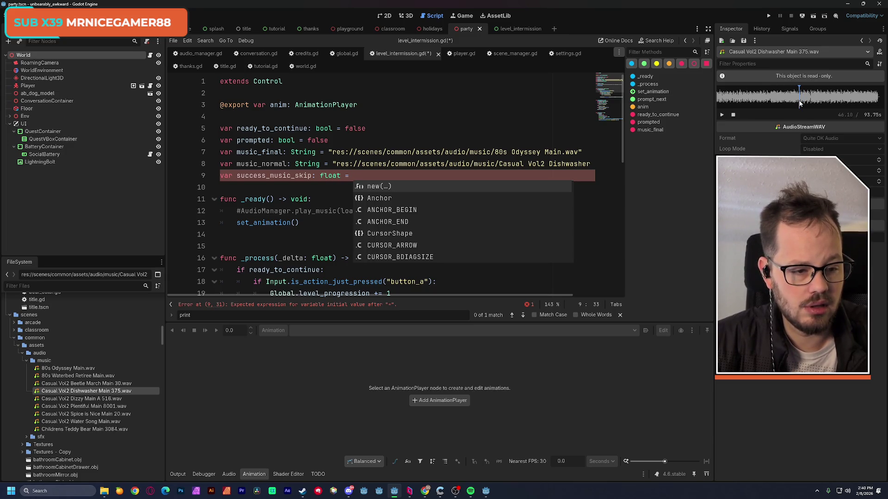
click(723, 116)
click(801, 102)
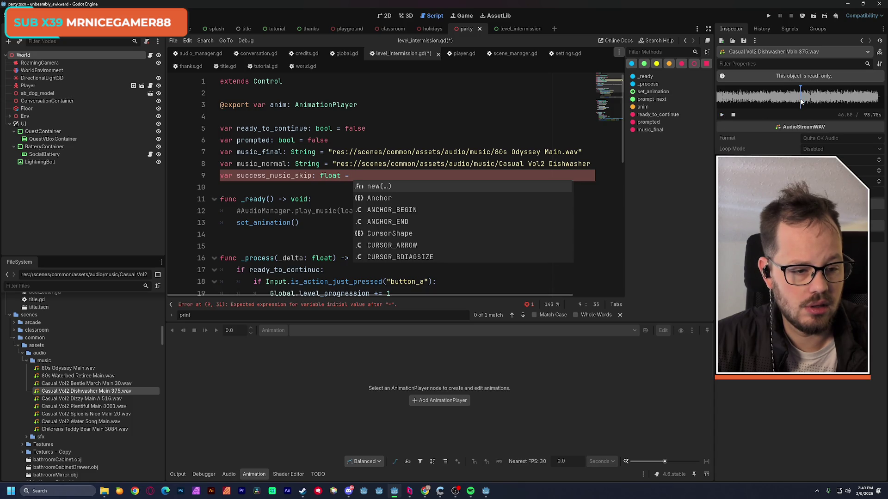
click(721, 116)
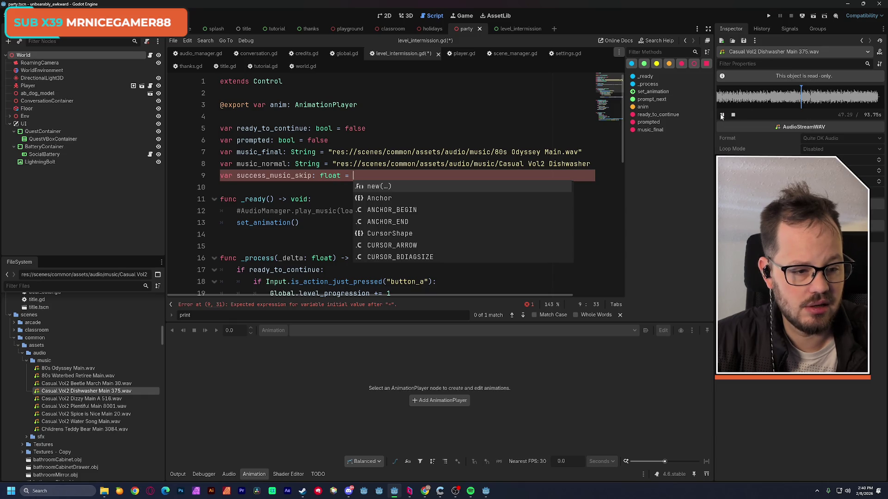
click(794, 102)
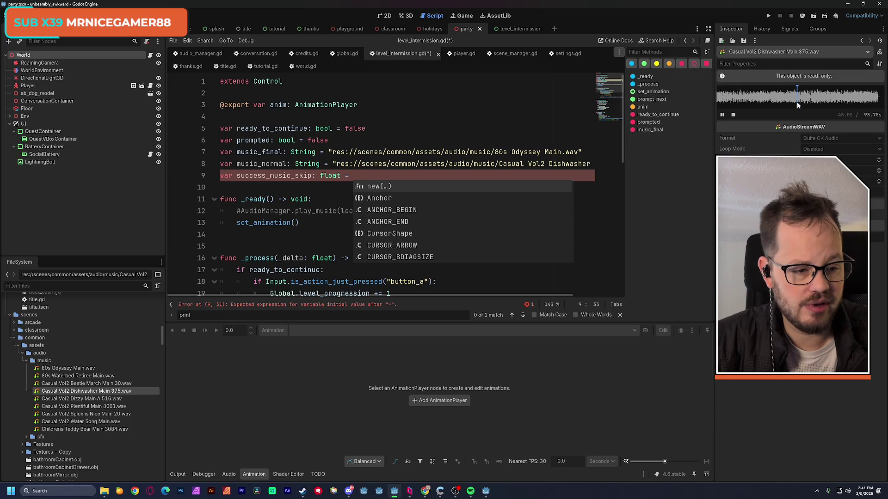
Pause the preview, set success_music_skip to 45.12 and save the script
click(721, 115)
click(364, 174)
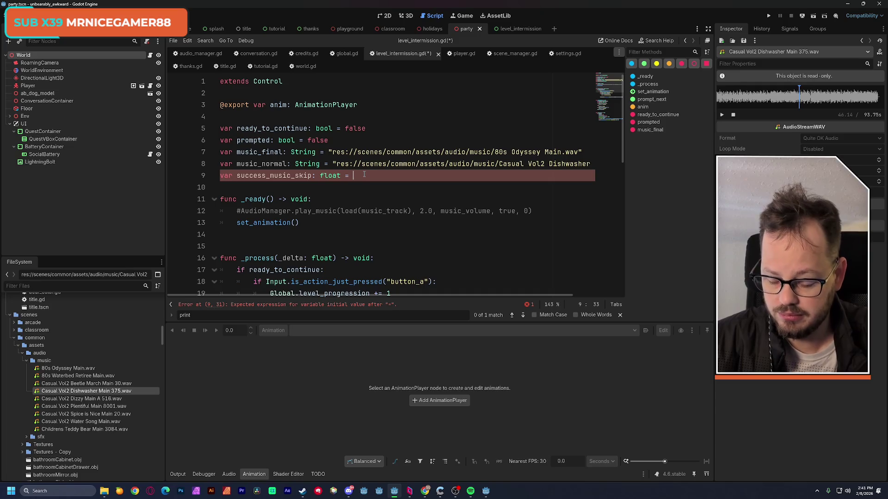
text(45.12)
click(408, 127)
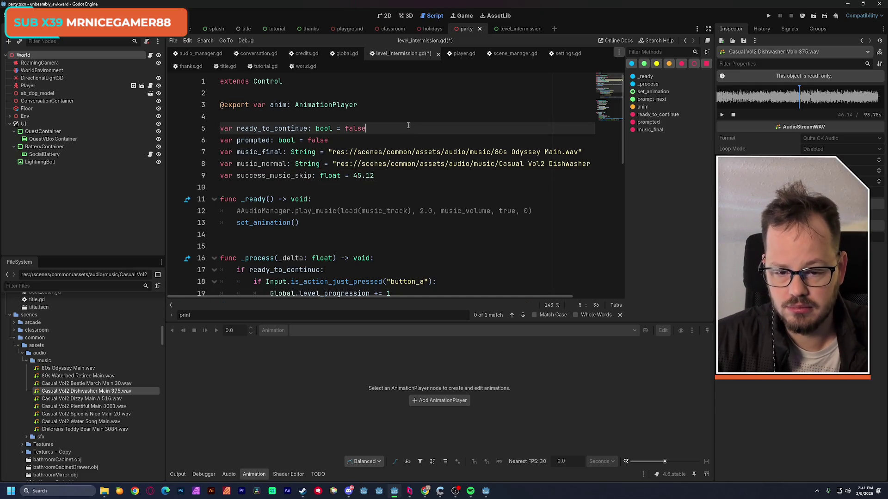
key(ctrl+s)
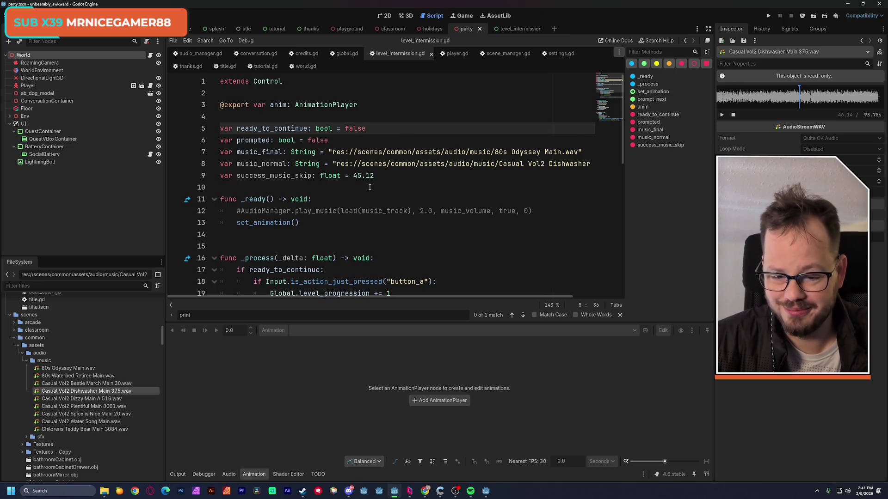
Delete the AudioManager.play_music call and its empty line from _ready()
scroll(370, 187, down, 1)
click(240, 176)
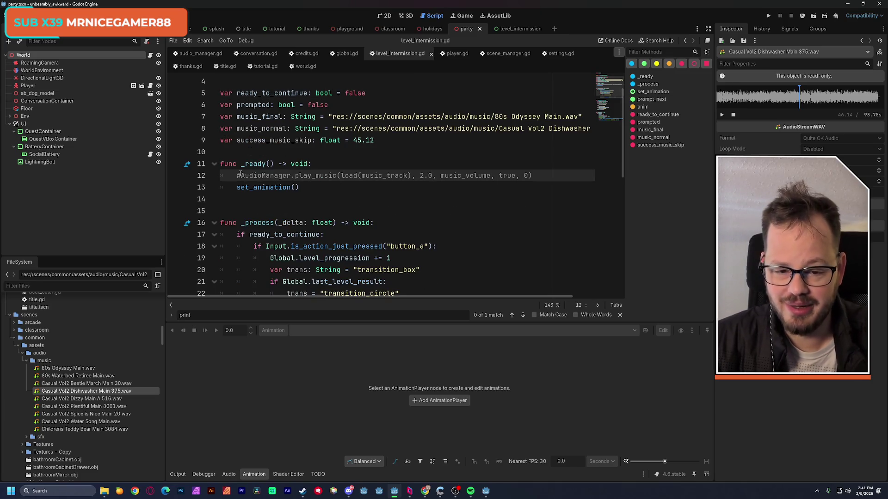
key(BackSpace)
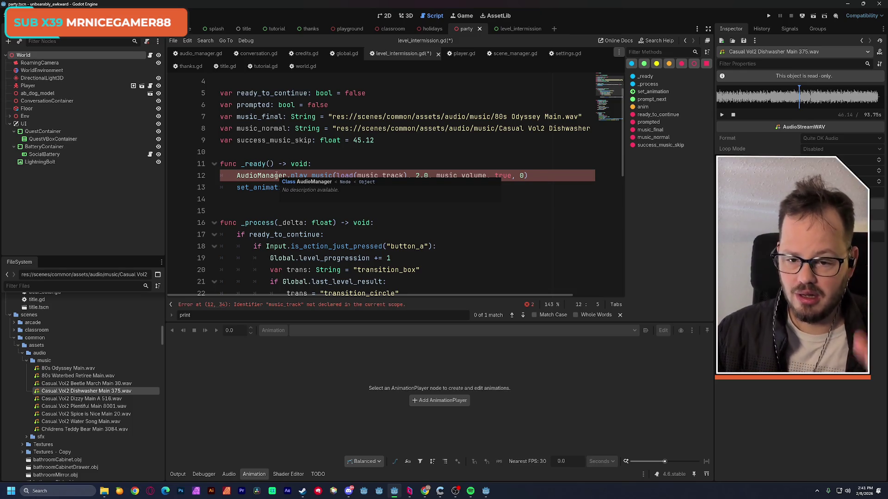
click(350, 152)
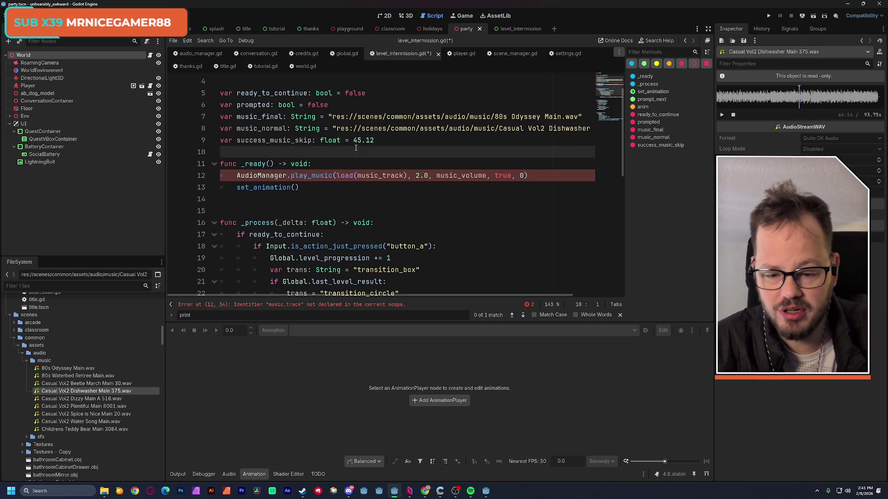
scroll(390, 178, down, 1)
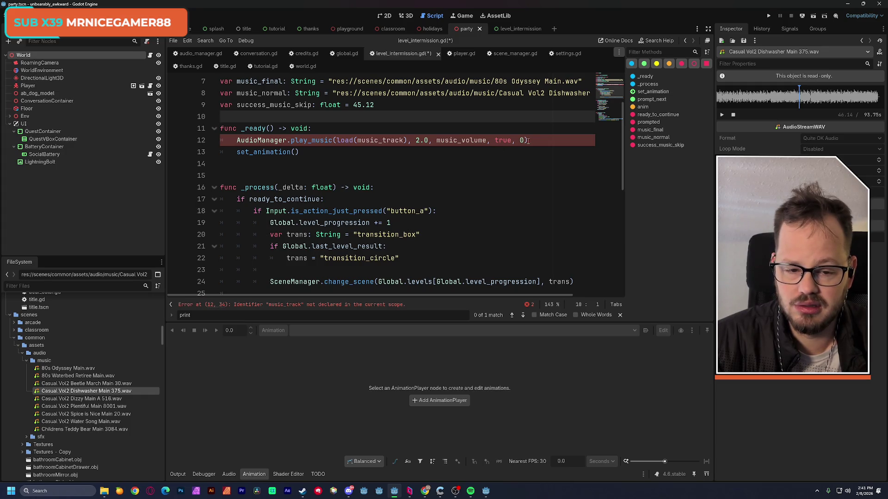
drag(527, 140, 237, 143)
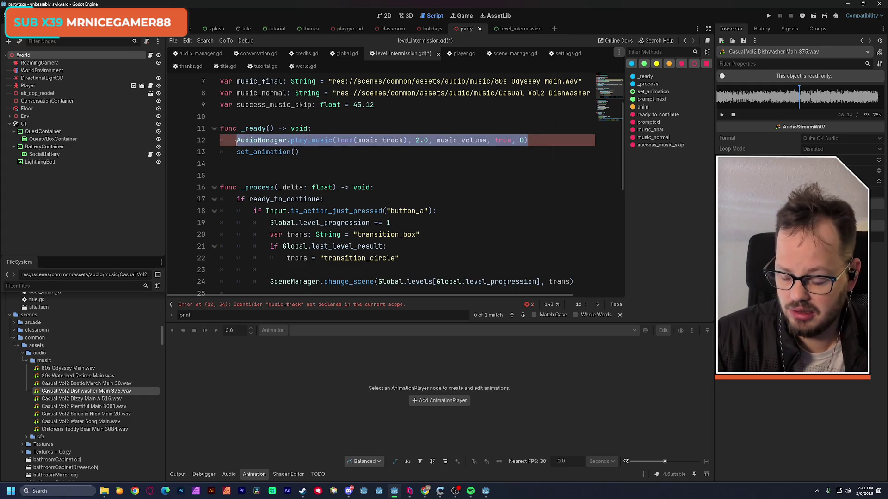
key(ctrl+x)
key(BackSpace)
key(BackSpace)
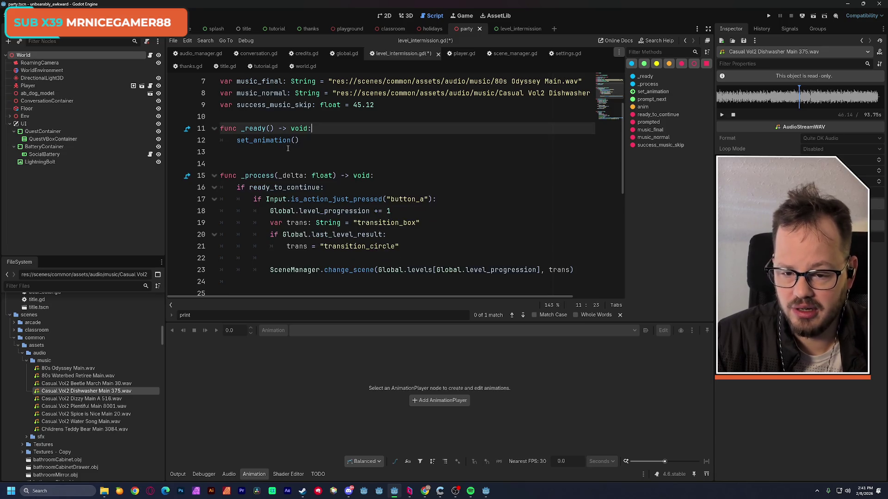
double_click(266, 140)
In set_animation(), insert a blank line above anim.play(anim_name)
scroll(324, 167, down, 4)
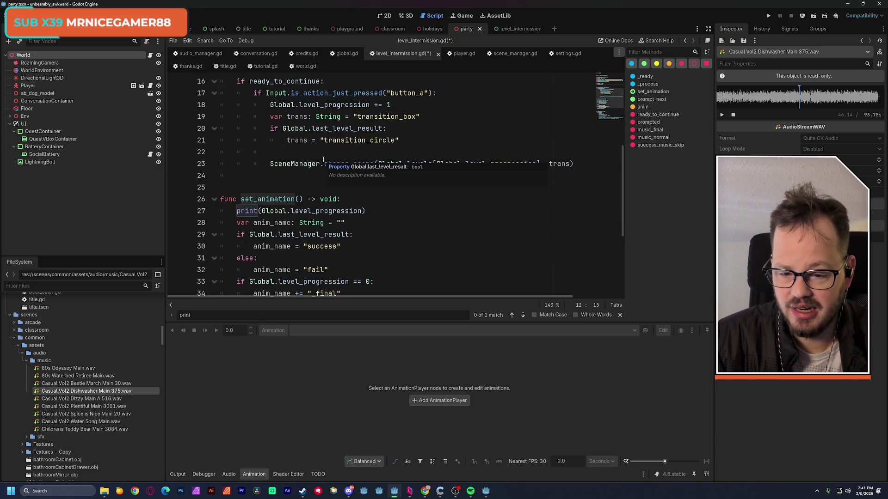
scroll(324, 167, down, 1)
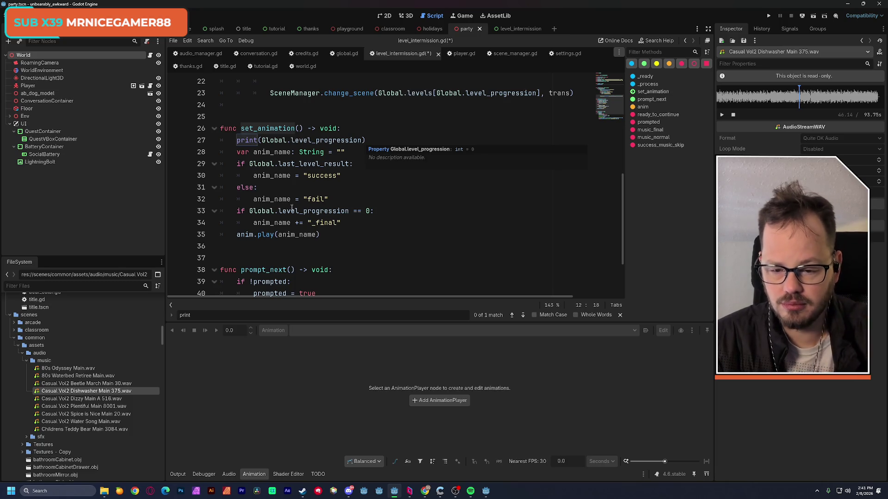
click(238, 234)
key(Return)
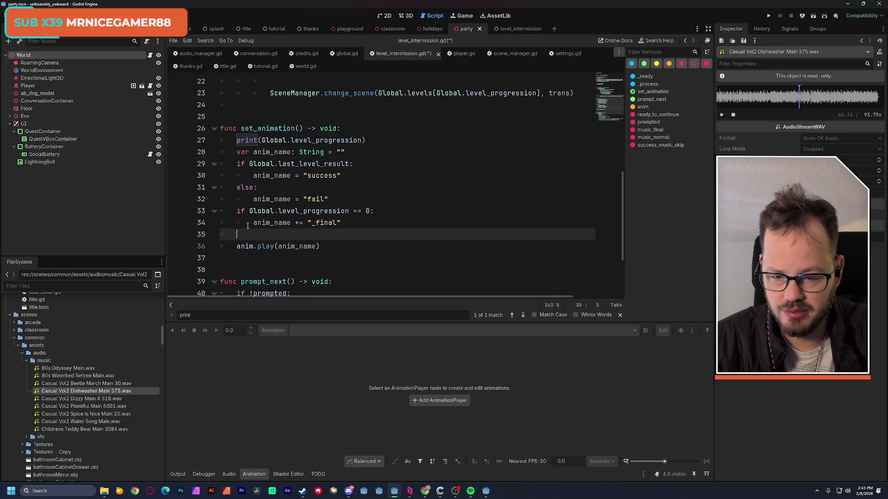
key(Up)
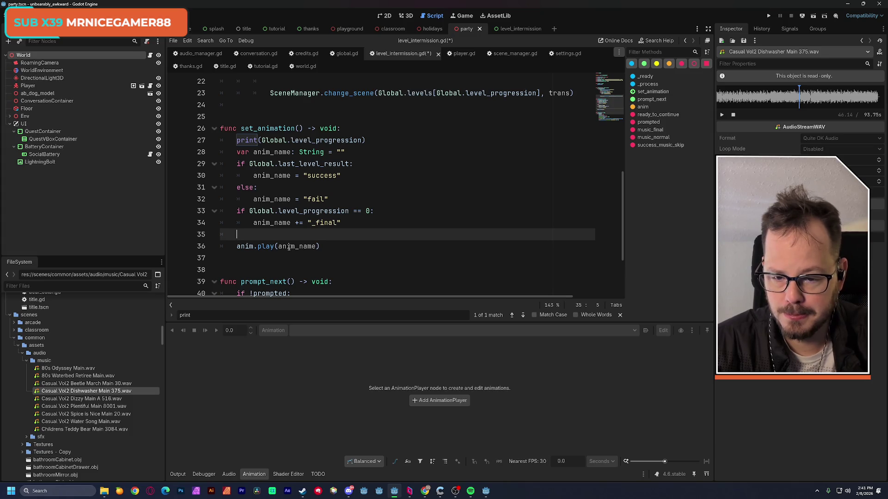
mouse_move(289, 247)
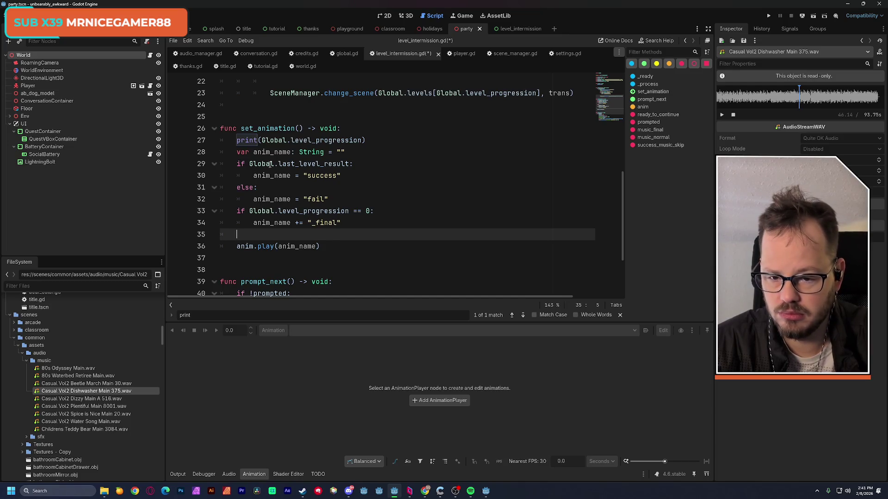
mouse_move(249, 160)
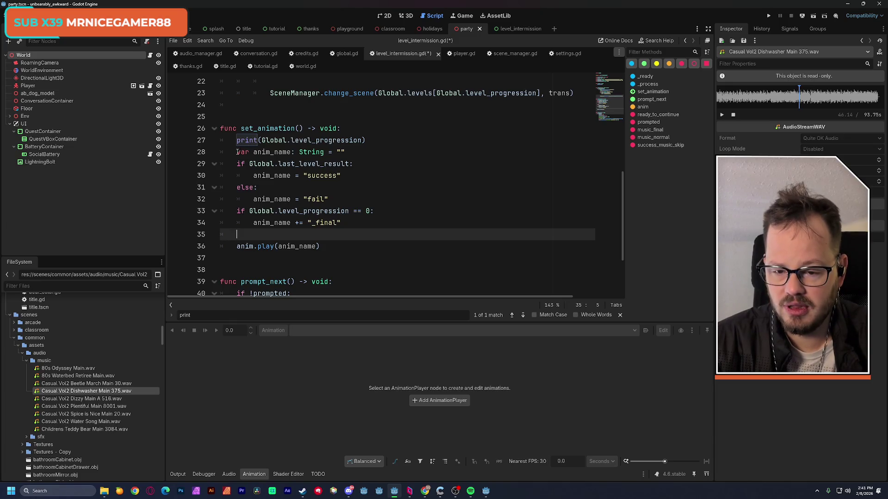
click(354, 152)
Add 'var music_track: String = ""' below the anim_name declaration
key(Return)
text(var )
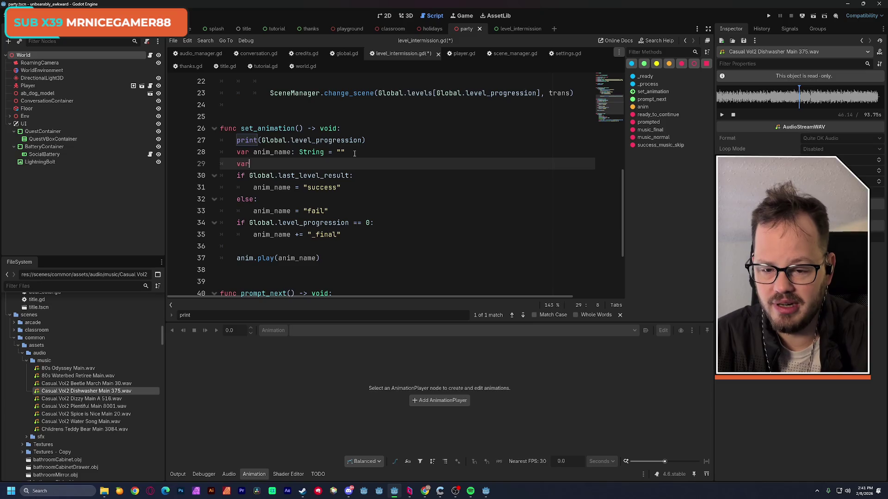
text(muis)
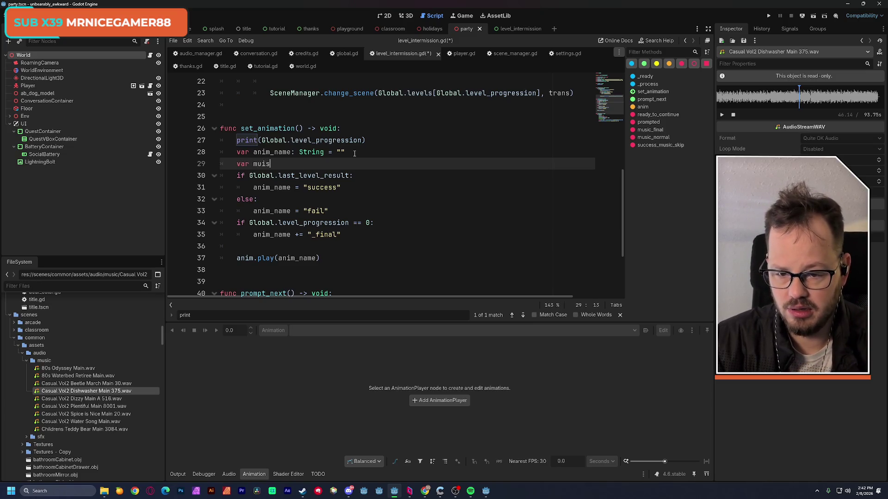
key(BackSpace)
key(BackSpace)
text(sic_)
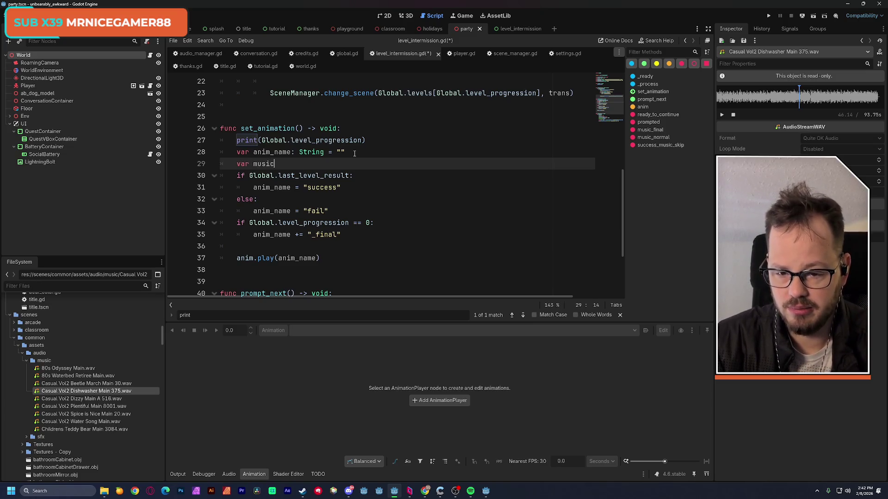
text(name)
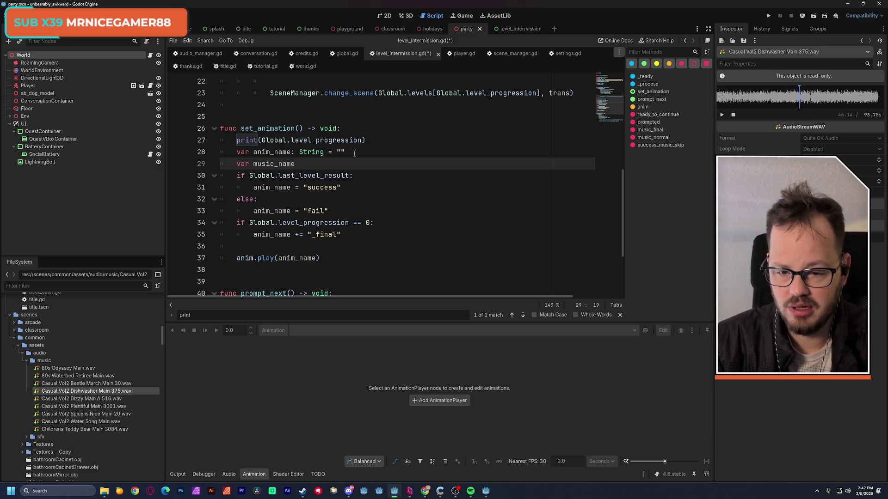
key(BackSpace)
key(BackSpace)
key(BackSpace)
text(track)
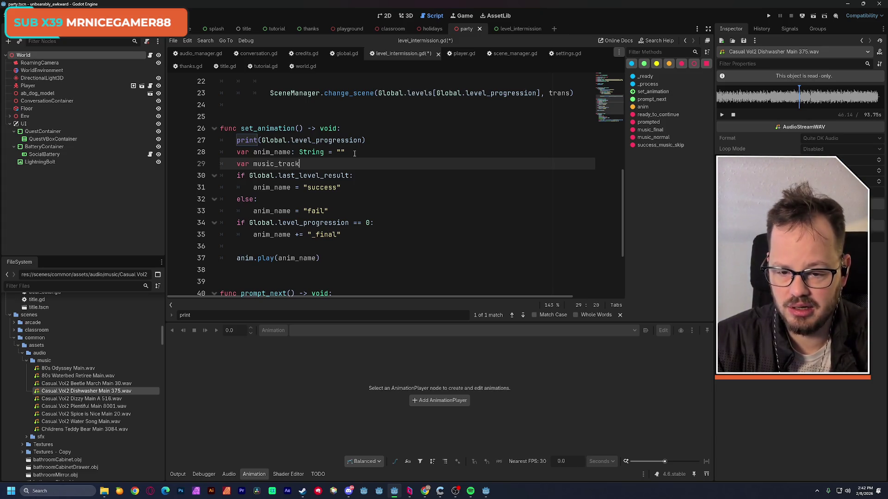
text(: String)
key(Escape)
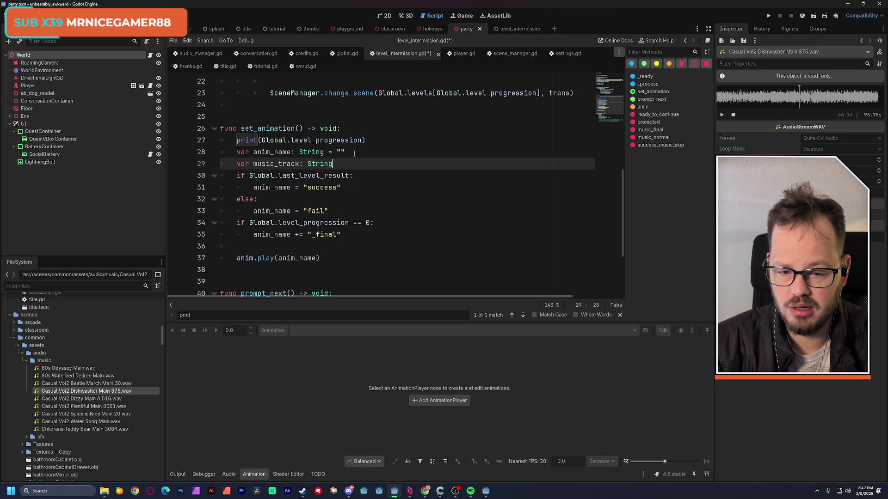
text(=)
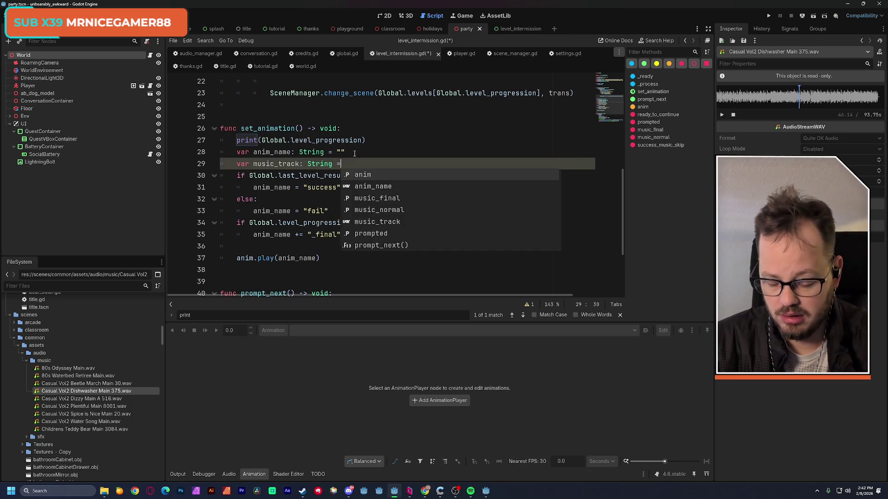
text( ")
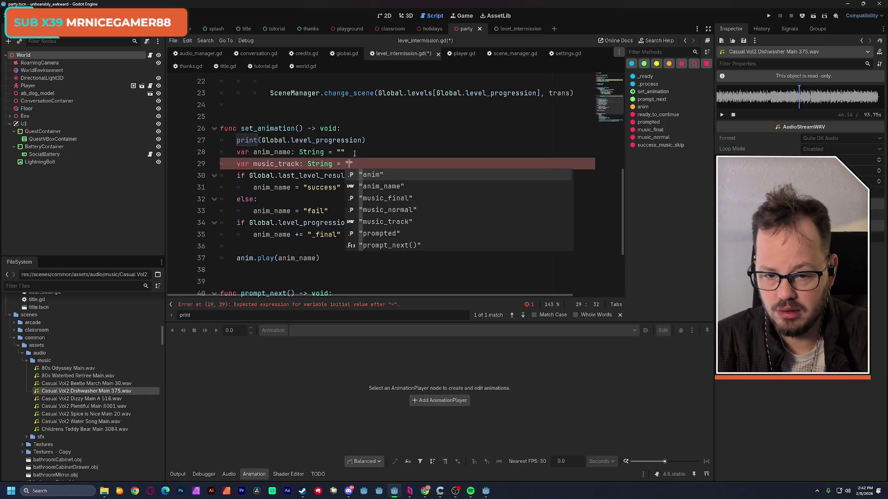
key(Escape)
Add 'var music_playhead: float = 0' on the line after music_track
click(353, 151)
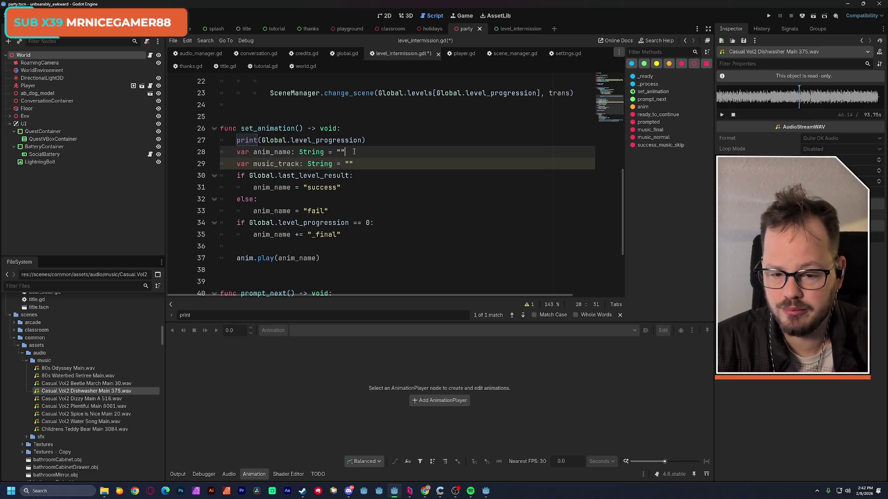
click(354, 164)
key(Return)
text(var )
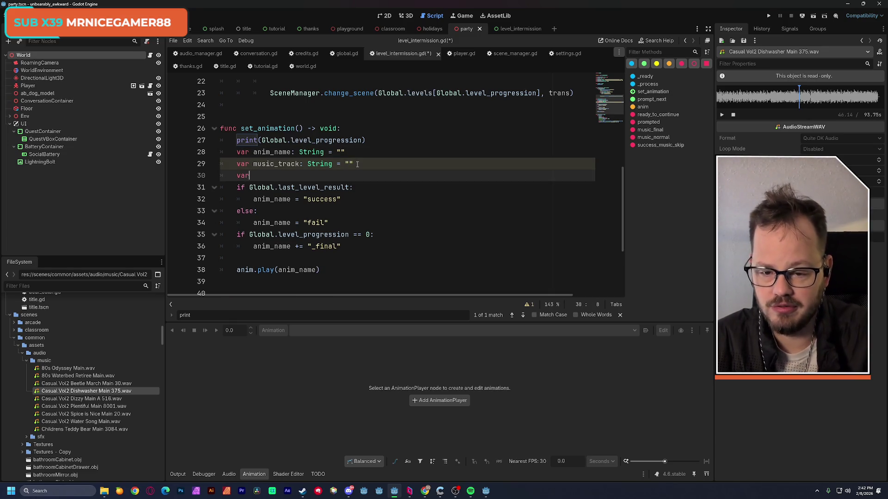
text(music)
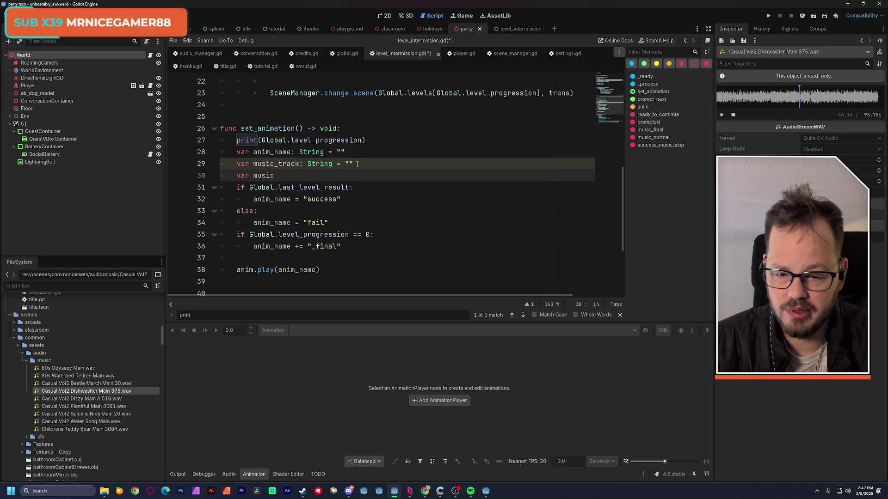
text(_pl)
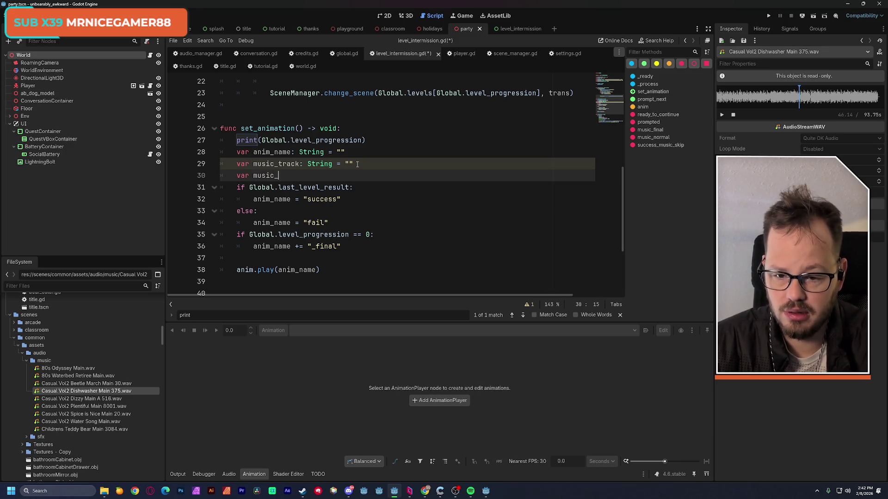
text(ayhead: )
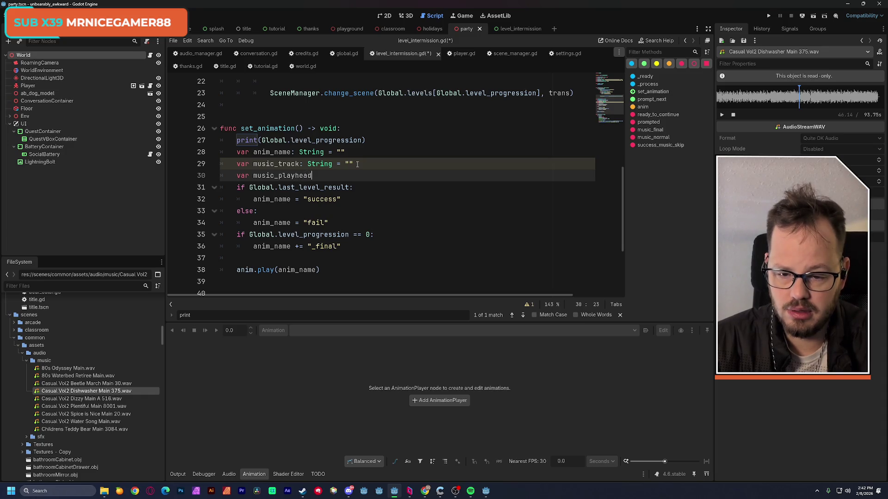
text(float)
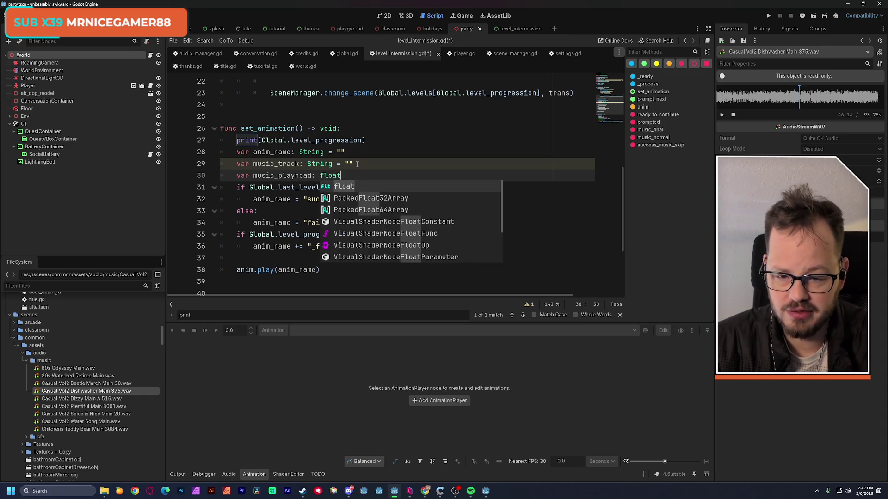
text( = 0)
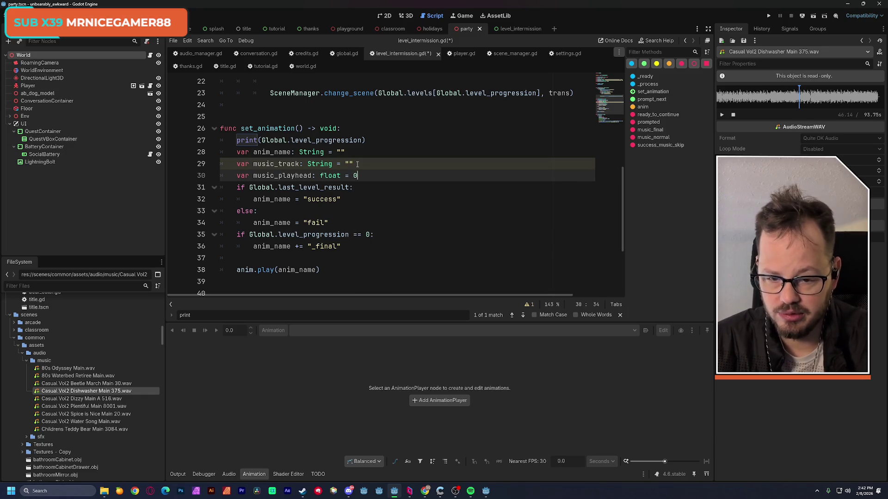
click(369, 152)
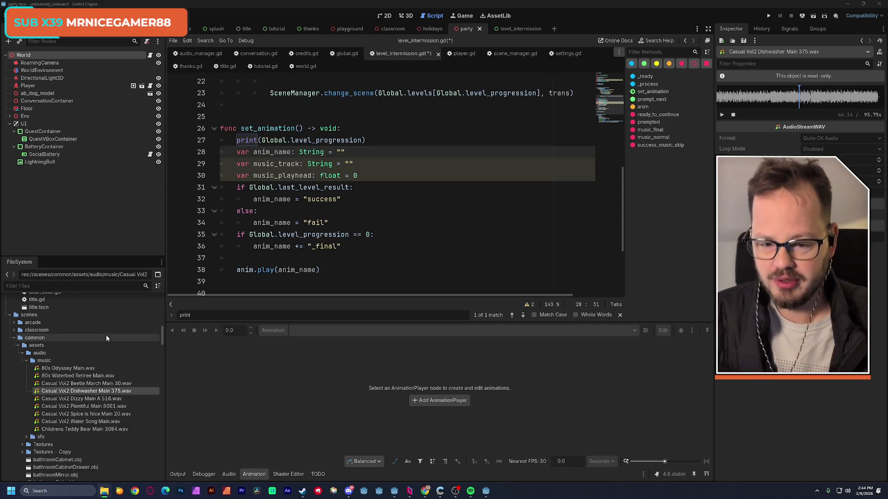
Delete the debug print line, change the level_progression check to == 3, and save
drag(366, 140, 220, 140)
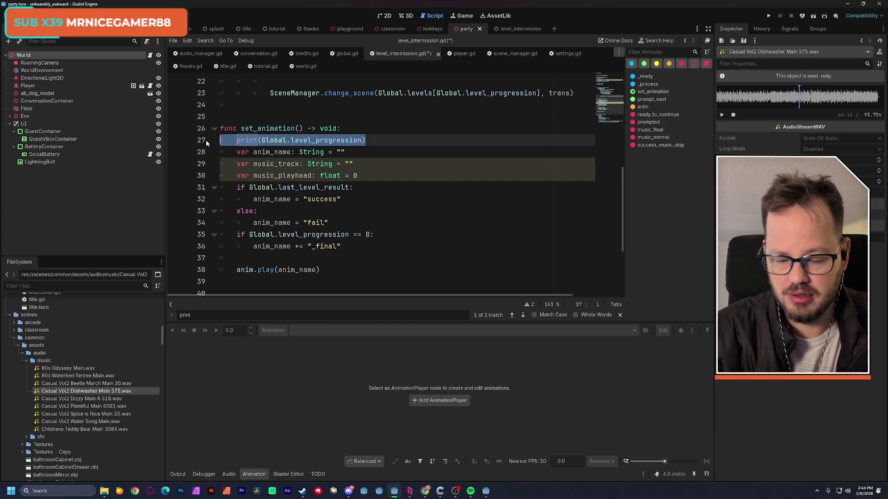
key(BackSpace)
key(BackSpace)
click(368, 223)
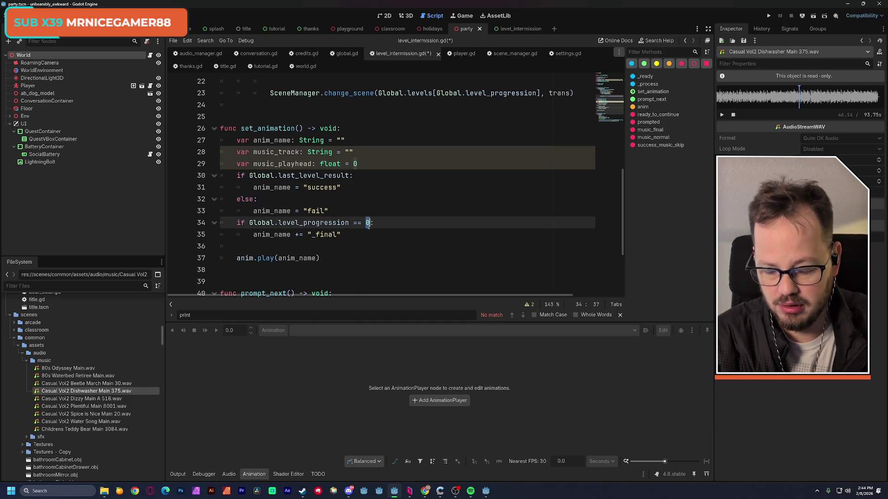
text(3)
click(404, 172)
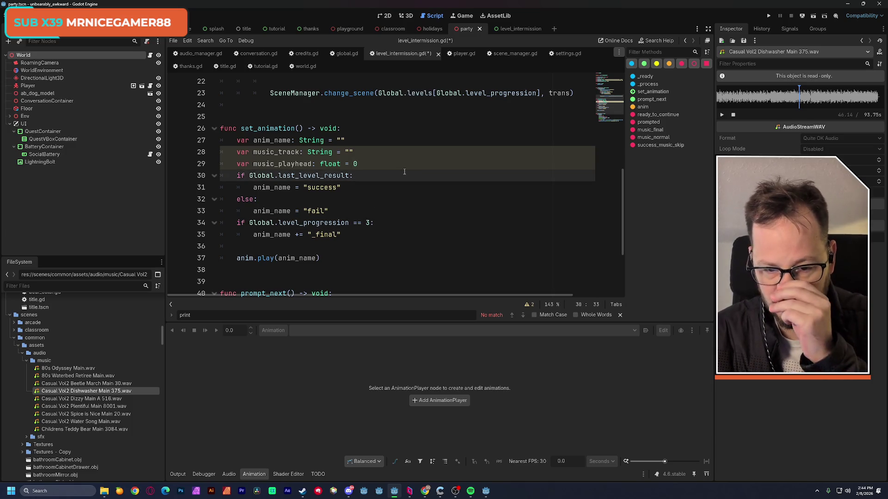
key(ctrl+s)
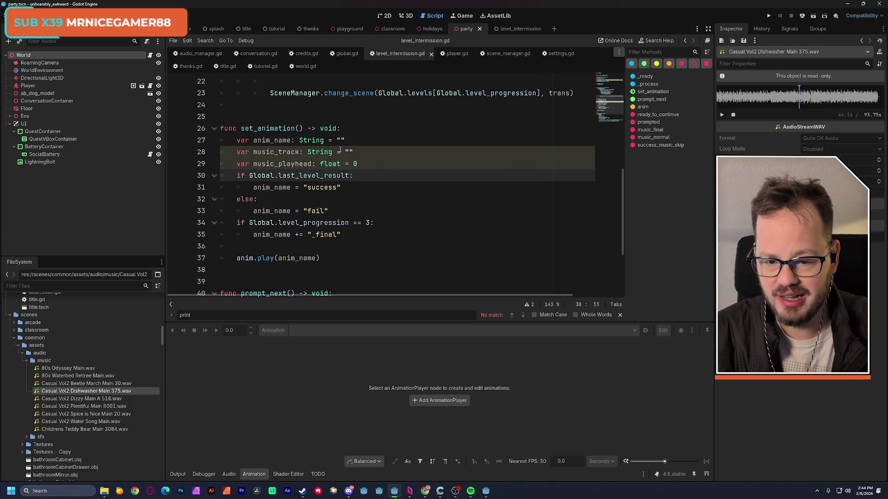
Add a line in the success branch and default music_track to music_normal
click(343, 188)
key(Return)
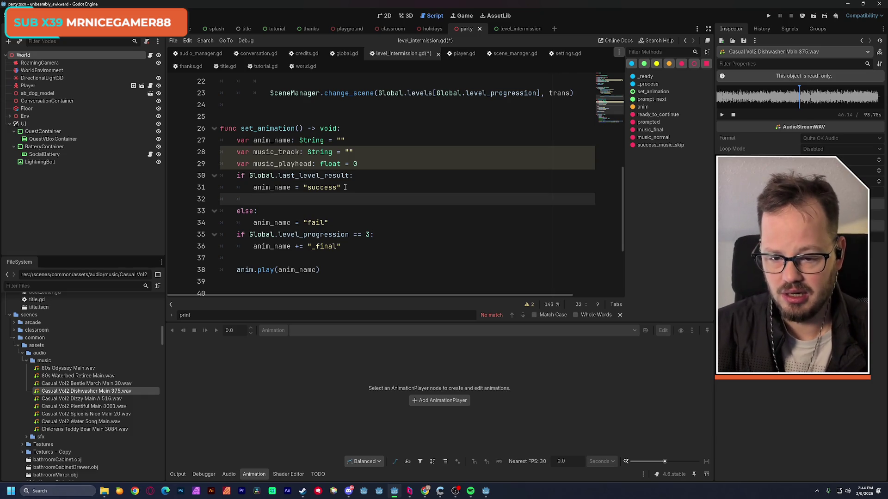
click(608, 77)
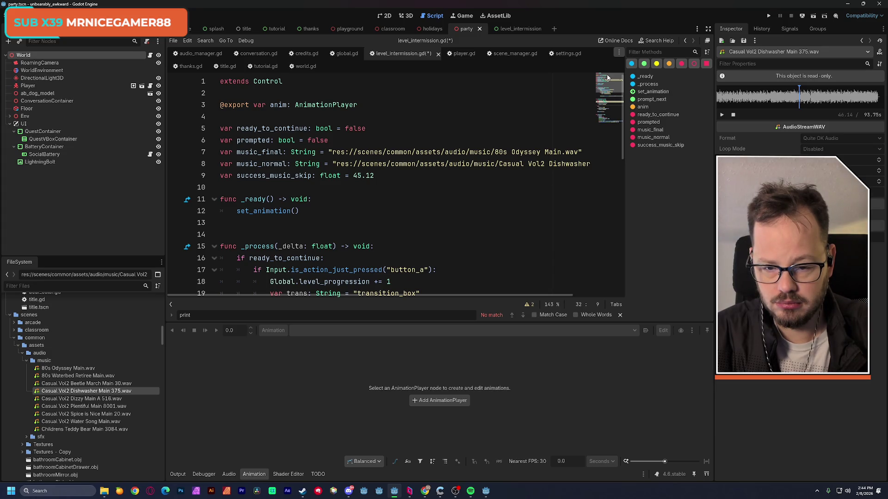
mouse_move(607, 78)
mouse_down()
mouse_move(611, 121)
mouse_move(610, 111)
mouse_up()
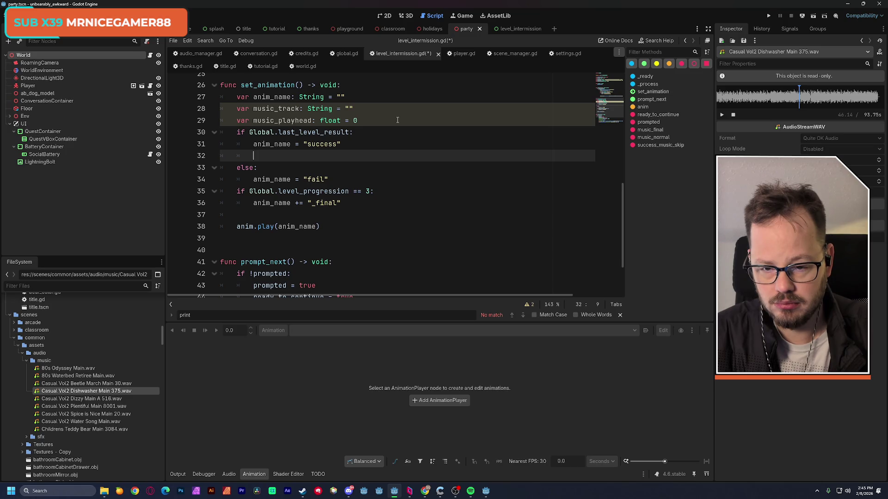
double_click(352, 109)
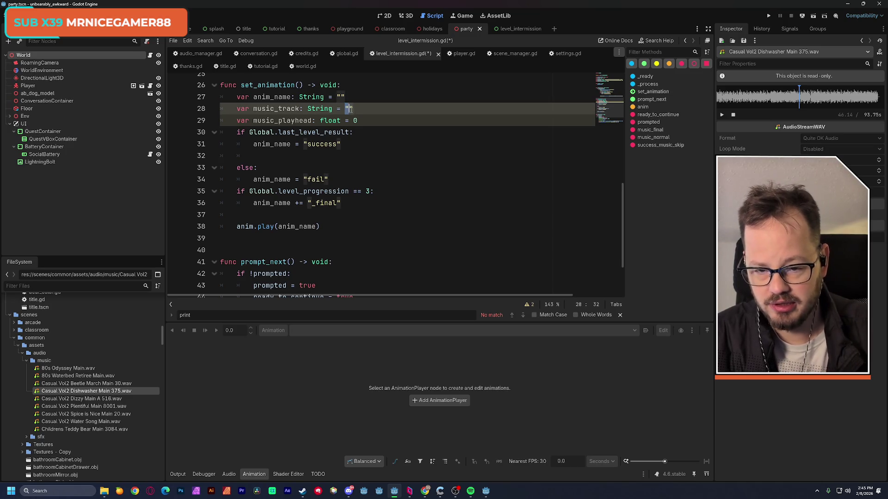
text(mu)
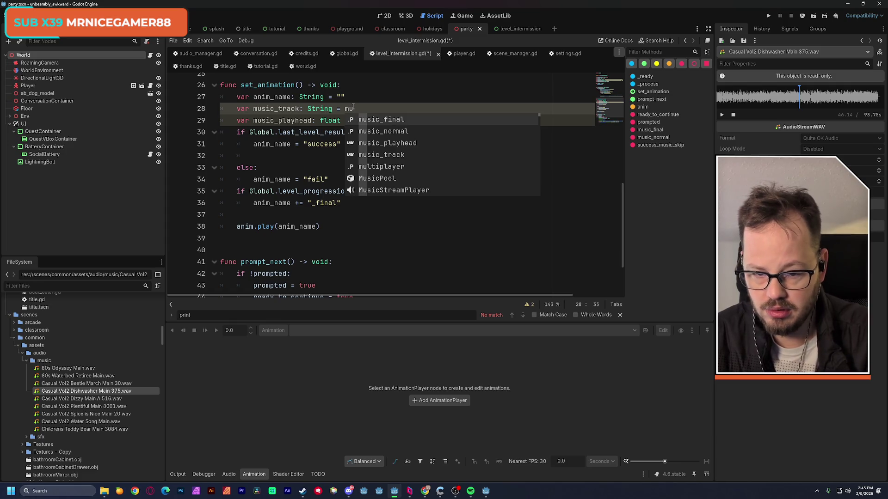
key(Down)
key(Return)
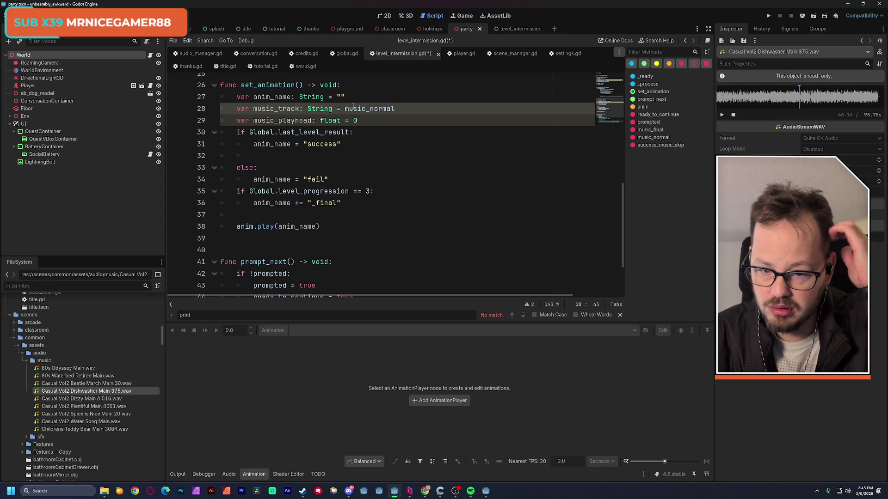